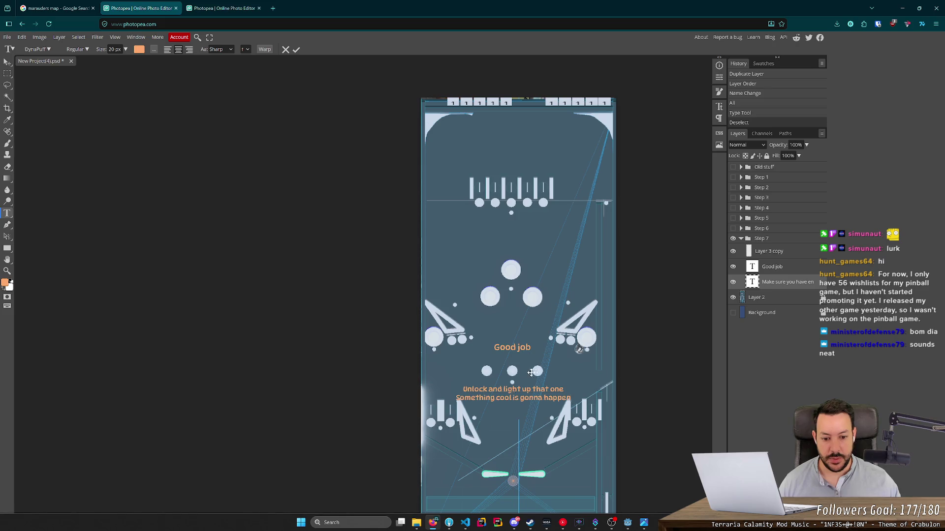
# - Nudge the tutorial text layer up slightly
pyautogui.click(7, 63)
pyautogui.press('Up')
pyautogui.press('Up')
pyautogui.press('Up')
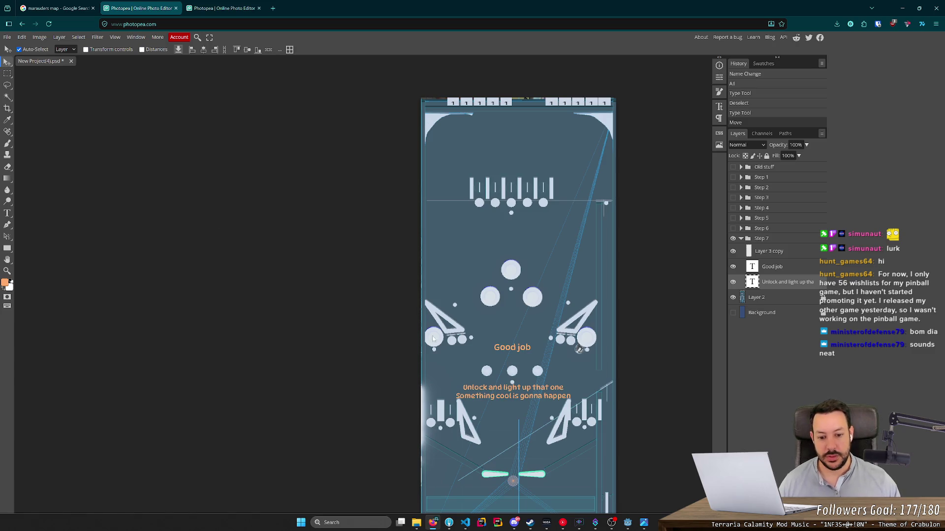
pyautogui.scroll(5, 515, 392)
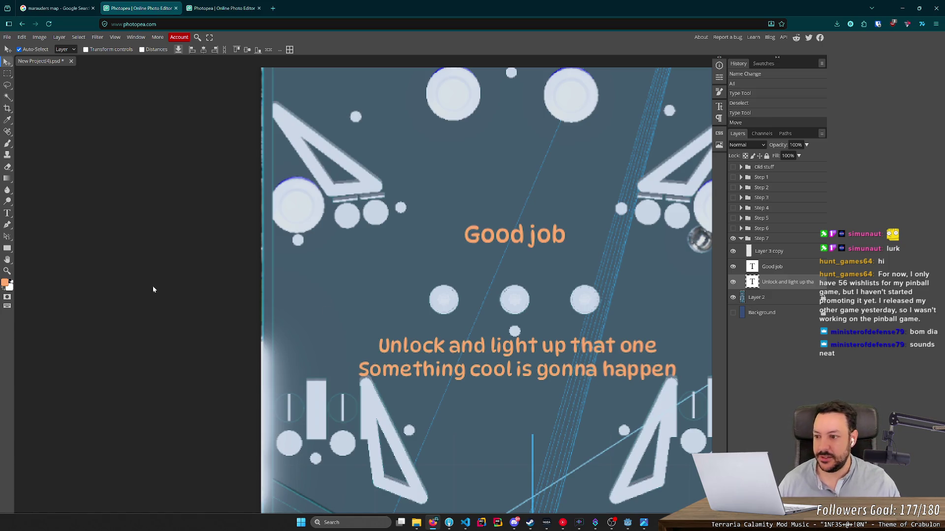
# - Replace 'cool' with 'neat' so the second line reads 'Something neat is gonna happen'
pyautogui.click(13, 215)
pyautogui.doubleClick(491, 370)
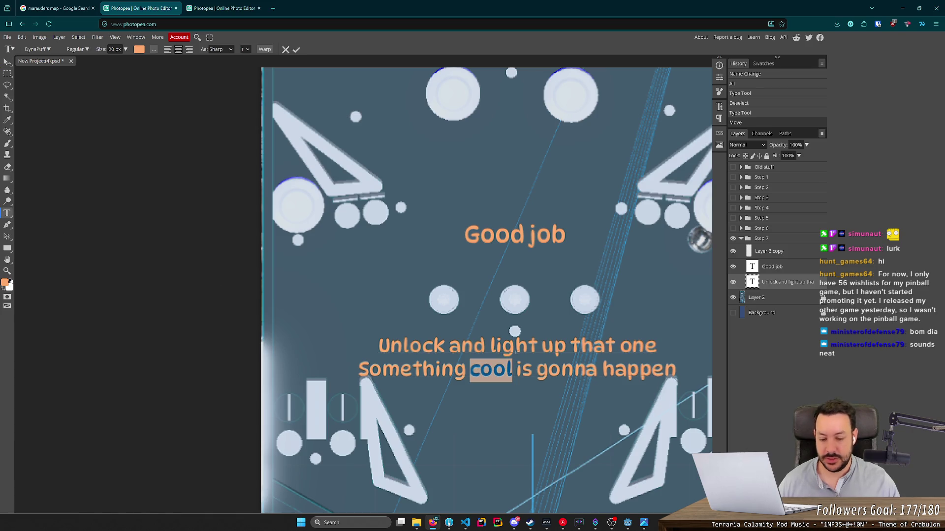
pyautogui.write('b')
pyautogui.press('BackSpace')
pyautogui.write('neat')
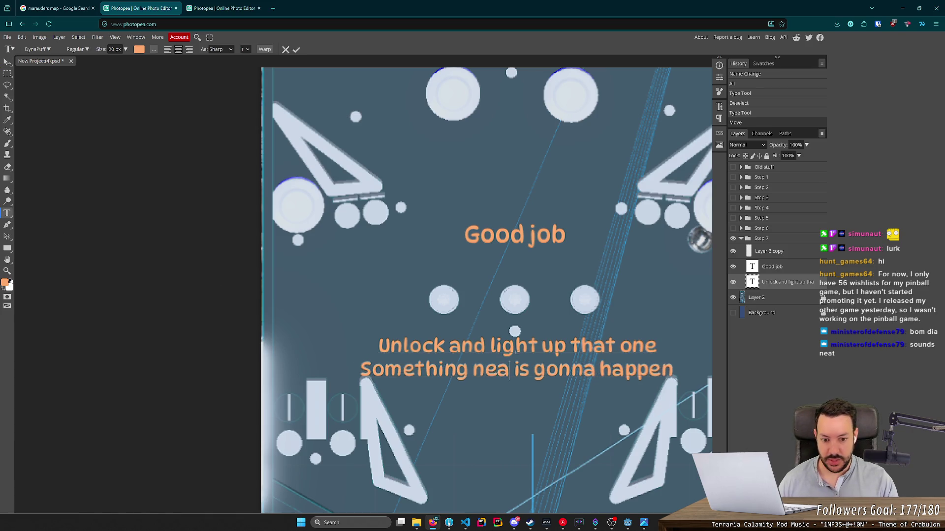
pyautogui.scroll(-2, 486, 290)
pyautogui.scroll(3, 486, 291)
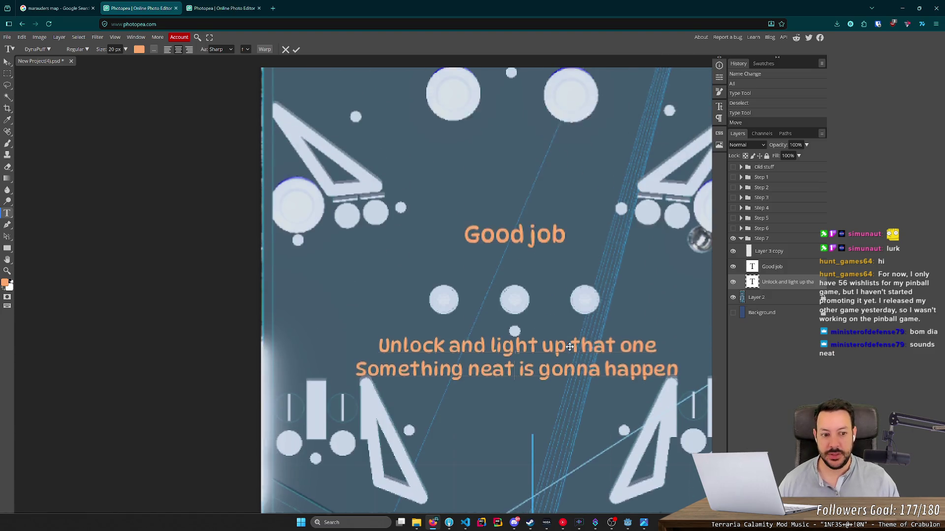
pyautogui.click(773, 252)
pyautogui.scroll(-5, 590, 246)
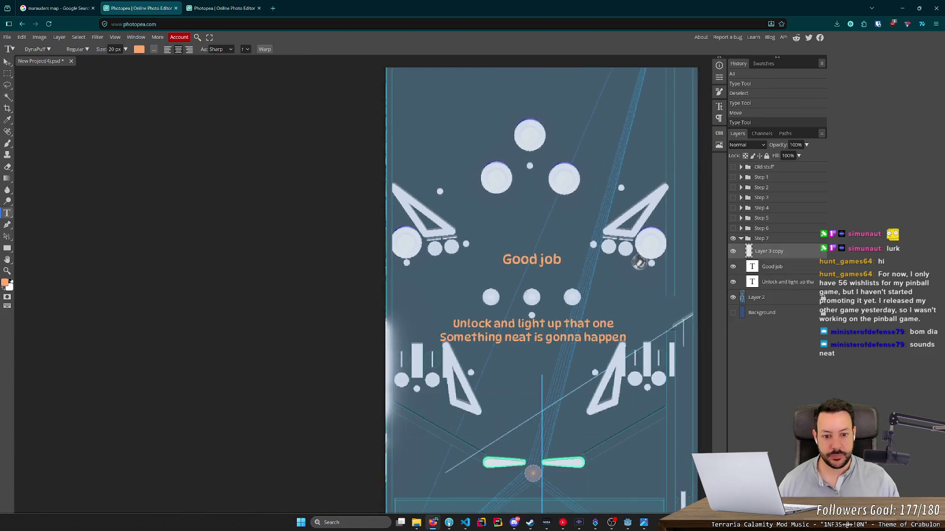
pyautogui.scroll(2, 510, 203)
pyautogui.scroll(-1, 510, 203)
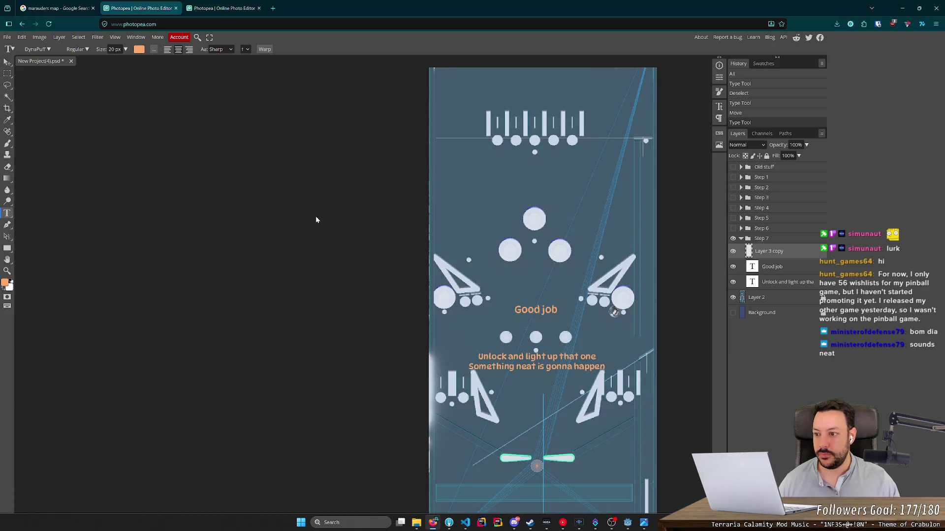
pyautogui.click(7, 149)
pyautogui.scroll(3, 582, 370)
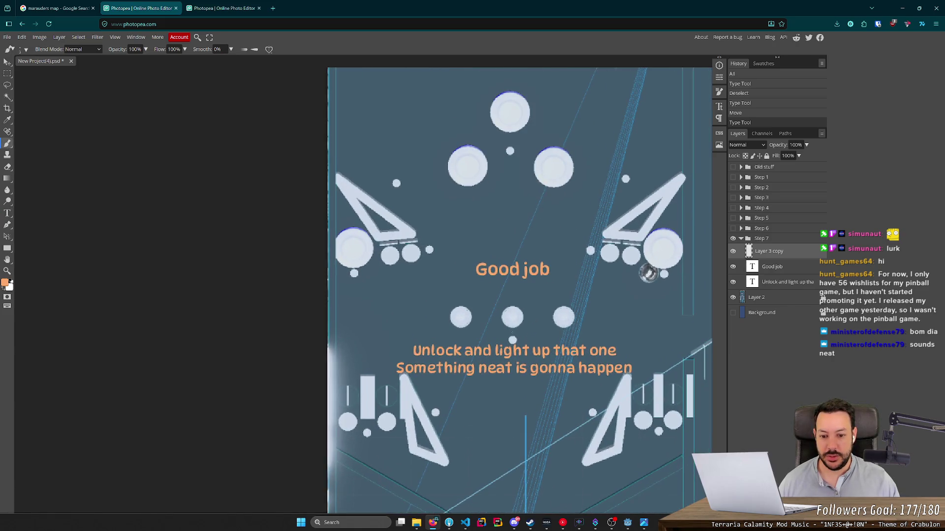
pyautogui.scroll(1, 588, 336)
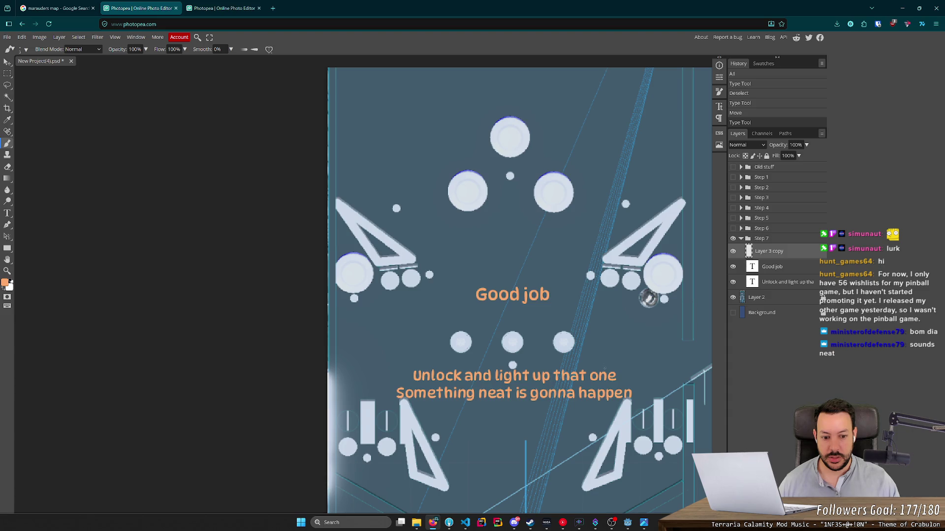
pyautogui.moveTo(610, 346); pyautogui.dragTo(613, 336)
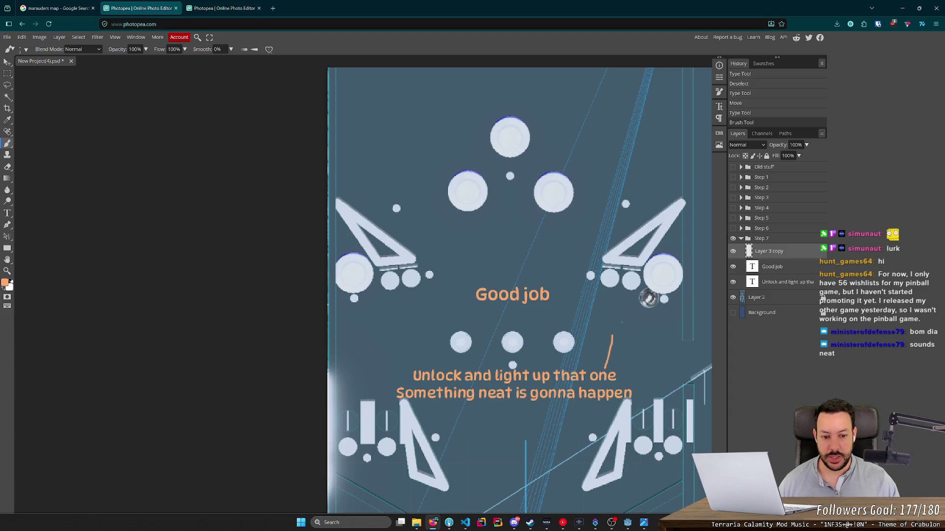
pyautogui.hotkey('ctrl', 'z')
pyautogui.scroll(2, 153, 297)
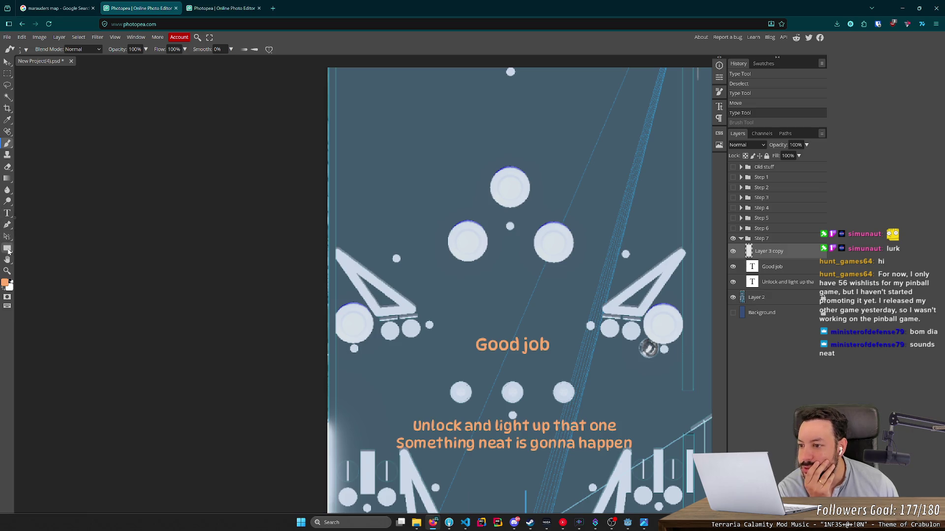
pyautogui.click(8, 240)
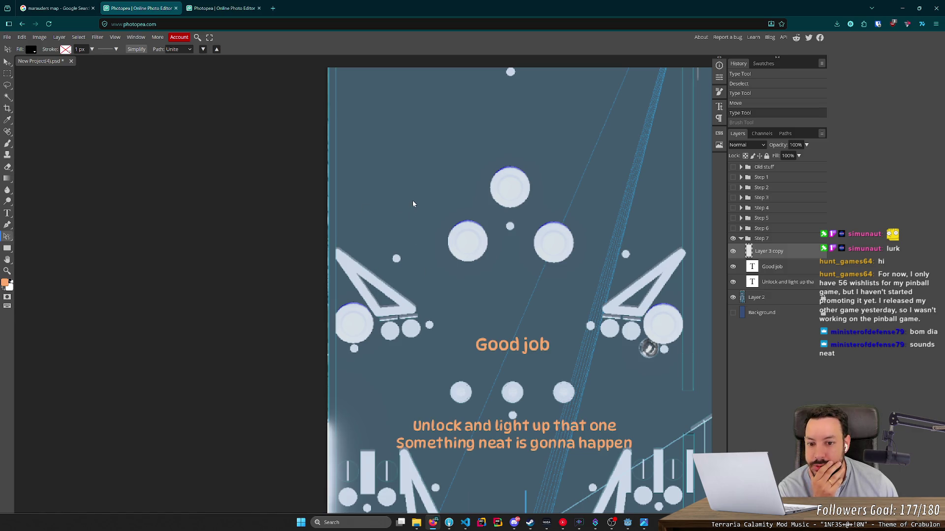
# - Pick Direct Select from the path tools, then choose the Curvature Pen
pyautogui.click(9, 240)
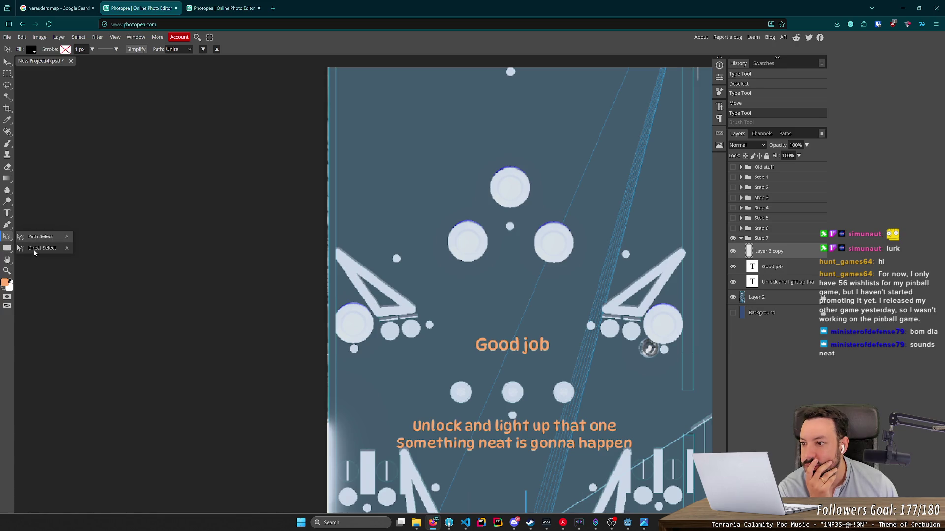
pyautogui.click(34, 249)
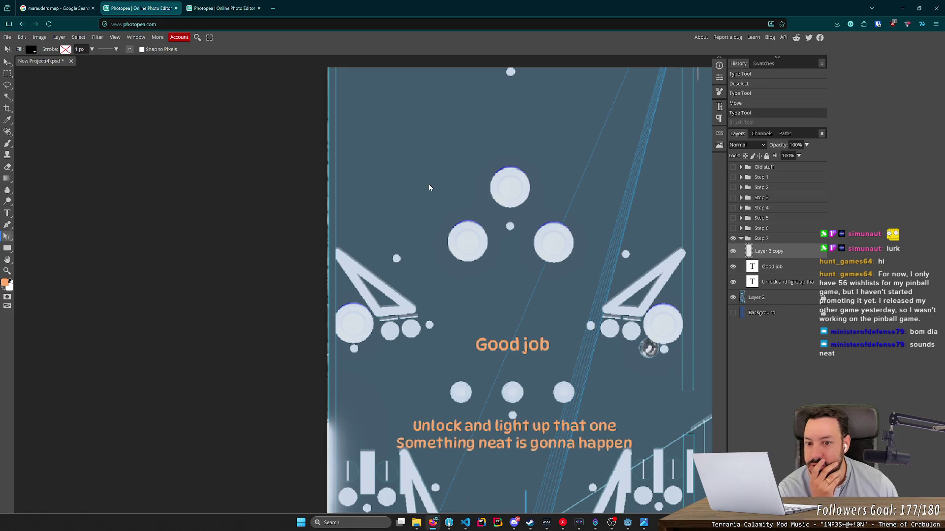
pyautogui.click(8, 226)
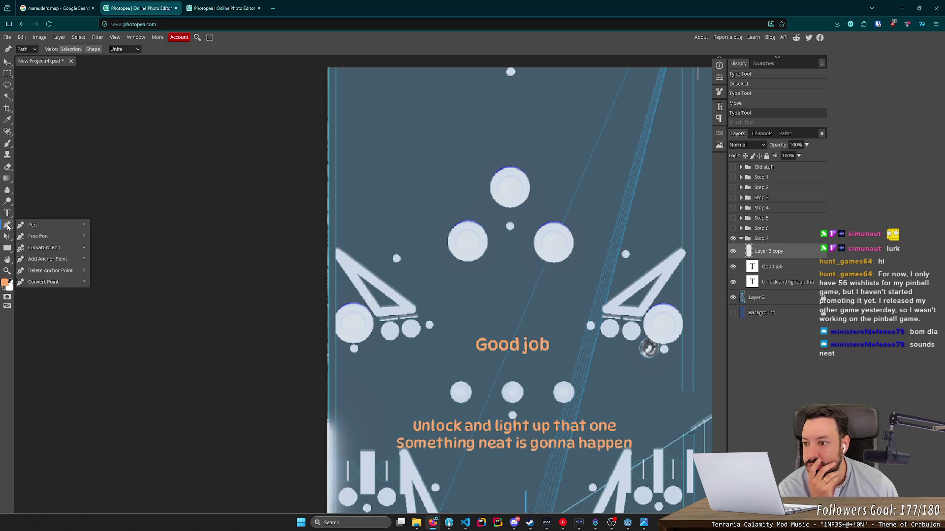
pyautogui.click(59, 249)
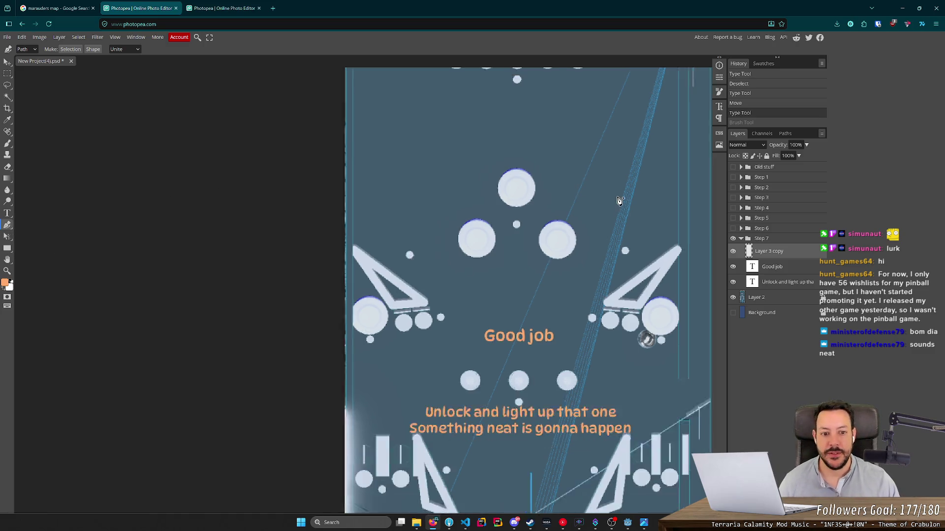
# - Draw a trial path from the top to beside the text, adjust it, then undo it
pyautogui.click(578, 114)
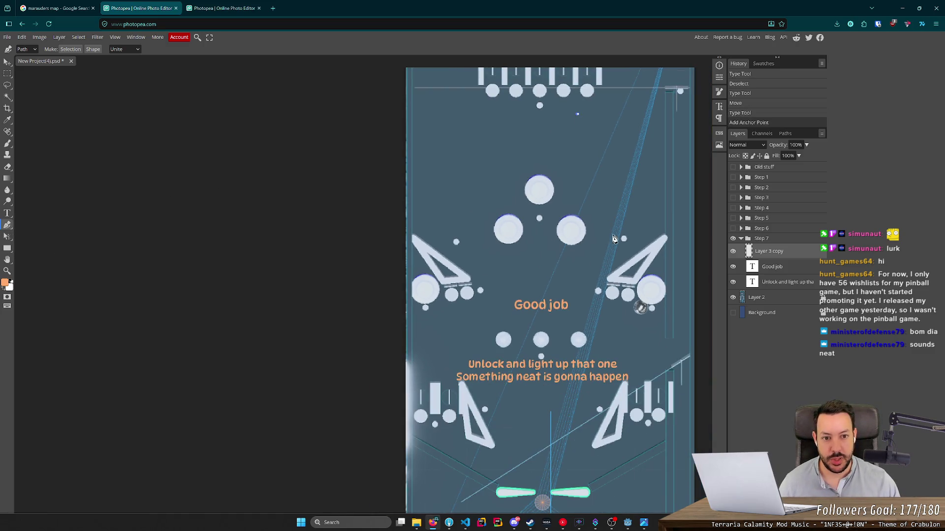
pyautogui.click(616, 354)
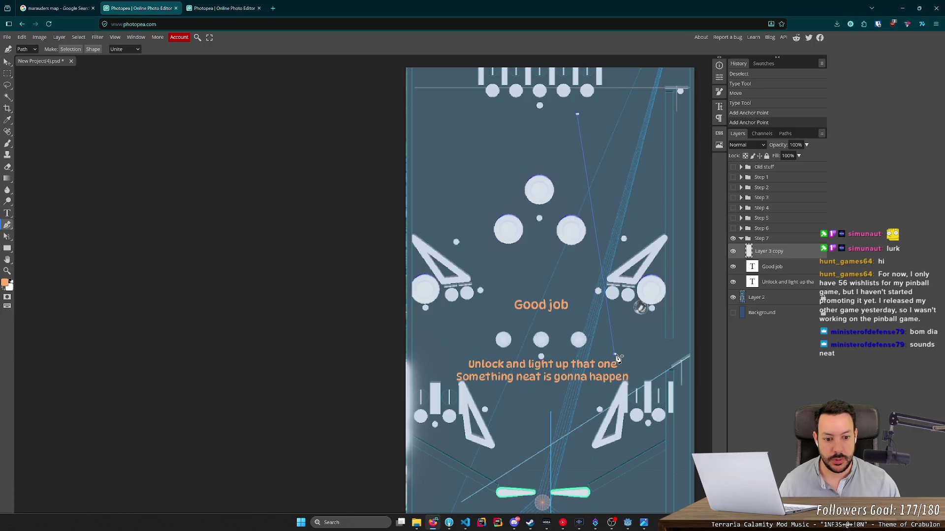
pyautogui.moveTo(615, 355); pyautogui.dragTo(612, 354)
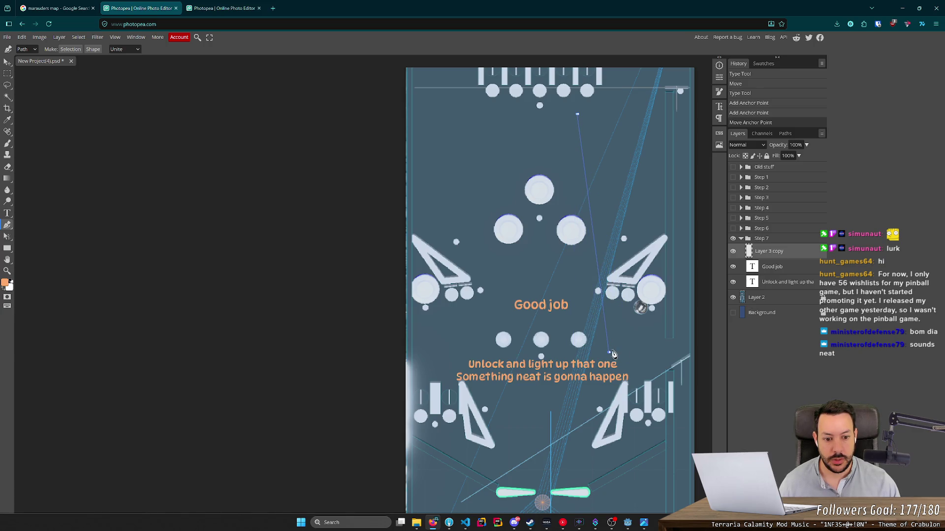
pyautogui.scroll(1, 615, 351)
pyautogui.scroll(-1, 620, 344)
pyautogui.scroll(3, 635, 344)
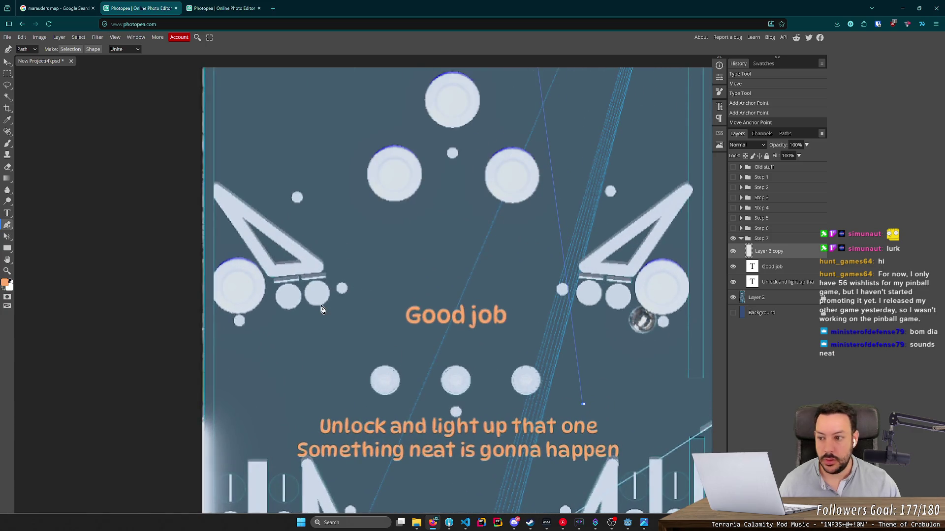
pyautogui.click(6, 237)
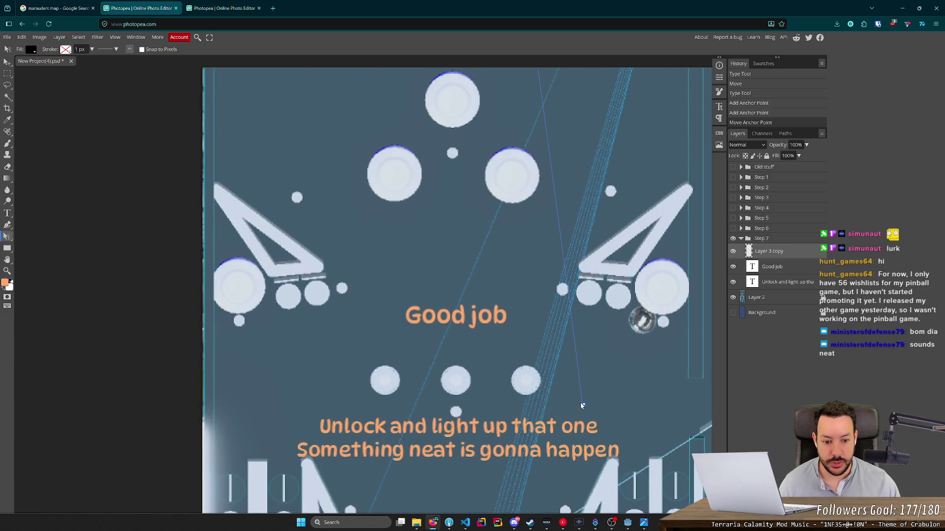
pyautogui.moveTo(583, 405)
pyautogui.mouseDown()
pyautogui.moveTo(599, 406)
pyautogui.moveTo(573, 409)
pyautogui.moveTo(585, 411)
pyautogui.mouseUp()
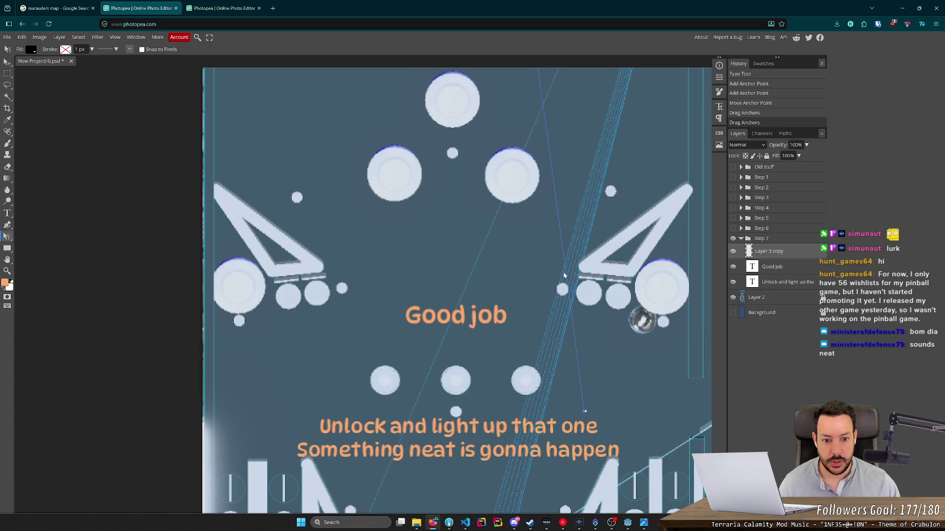
pyautogui.click(6, 225)
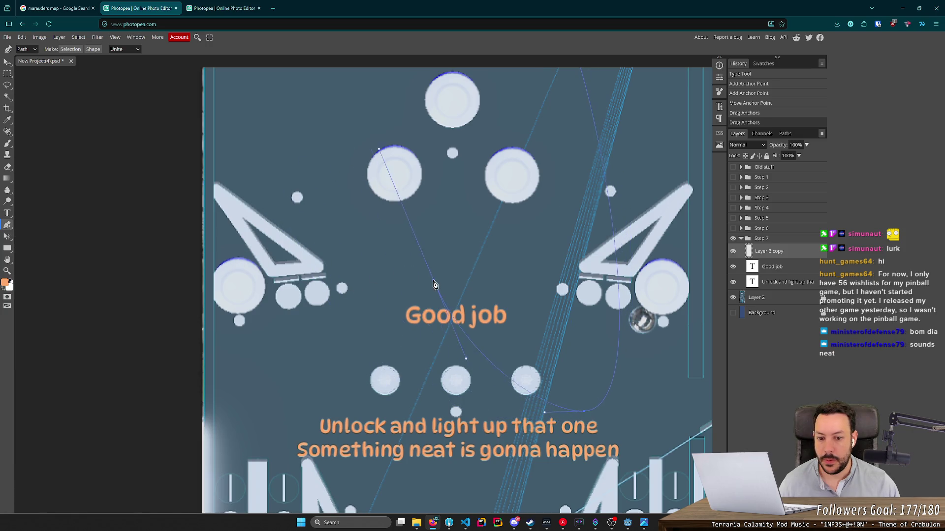
pyautogui.moveTo(436, 354); pyautogui.dragTo(472, 402)
pyautogui.scroll(-3, 417, 310)
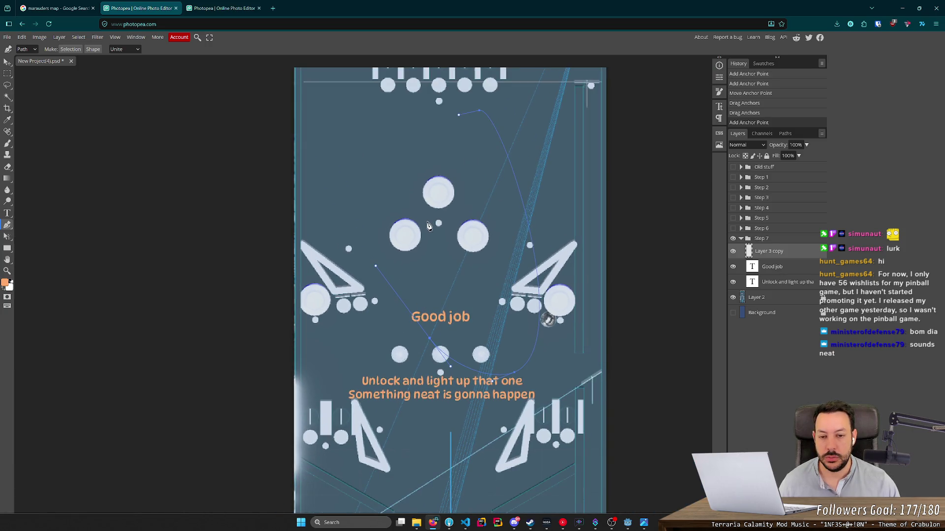
pyautogui.hotkey('ctrl', 'z')
pyautogui.hotkey('ctrl', 'z')
pyautogui.hotkey('ctrl', 'z')
pyautogui.hotkey('ctrl', 'z')
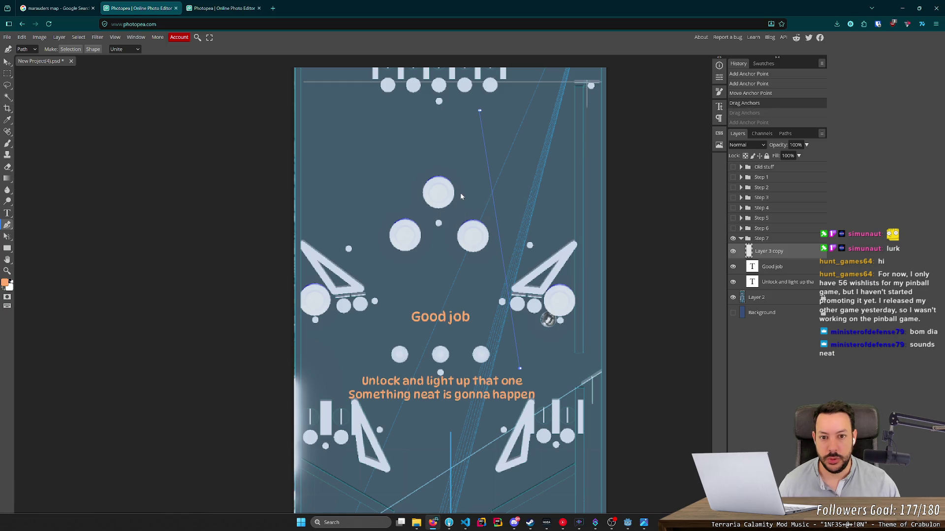
# - Redraw the path from near the top down beside the text, curving its last segment
pyautogui.hotkey('ctrl', 'z')
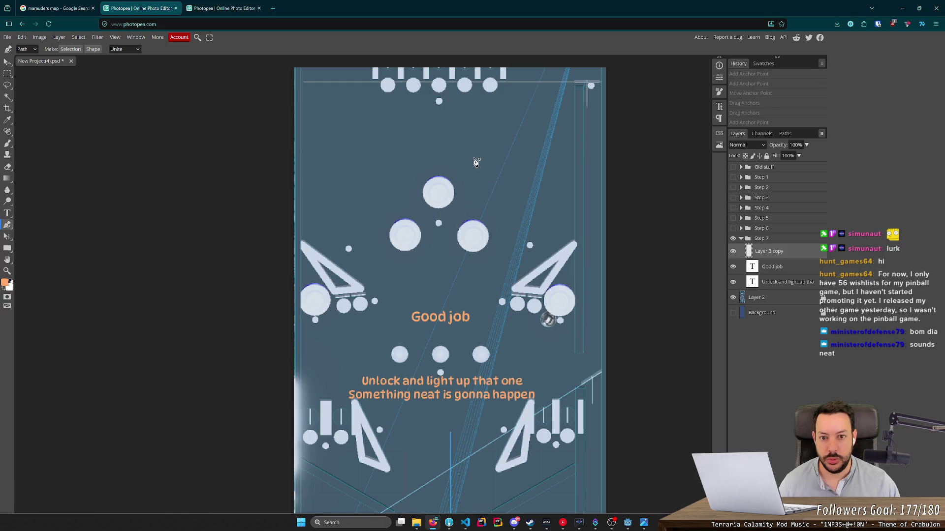
pyautogui.click(471, 141)
pyautogui.hotkey('ctrl', 'z')
pyautogui.click(477, 109)
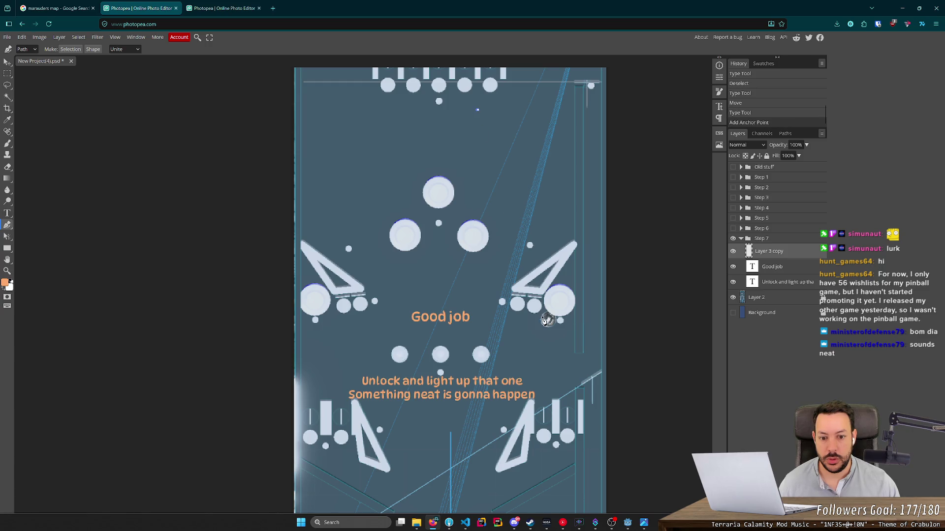
pyautogui.click(515, 374)
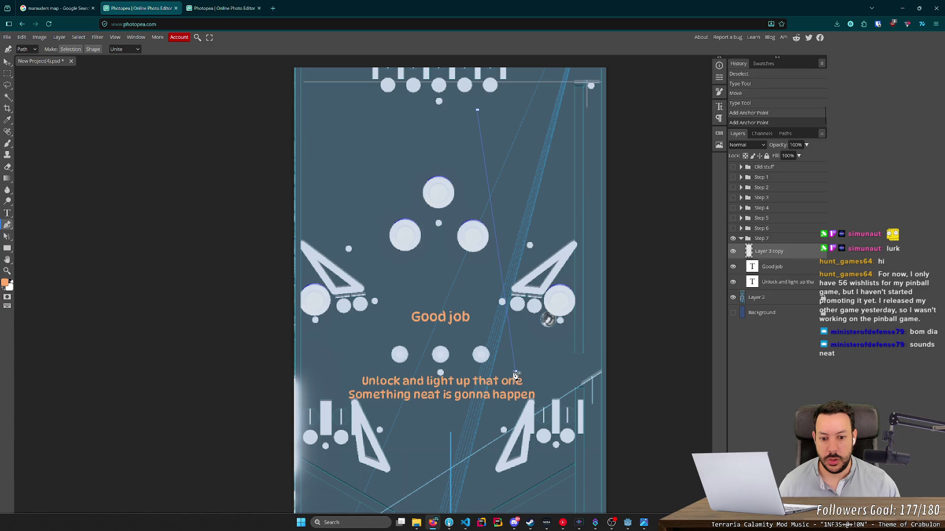
pyautogui.moveTo(515, 374)
pyautogui.mouseDown()
pyautogui.moveTo(488, 384)
pyautogui.moveTo(489, 395)
pyautogui.moveTo(454, 416)
pyautogui.moveTo(497, 420)
pyautogui.mouseUp()
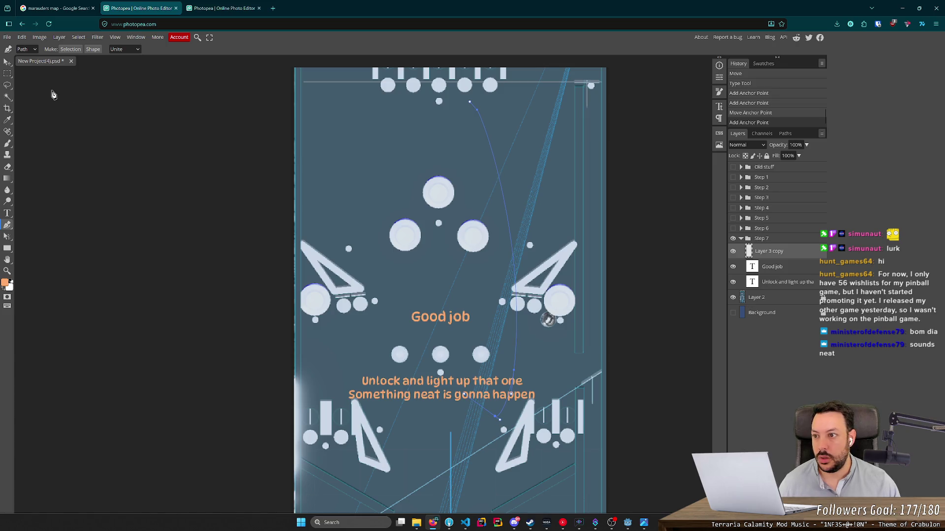
# - Set the path stroke to 3 px, solid fill, using the orange foreground colour
pyautogui.click(8, 239)
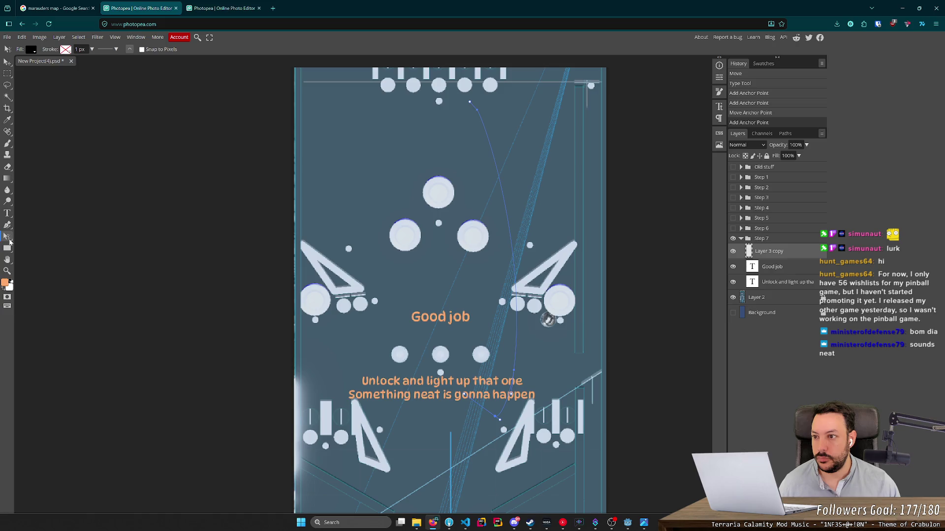
pyautogui.write('3')
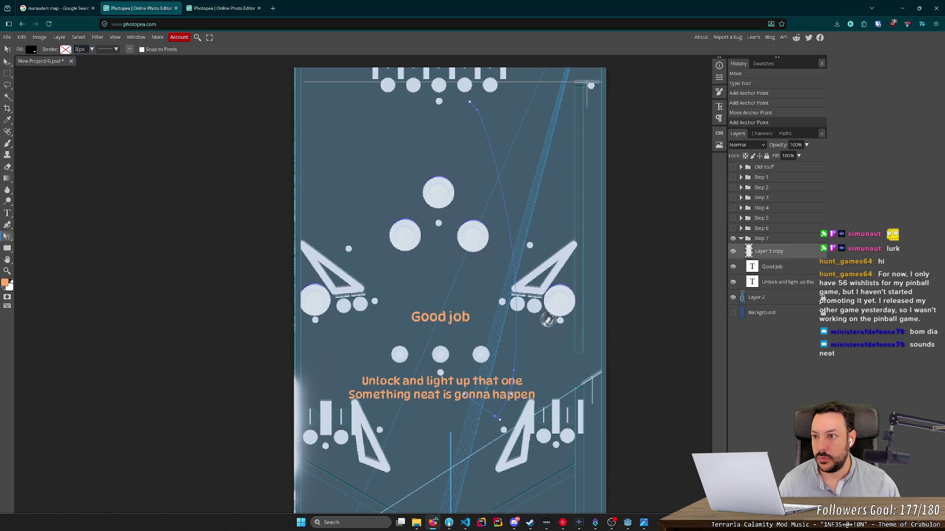
pyautogui.click(65, 50)
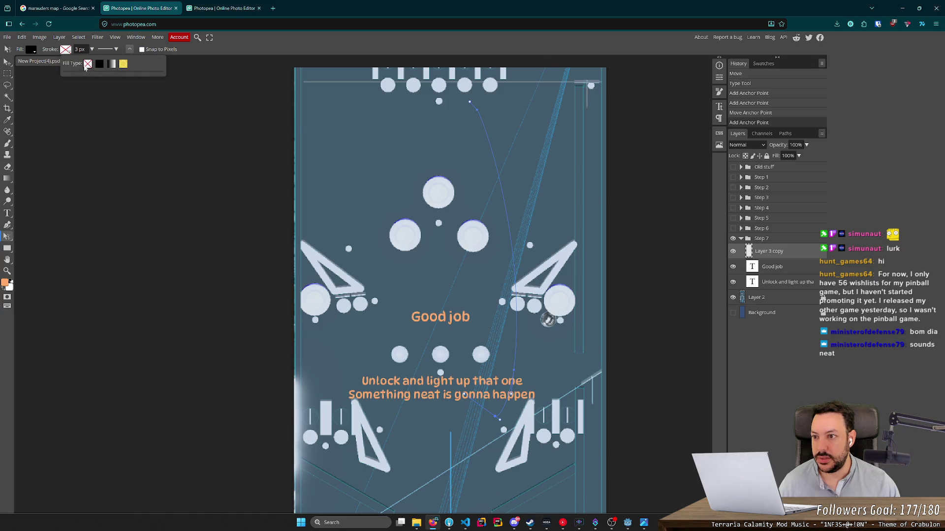
pyautogui.click(97, 64)
pyautogui.click(88, 83)
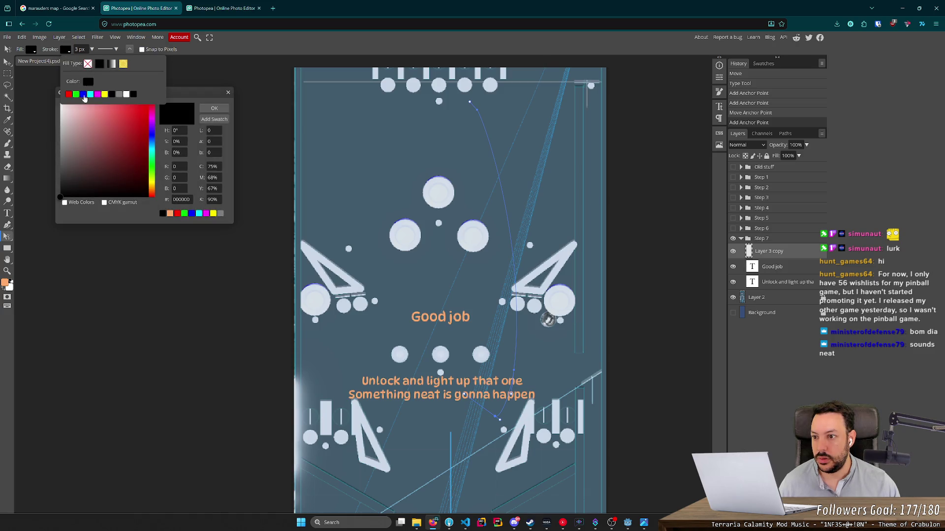
pyautogui.click(5, 282)
pyautogui.click(226, 112)
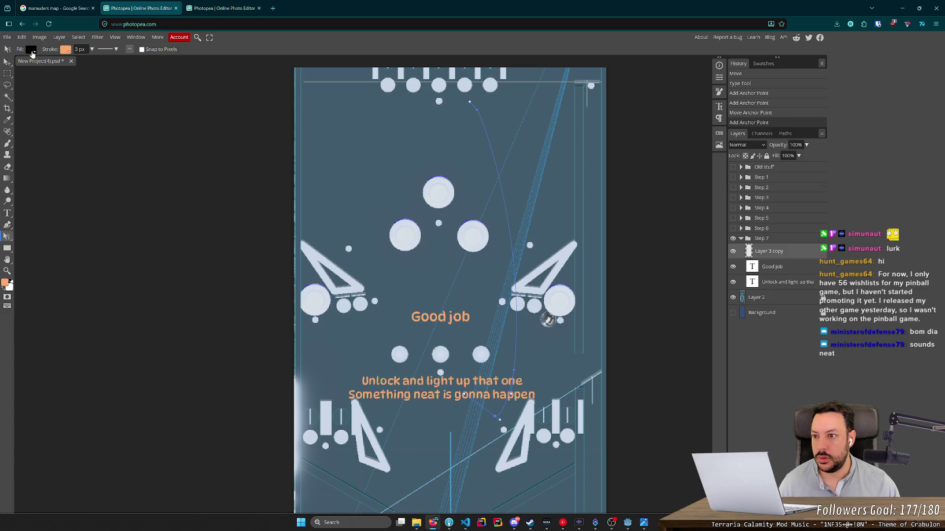
# - Try anchor edits and corner rounding, enable Snap to Pixels, then undo the path edits
pyautogui.click(103, 49)
pyautogui.click(112, 51)
pyautogui.click(496, 165)
pyautogui.moveTo(505, 205); pyautogui.dragTo(497, 202)
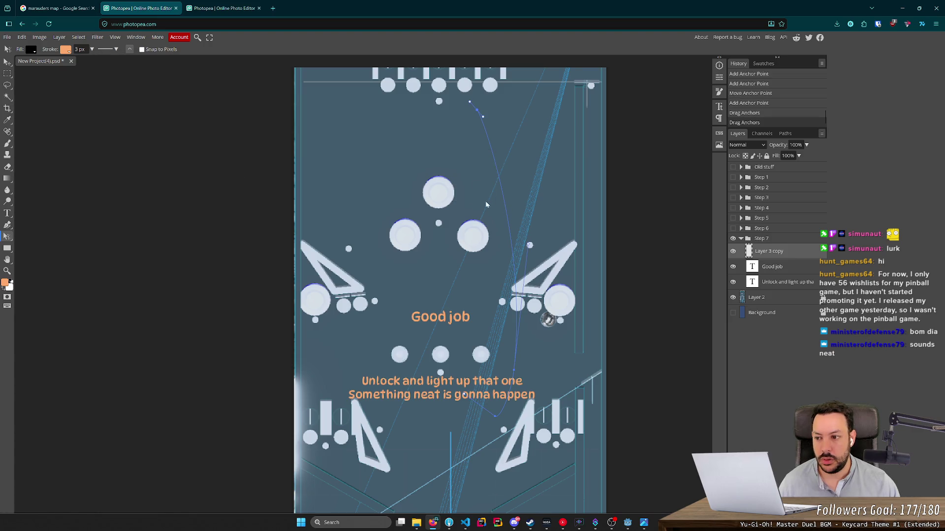
pyautogui.rightClick(7, 236)
pyautogui.click(39, 249)
pyautogui.click(130, 50)
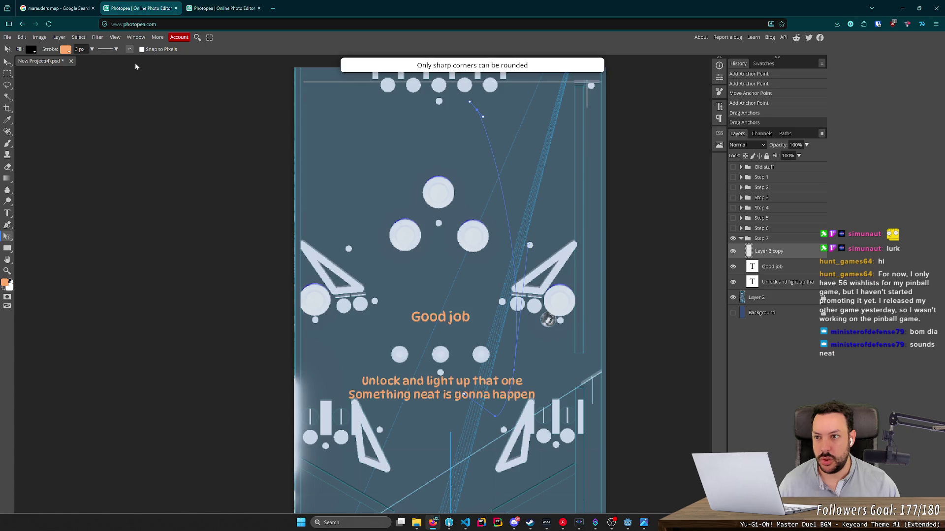
pyautogui.click(146, 50)
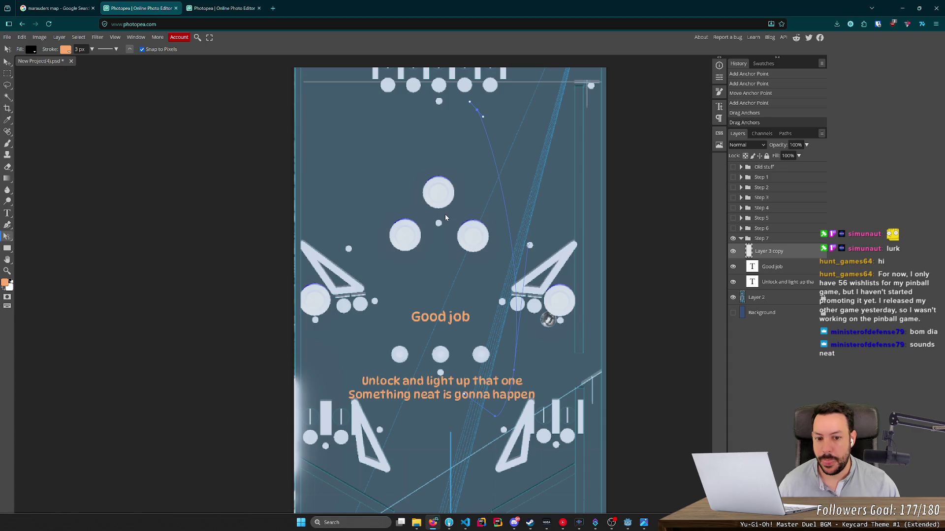
pyautogui.hotkey('ctrl', 'z')
pyautogui.hotkey('ctrl', 'z')
pyautogui.hotkey('ctrl', 'z')
pyautogui.hotkey('ctrl', 'z')
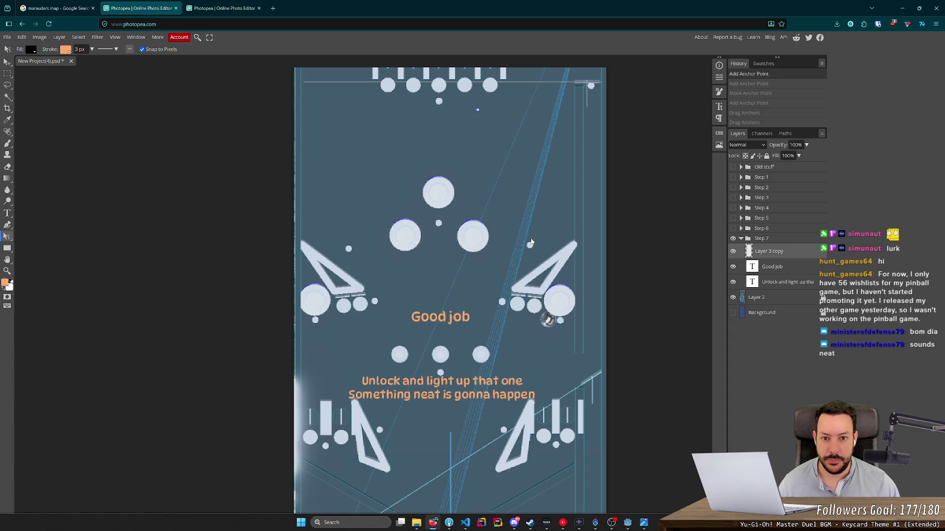
pyautogui.hotkey('ctrl', 'z')
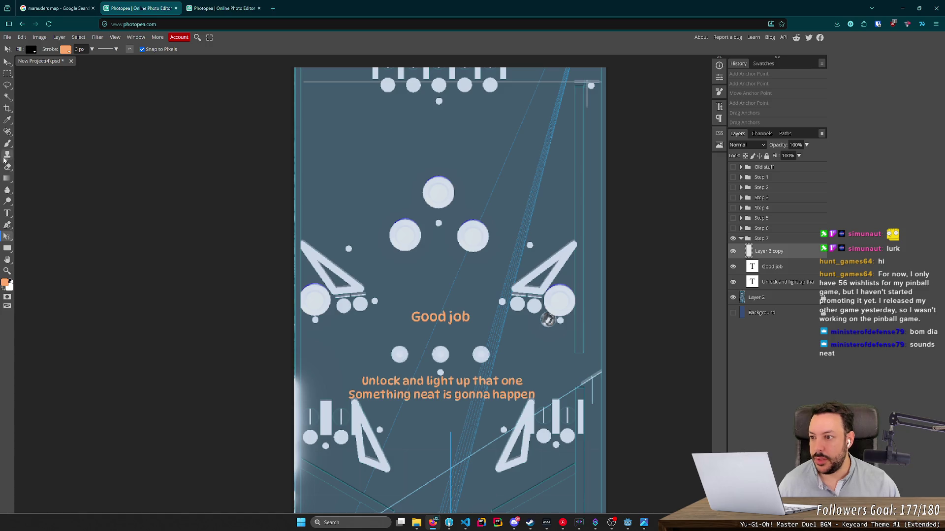
# - With the Brush, paint trial orange lines down the table and undo them
pyautogui.click(7, 143)
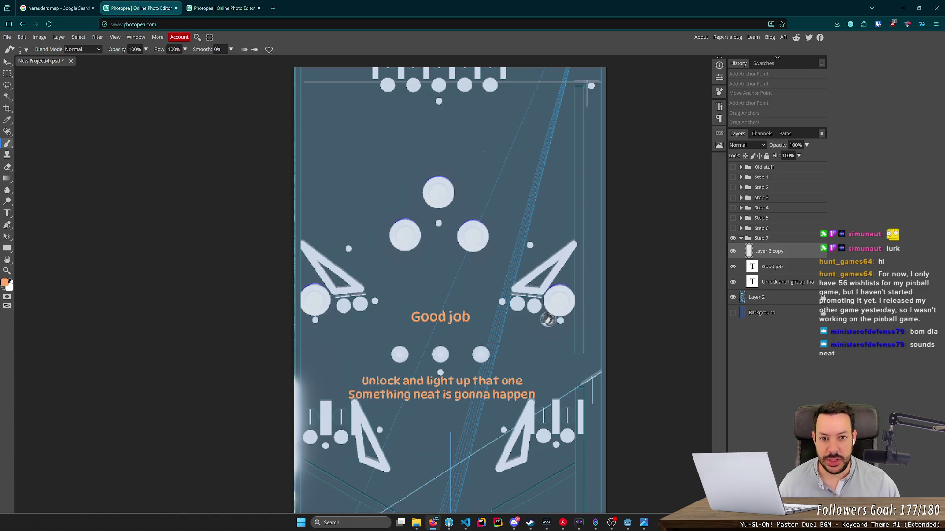
pyautogui.moveTo(483, 122); pyautogui.dragTo(507, 190)
pyautogui.hotkey('ctrl', 'z')
pyautogui.moveTo(485, 125); pyautogui.dragTo(505, 279)
pyautogui.hotkey('ctrl', 'z')
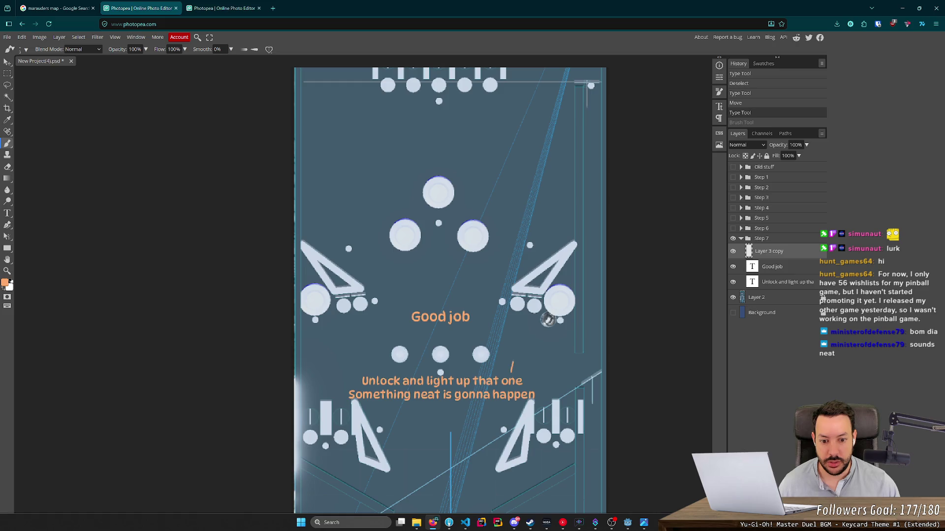
pyautogui.hotkey('ctrl', 'z')
pyautogui.scroll(5, 515, 374)
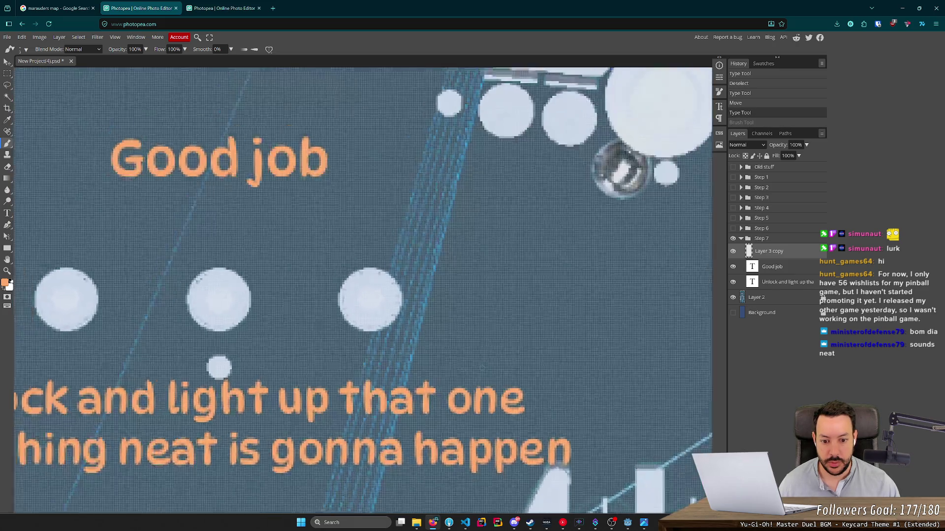
# - Paint several orange lines upward from below the text, undoing each attempt
pyautogui.moveTo(488, 373); pyautogui.dragTo(521, 209)
pyautogui.hotkey('ctrl', 'z')
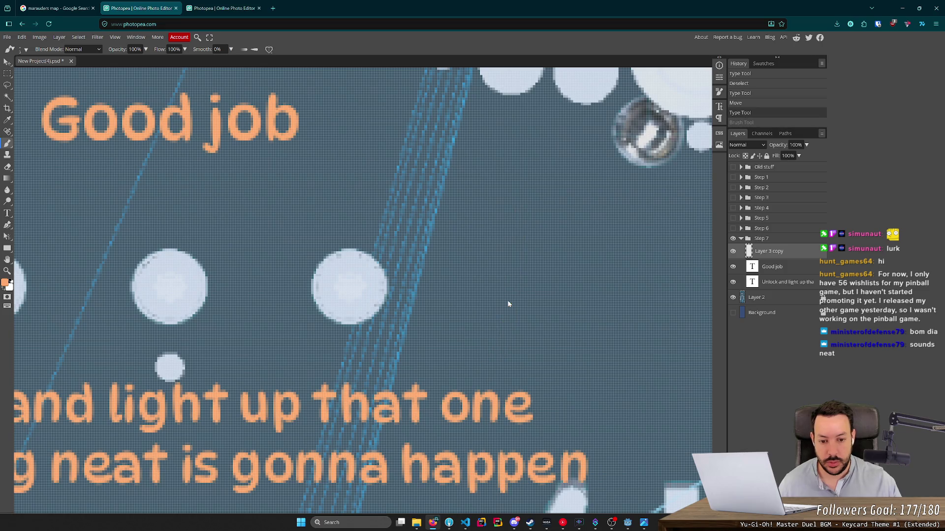
pyautogui.moveTo(488, 372); pyautogui.dragTo(558, 132)
pyautogui.hotkey('ctrl', 'z')
pyautogui.moveTo(483, 375)
pyautogui.mouseDown()
pyautogui.moveTo(512, 274)
pyautogui.moveTo(518, 127)
pyautogui.mouseUp()
pyautogui.hotkey('ctrl', 'z')
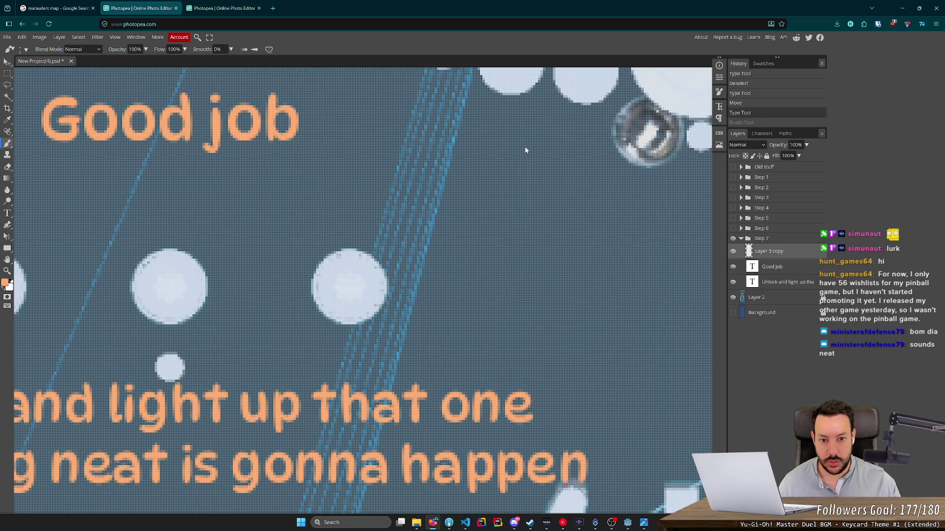
pyautogui.moveTo(481, 376)
pyautogui.mouseDown()
pyautogui.moveTo(507, 283)
pyautogui.moveTo(518, 122)
pyautogui.mouseUp()
pyautogui.scroll(-4, 554, 414)
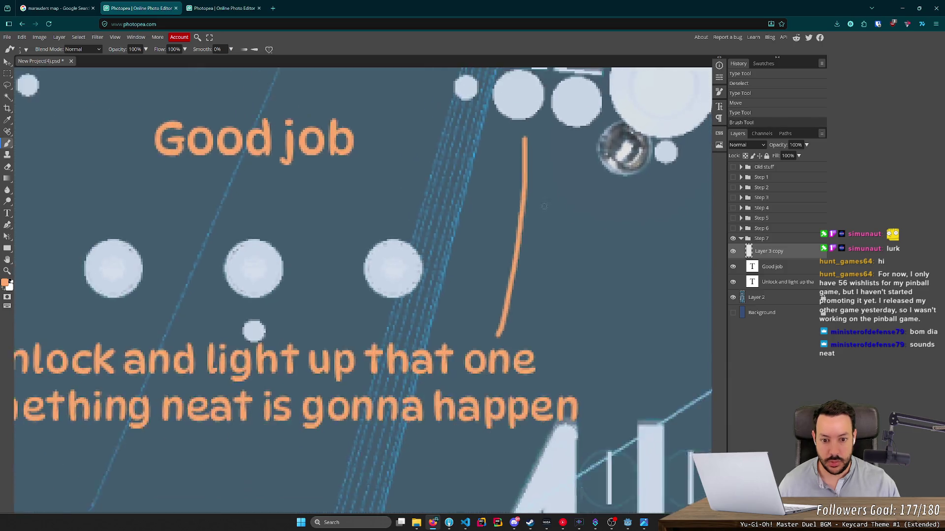
pyautogui.scroll(5, 558, 298)
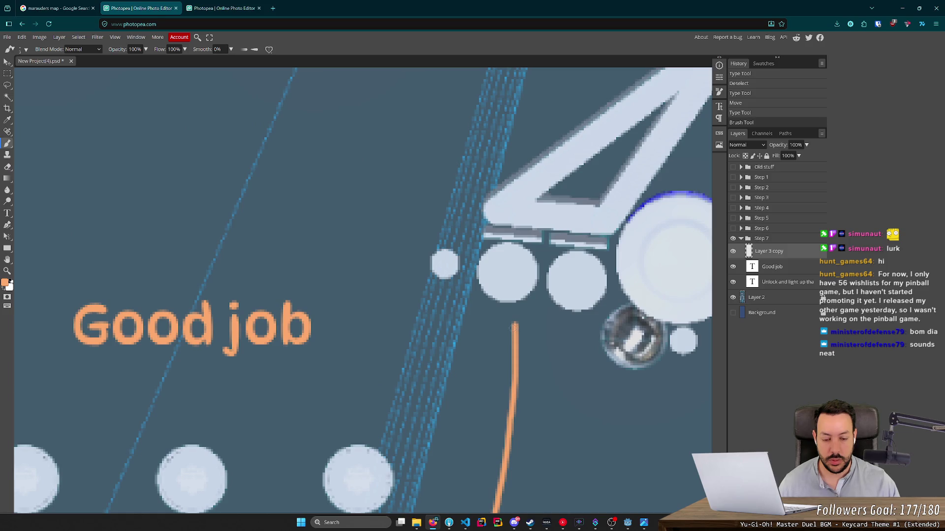
pyautogui.hotkey('ctrl', 'z')
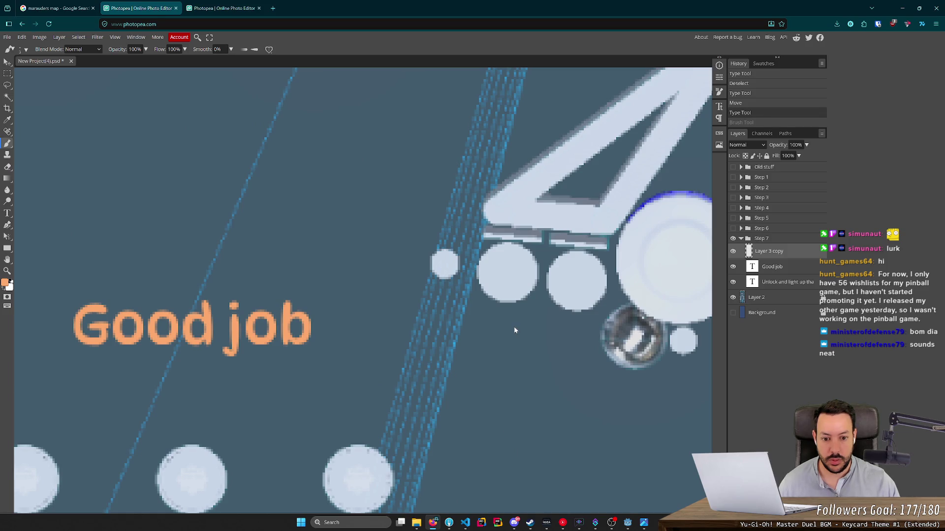
# - Paint a curving orange line from below 'Good job' up toward the bumpers and extend it
pyautogui.scroll(-4, 512, 340)
pyautogui.scroll(-2, 505, 355)
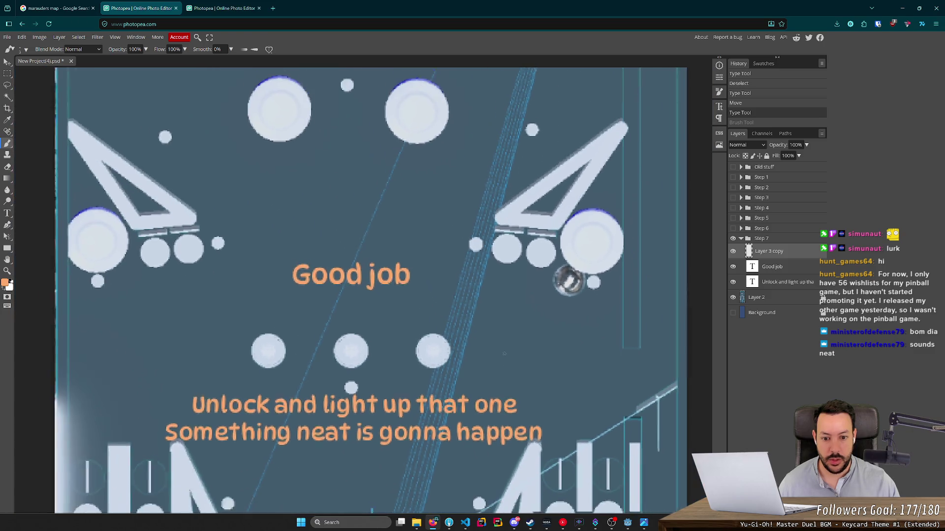
pyautogui.moveTo(500, 382)
pyautogui.mouseDown()
pyautogui.moveTo(497, 351)
pyautogui.moveTo(459, 279)
pyautogui.moveTo(460, 211)
pyautogui.moveTo(483, 125)
pyautogui.mouseUp()
pyautogui.scroll(2, 534, 184)
pyautogui.scroll(5, 532, 182)
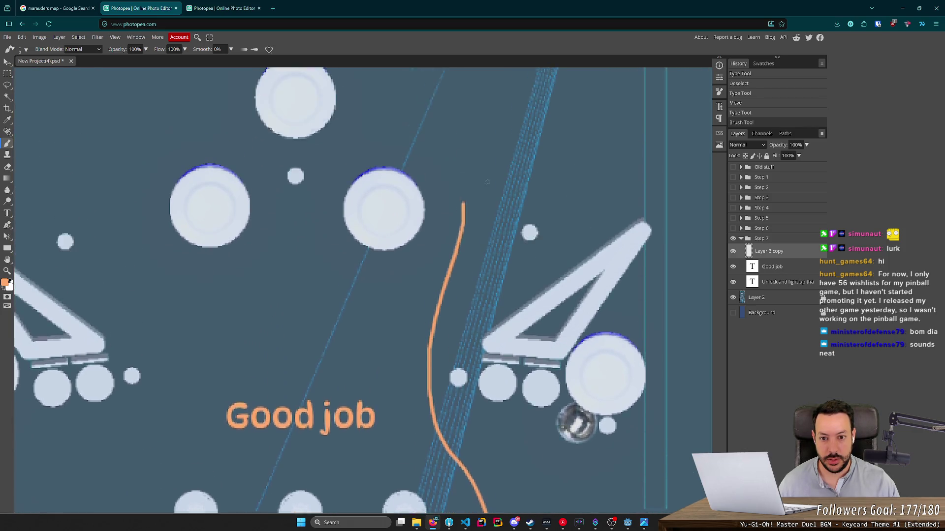
pyautogui.scroll(-2, 484, 184)
pyautogui.scroll(1, 485, 184)
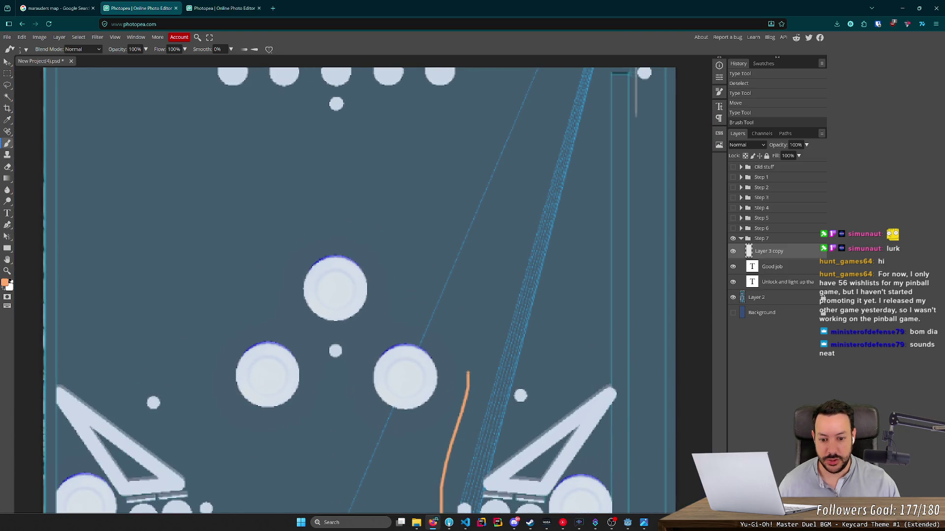
pyautogui.scroll(4, 468, 373)
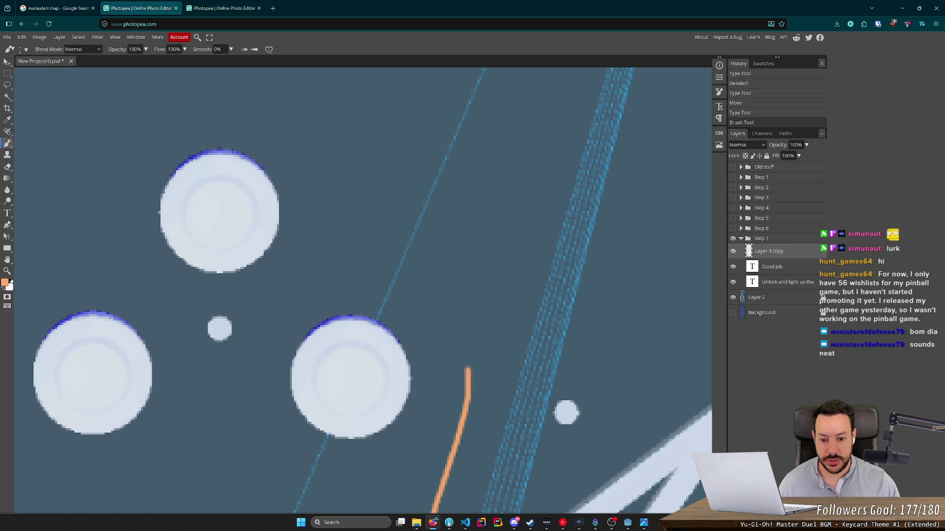
pyautogui.moveTo(467, 370); pyautogui.dragTo(462, 287)
# - Extend the orange line up between the bumpers toward the top targets, retrying with undo
pyautogui.hotkey('ctrl', 'z')
pyautogui.moveTo(467, 370); pyautogui.dragTo(418, 105)
pyautogui.scroll(-4, 415, 126)
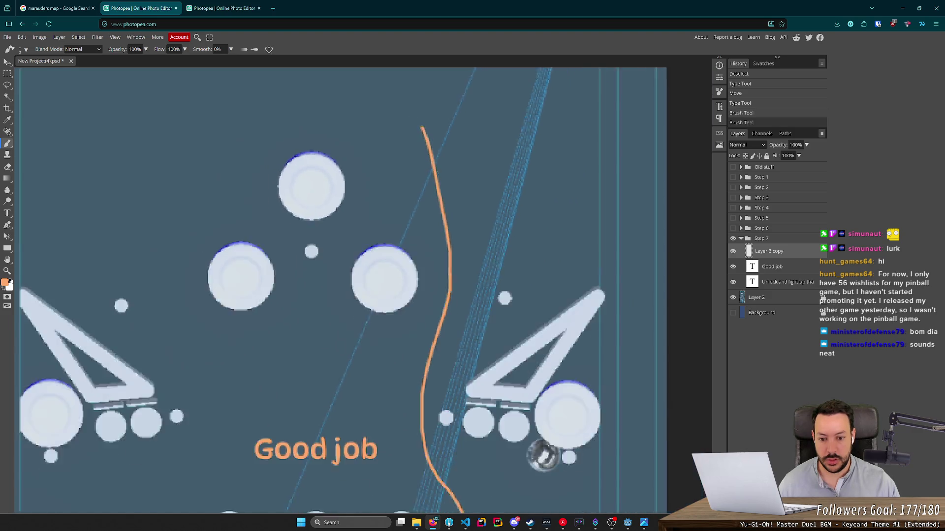
pyautogui.scroll(4, 420, 327)
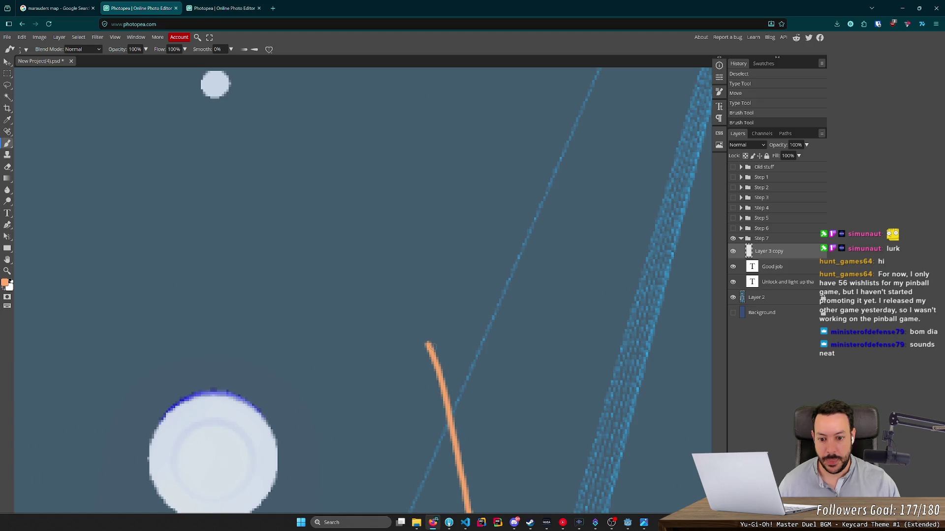
pyautogui.moveTo(429, 344); pyautogui.dragTo(353, 193)
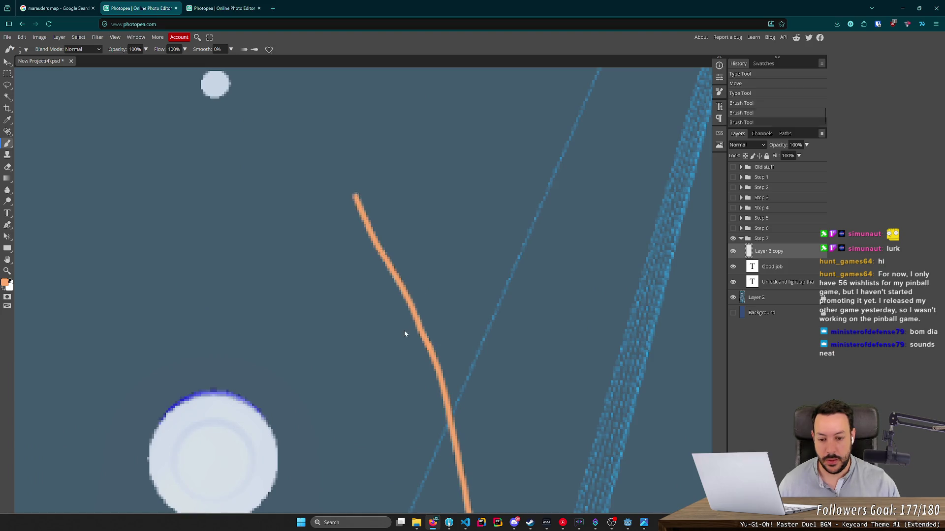
pyautogui.hotkey('ctrl', 'z')
pyautogui.scroll(2, 426, 344)
pyautogui.scroll(1, 428, 345)
pyautogui.moveTo(422, 313)
pyautogui.mouseDown()
pyautogui.moveTo(334, 106)
pyautogui.moveTo(306, 68)
pyautogui.mouseUp()
pyautogui.hotkey('ctrl', 'z')
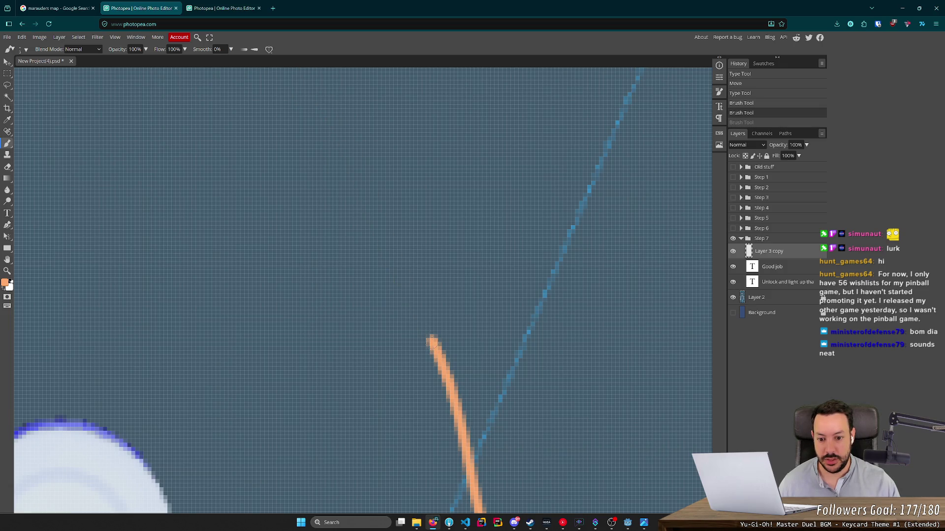
pyautogui.scroll(-2, 429, 339)
pyautogui.moveTo(432, 342); pyautogui.dragTo(297, 69)
pyautogui.scroll(2, 317, 167)
pyautogui.scroll(4, 317, 167)
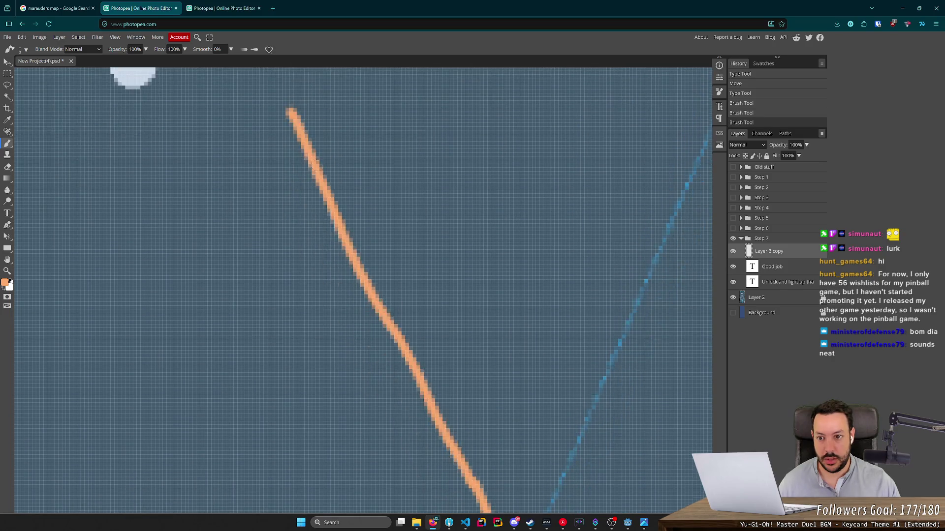
# - Finish the line's top with an arrowhead hook and zoom out to fit
pyautogui.moveTo(291, 240)
pyautogui.mouseDown()
pyautogui.moveTo(265, 176)
pyautogui.moveTo(261, 200)
pyautogui.mouseUp()
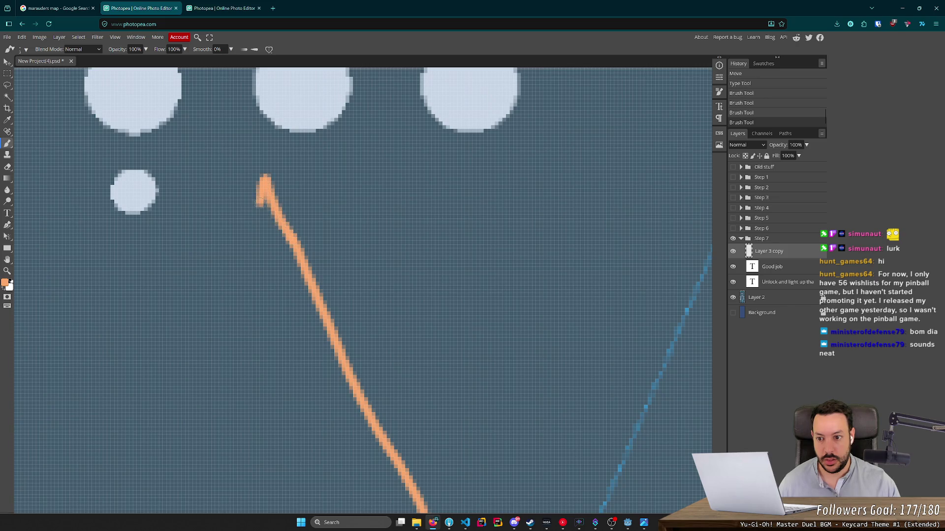
pyautogui.hotkey('ctrl', 'z')
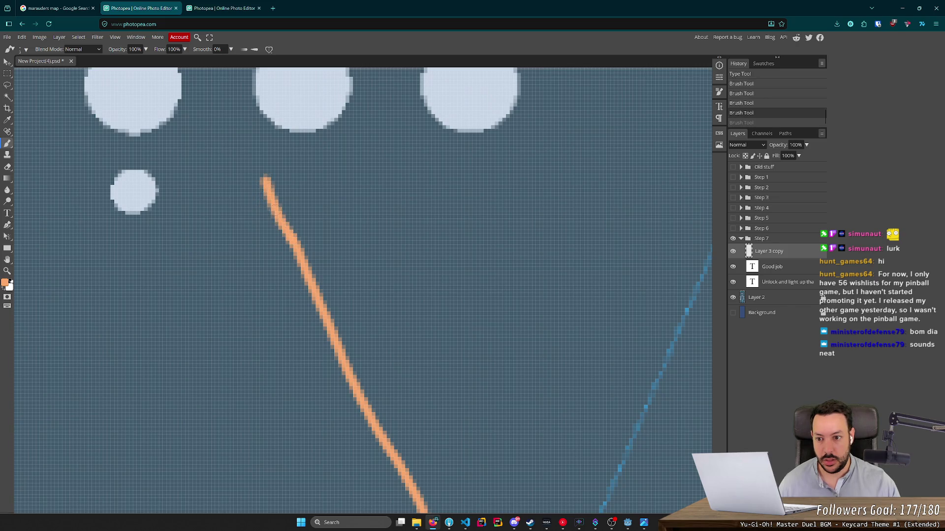
pyautogui.hotkey('ctrl', 'z')
pyautogui.moveTo(291, 239)
pyautogui.mouseDown()
pyautogui.moveTo(259, 196)
pyautogui.moveTo(257, 224)
pyautogui.moveTo(292, 197)
pyautogui.mouseUp()
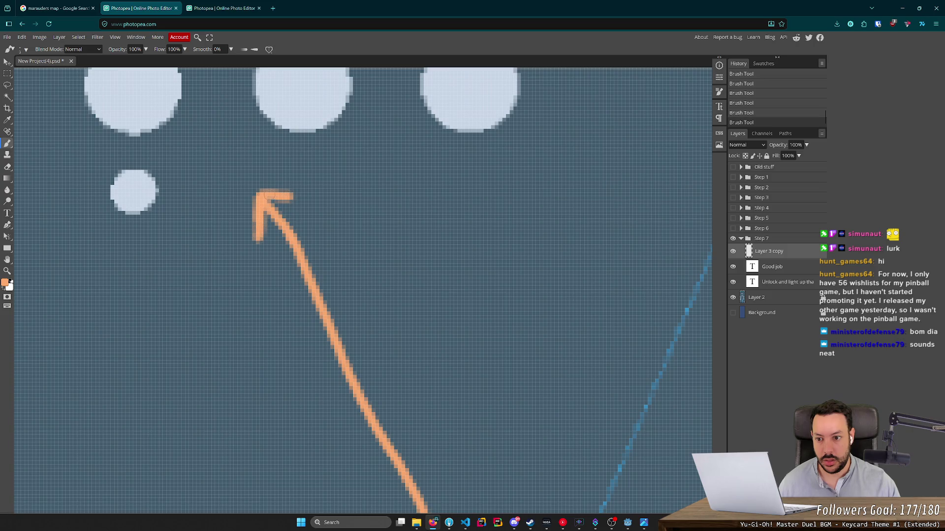
pyautogui.scroll(-1, 337, 228)
pyautogui.scroll(-5, 337, 228)
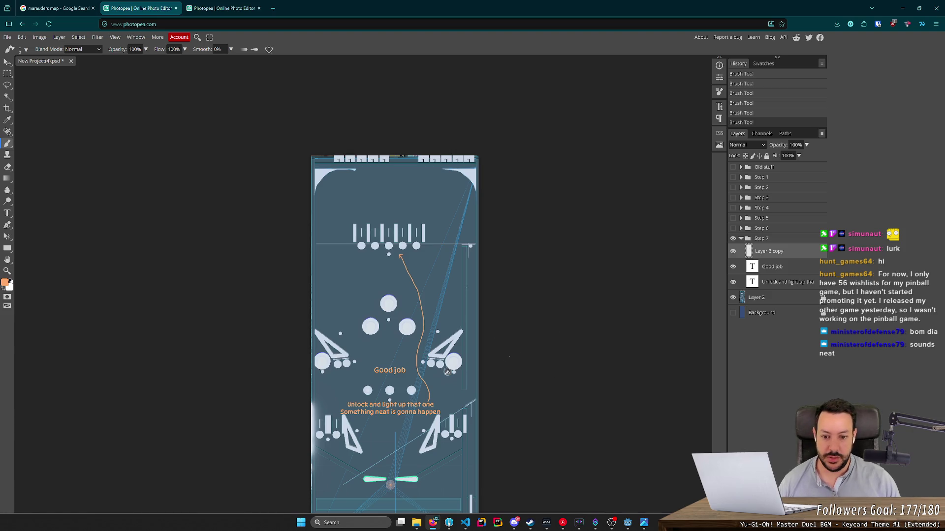
# - Hide Layer 2 so only the orange arrow and tutorial text remain on transparency
pyautogui.scroll(2, 392, 332)
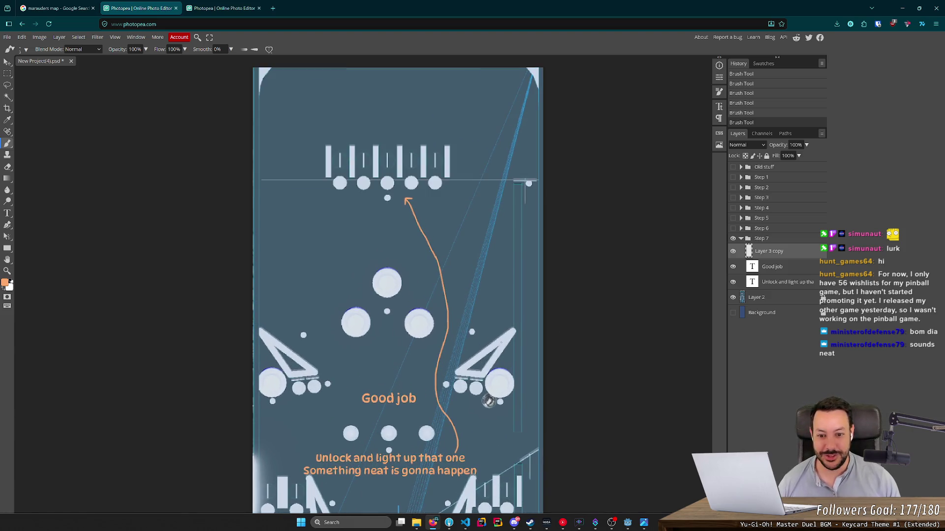
pyautogui.scroll(5, 392, 311)
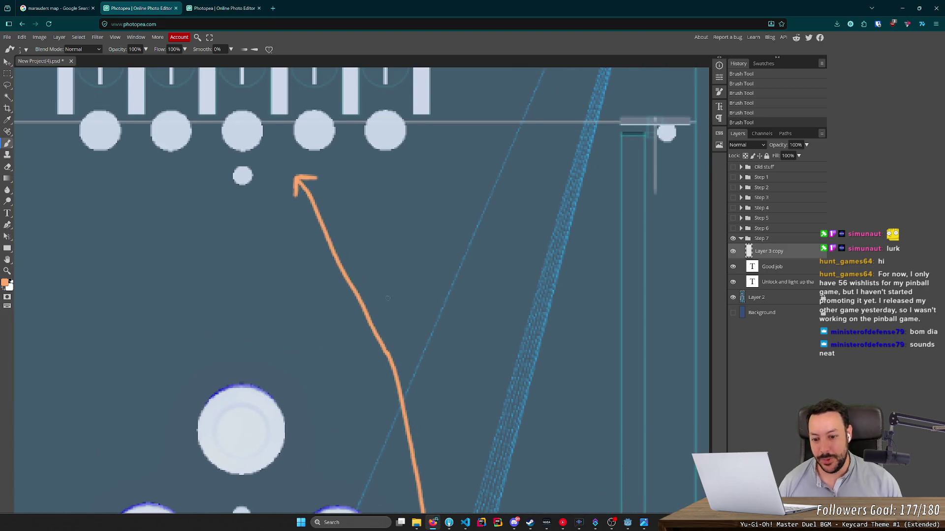
pyautogui.scroll(-2, 392, 311)
pyautogui.scroll(-6, 393, 334)
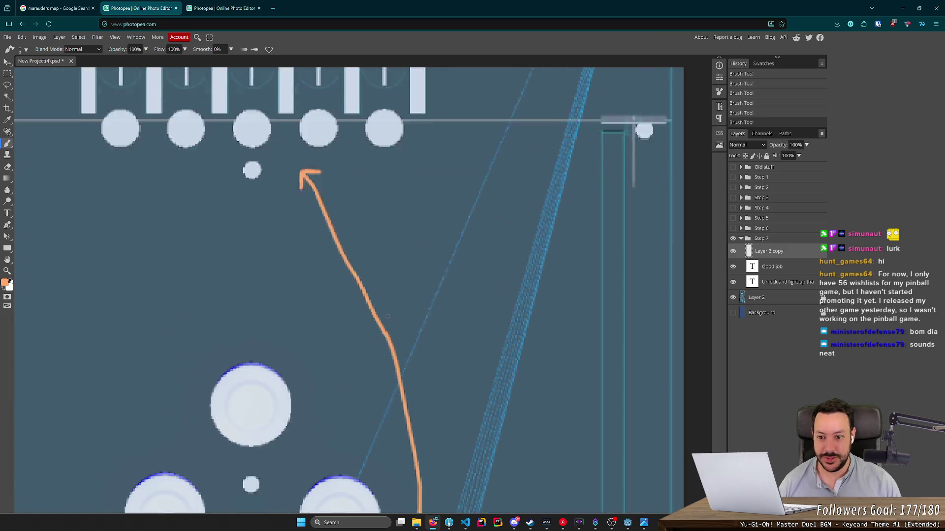
pyautogui.click(733, 297)
pyautogui.scroll(-1, 487, 329)
pyautogui.scroll(1, 507, 351)
pyautogui.scroll(-1, 219, 325)
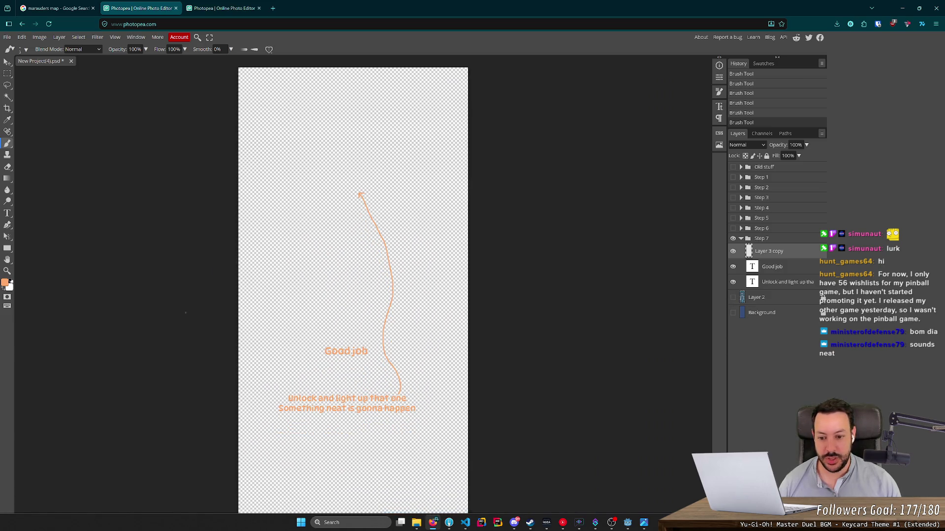
pyautogui.click(7, 37)
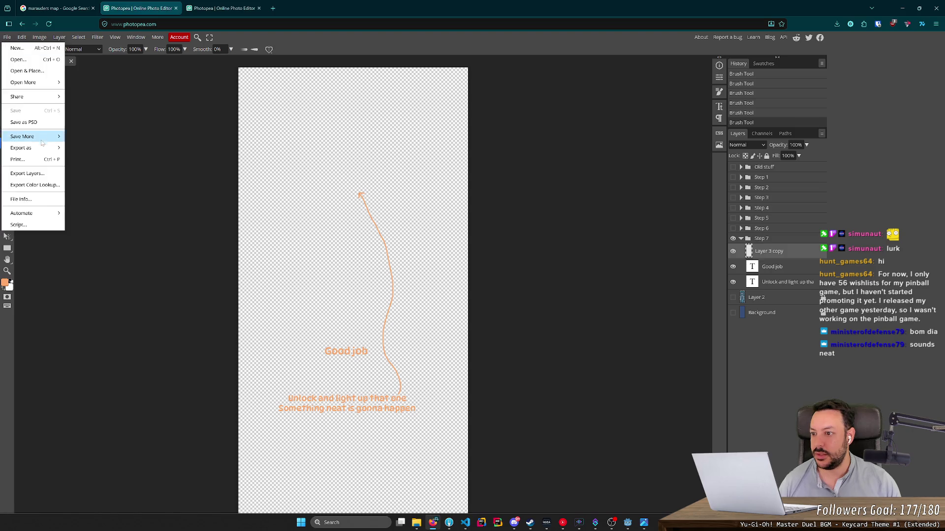
# - Export the overlay as a PNG named tutorial_7_playfield.png
pyautogui.click(76, 148)
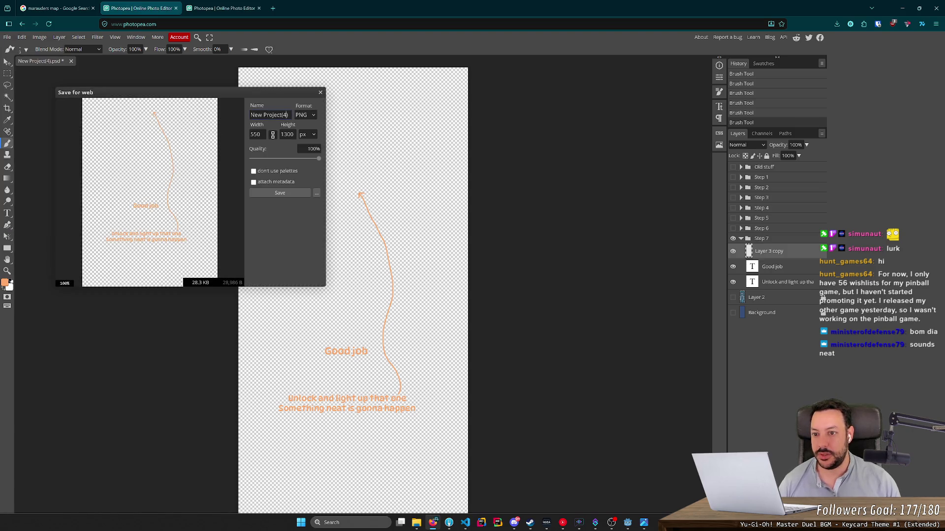
pyautogui.write('tutorial_')
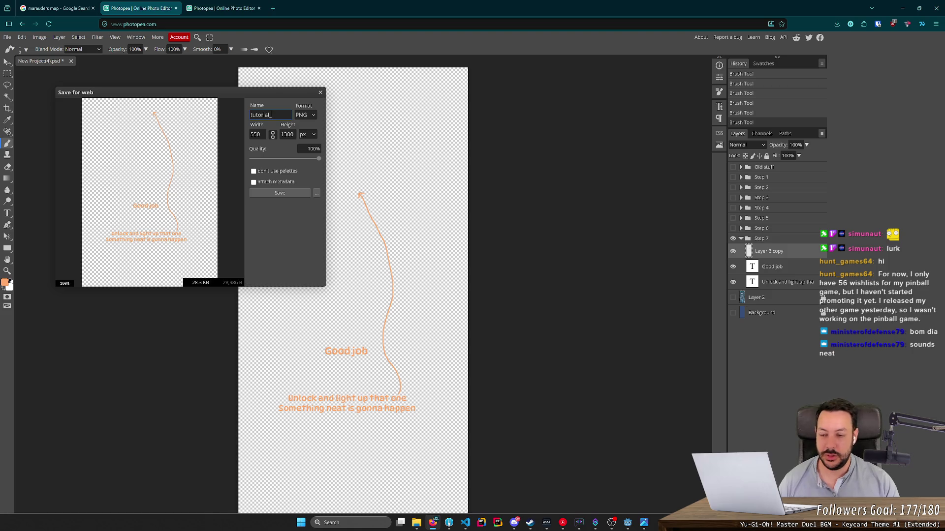
pyautogui.write('plak')
pyautogui.press('BackSpace')
pyautogui.press('BackSpace')
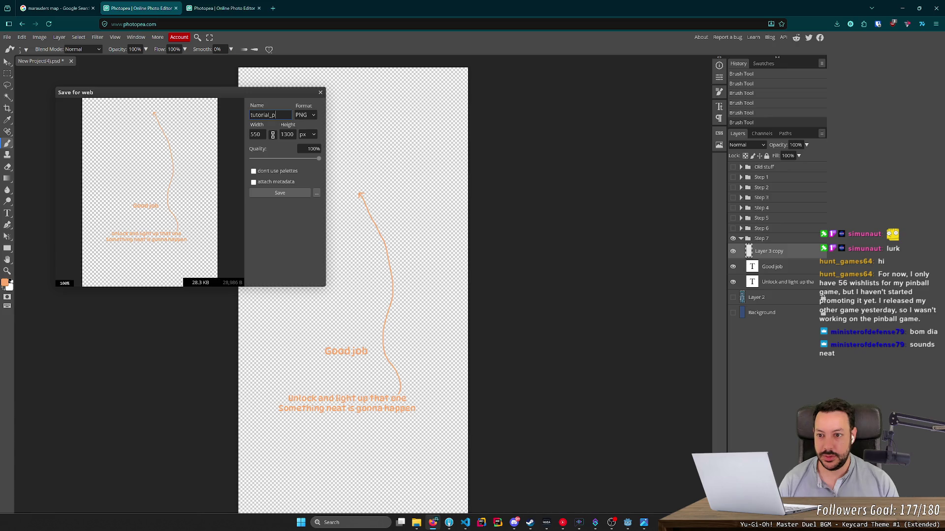
pyautogui.write('_playfield')
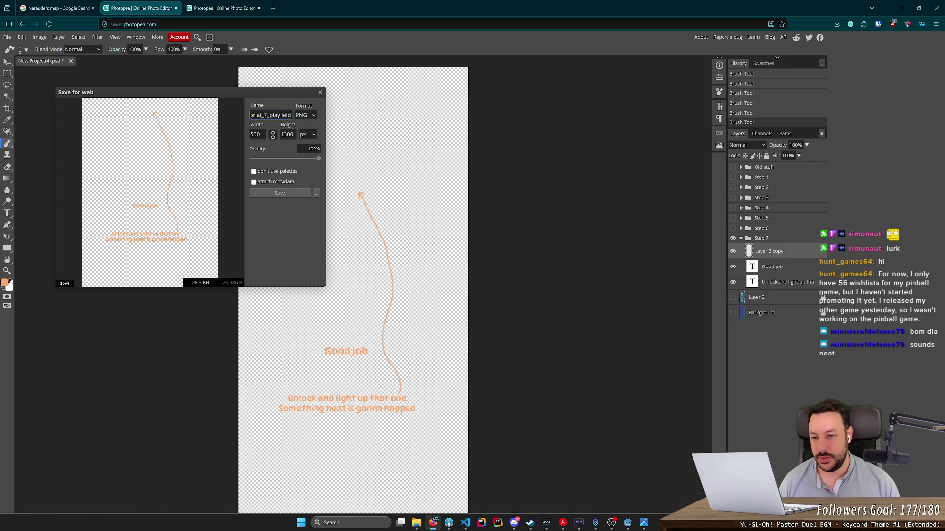
pyautogui.click(280, 193)
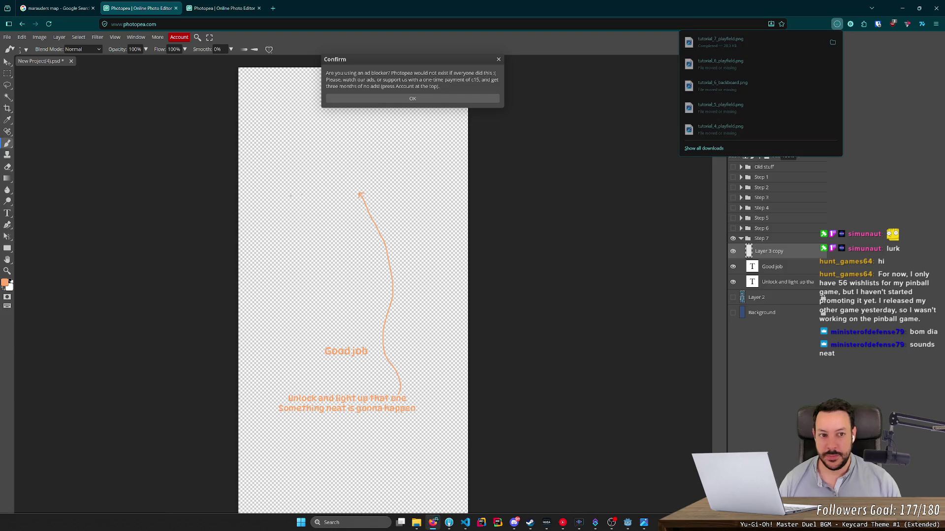
pyautogui.click(419, 525)
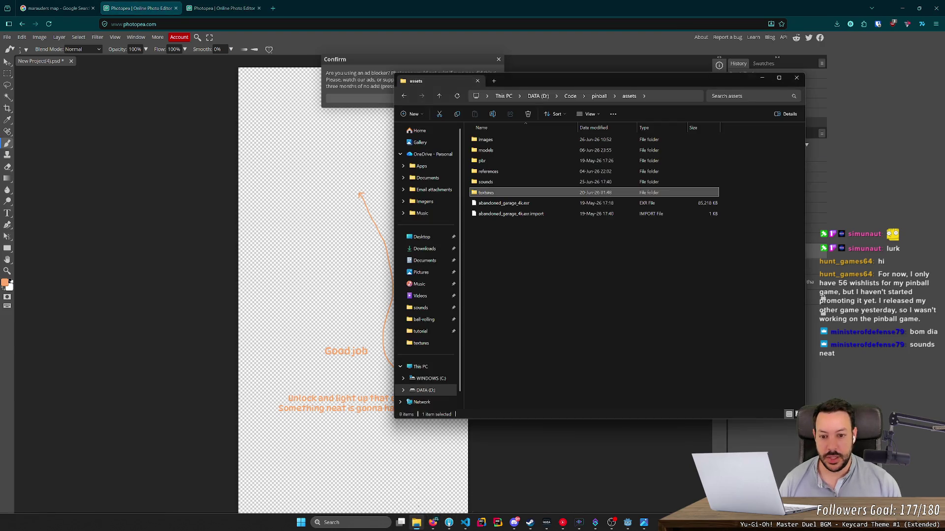
# - Browse to assets/images/tutorial and confirm tutorial_7_playfield.png is among the 21 files
pyautogui.click(424, 249)
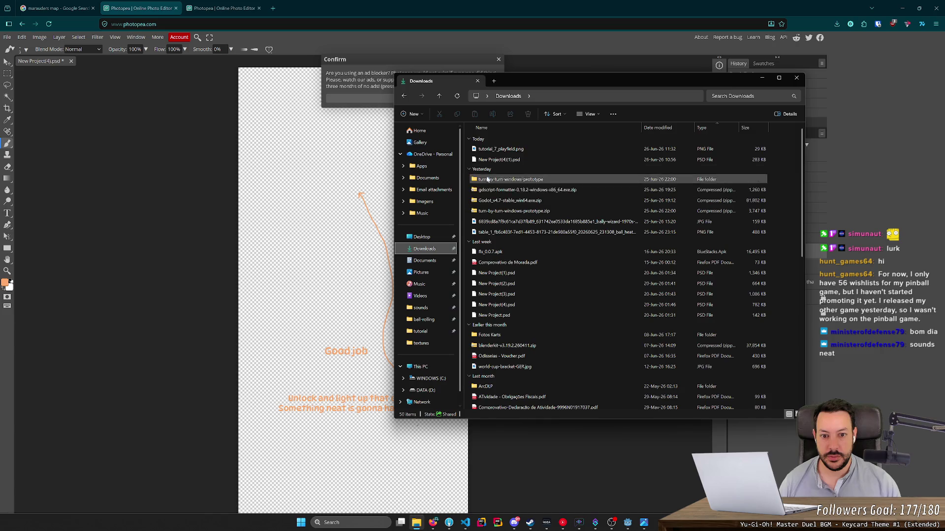
pyautogui.hotkey('alt', 'Left')
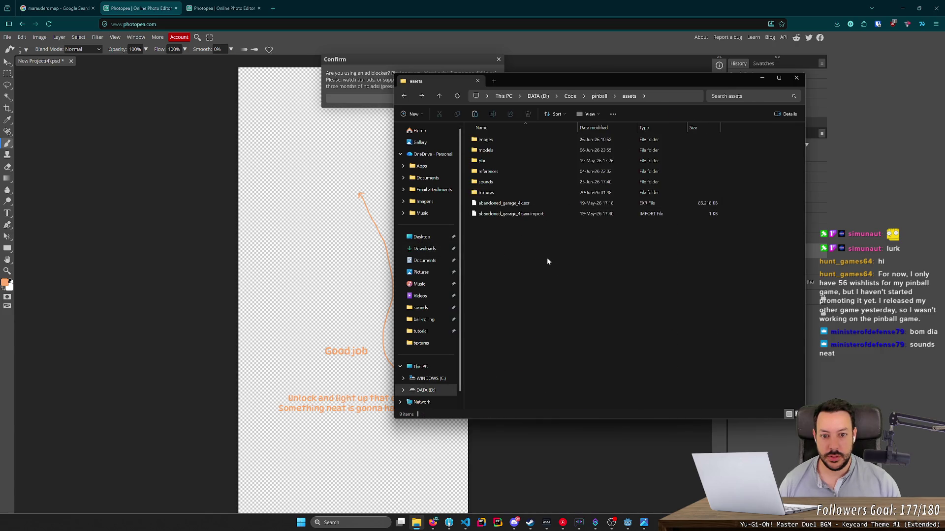
pyautogui.hotkey('alt', 'Right')
pyautogui.hotkey('alt', 'Left')
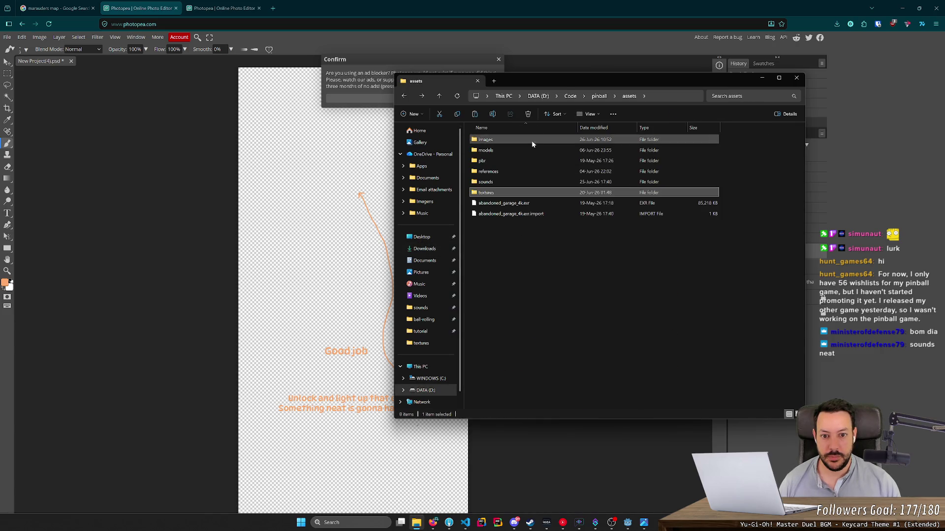
pyautogui.doubleClick(531, 141)
pyautogui.doubleClick(489, 144)
pyautogui.click(577, 351)
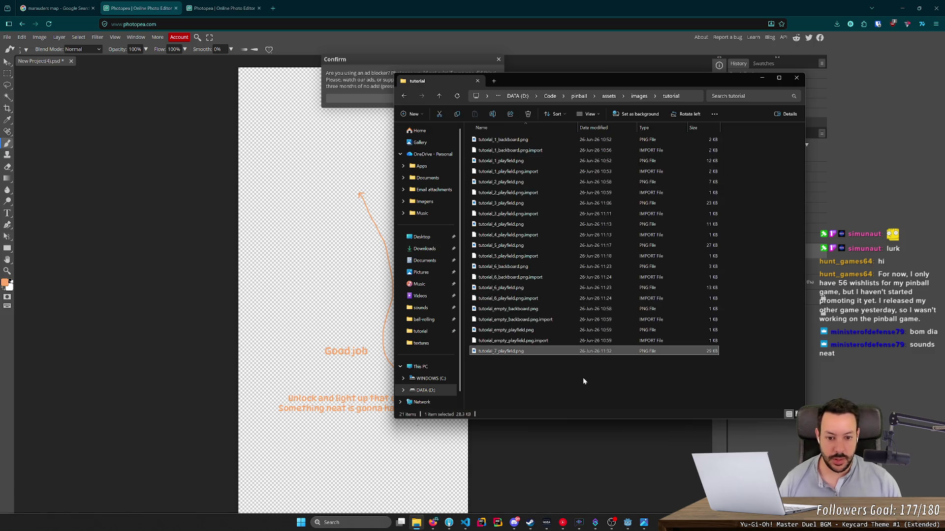
pyautogui.click(583, 402)
pyautogui.moveTo(587, 397); pyautogui.dragTo(532, 109)
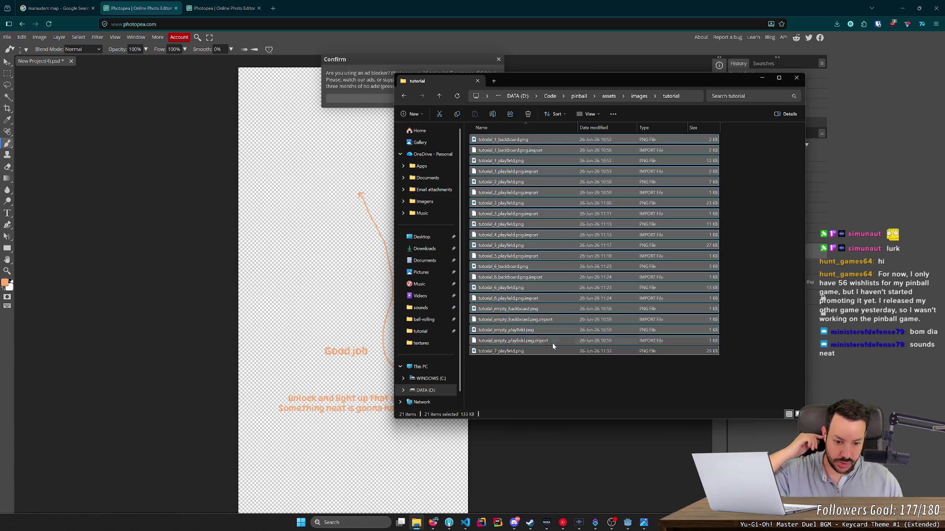
pyautogui.click(551, 370)
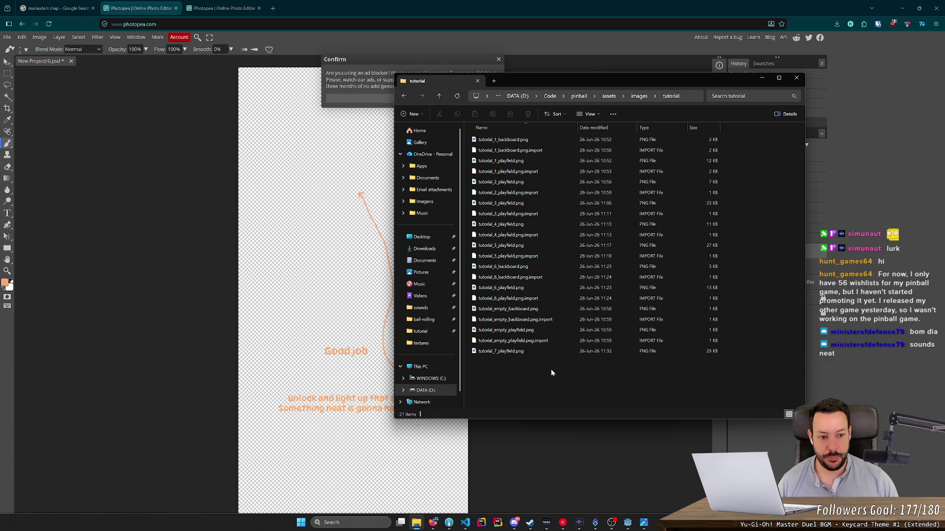
# - Close the image viewer windows and bring the Godot editor to the front
pyautogui.moveTo(645, 523)
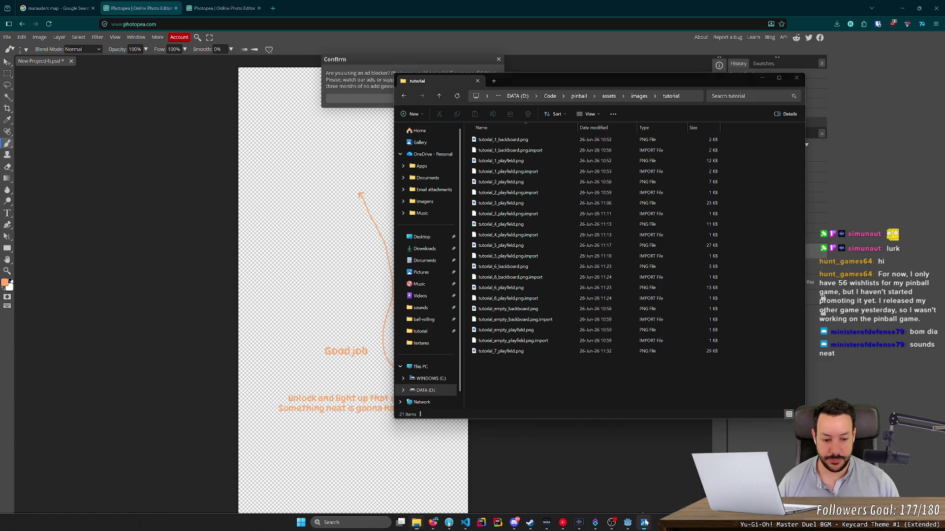
pyautogui.rightClick(645, 522)
pyautogui.click(648, 507)
pyautogui.click(637, 523)
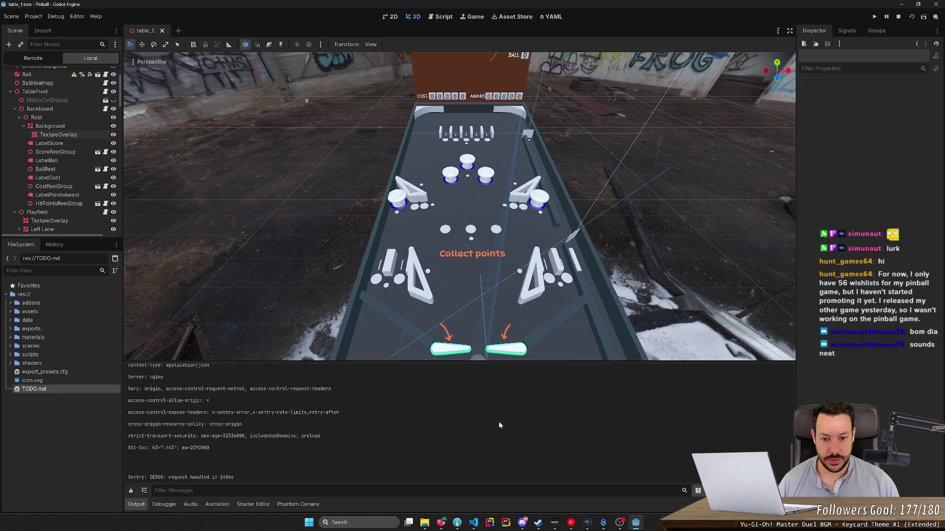
# - Collapse Backboard in the Scene dock and open TablePivot's nudger.gd script
pyautogui.scroll(3, 96, 143)
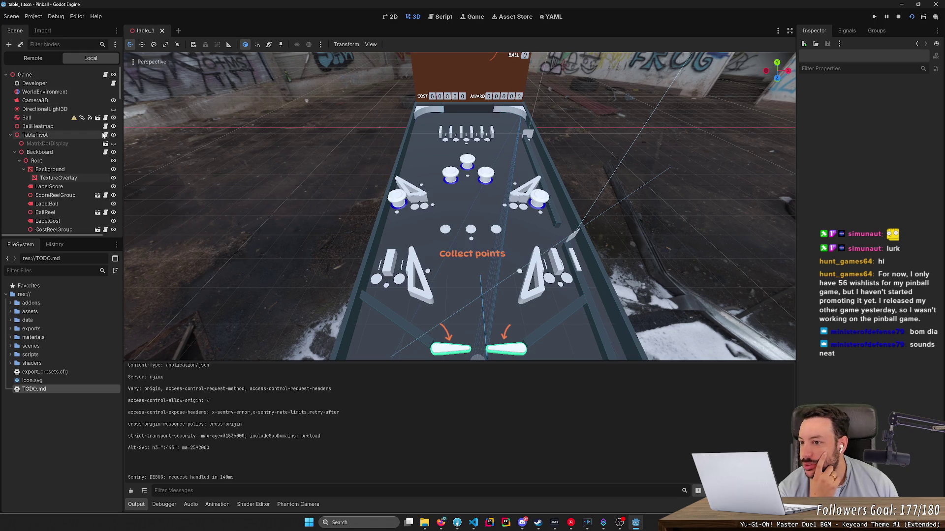
pyautogui.click(22, 152)
pyautogui.click(15, 152)
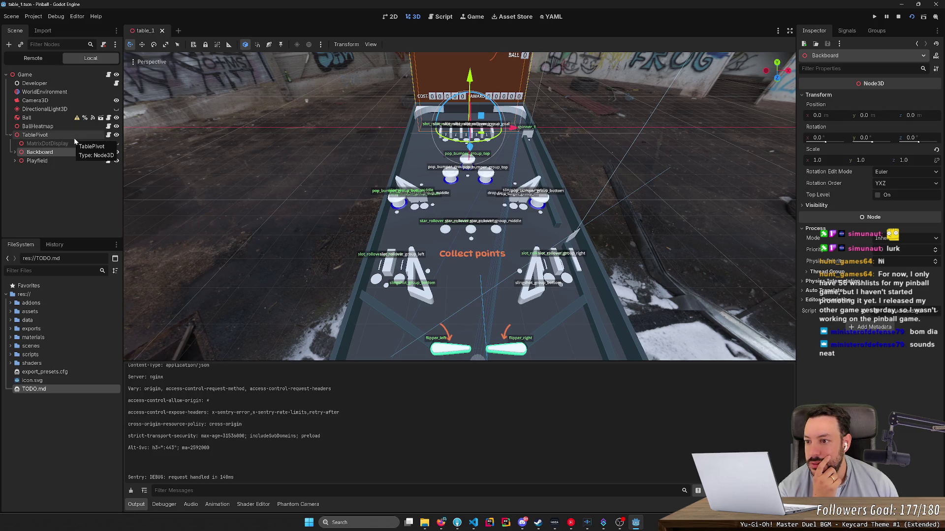
pyautogui.click(107, 137)
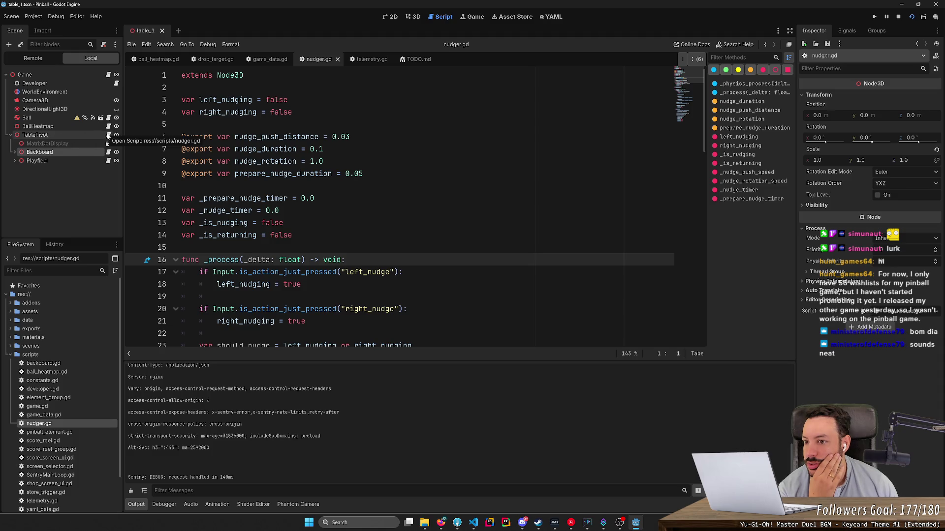
pyautogui.click(77, 137)
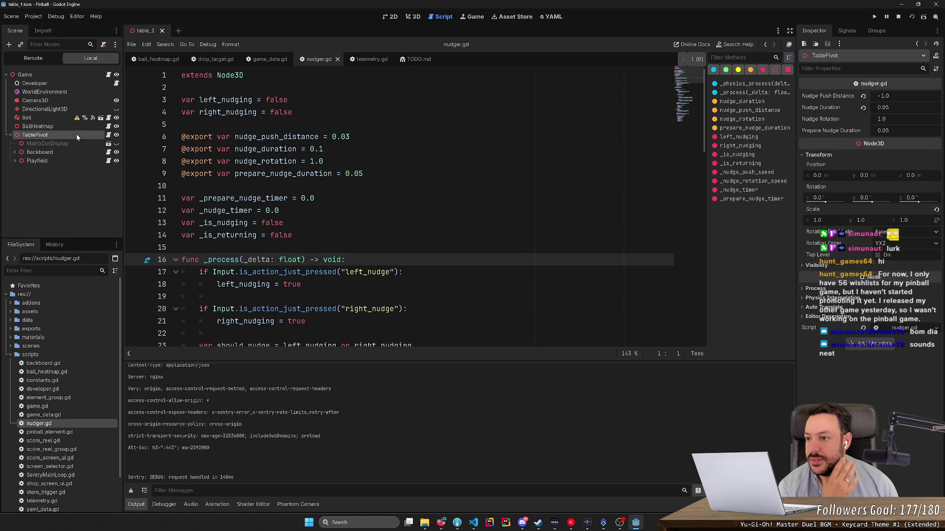
pyautogui.doubleClick(77, 136)
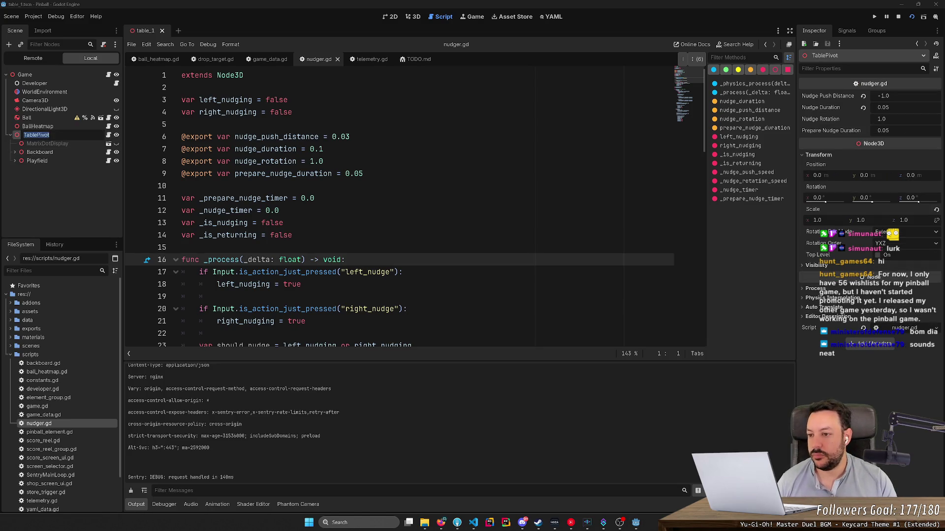
# - Rename the node to Nudger and wrap it in a new Node3D parent named Table
pyautogui.write('Nudger')
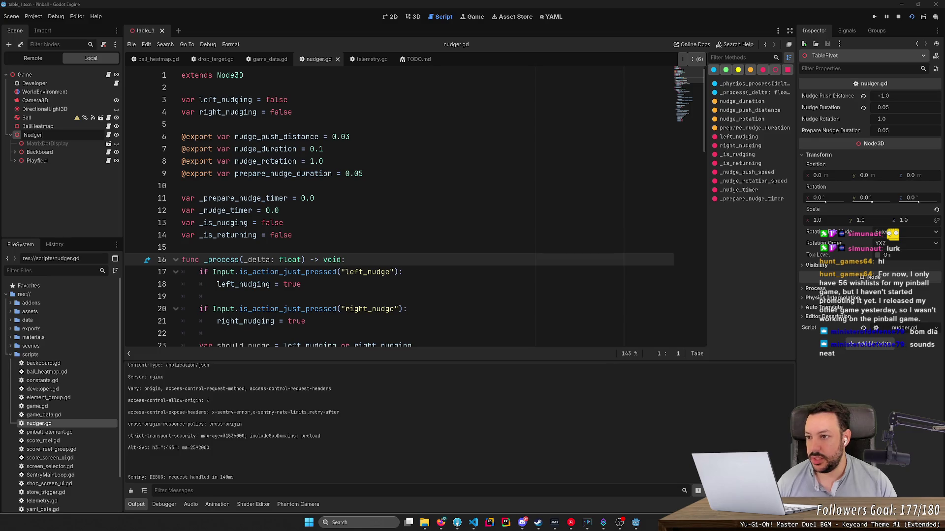
pyautogui.press('Return')
pyautogui.rightClick(76, 134)
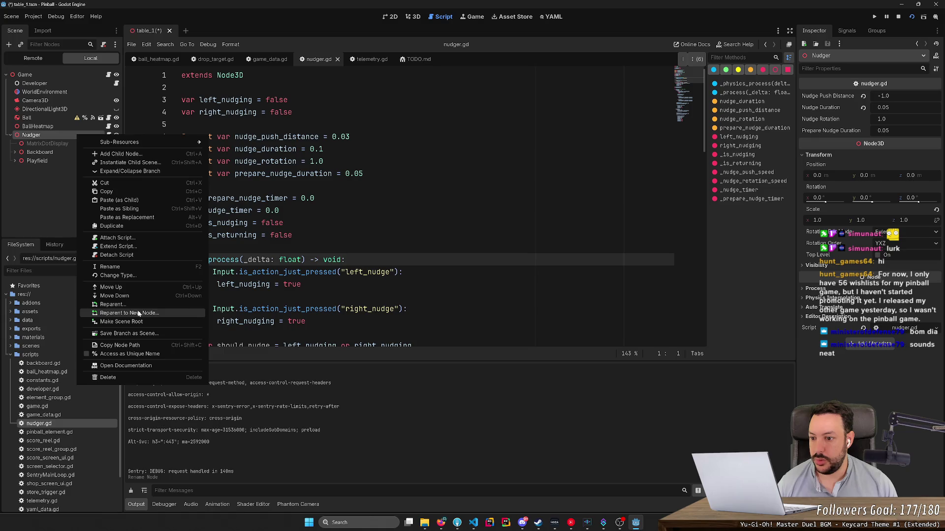
pyautogui.click(136, 313)
pyautogui.click(396, 217)
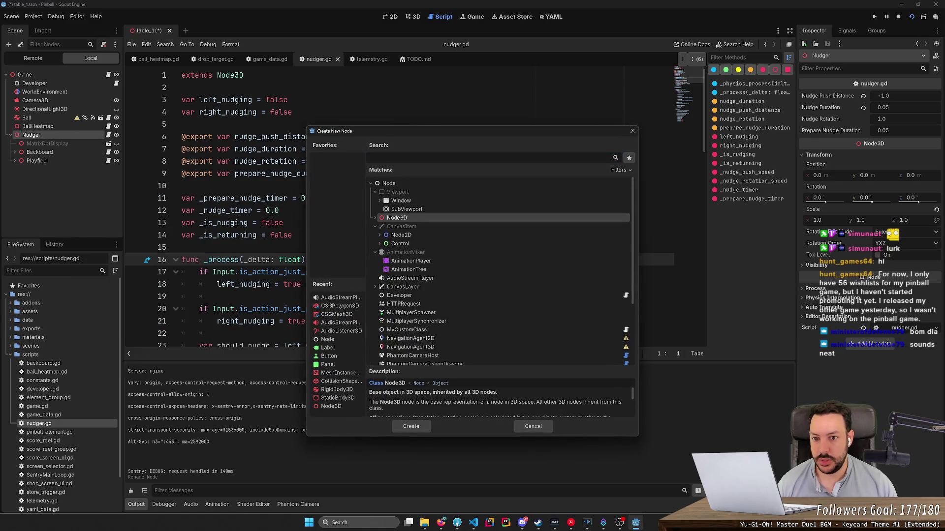
pyautogui.click(412, 427)
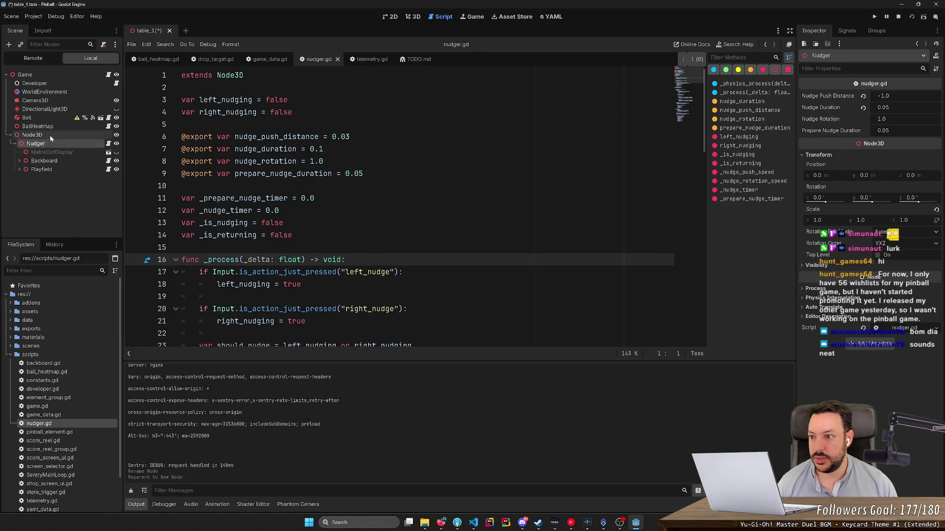
pyautogui.write('Table')
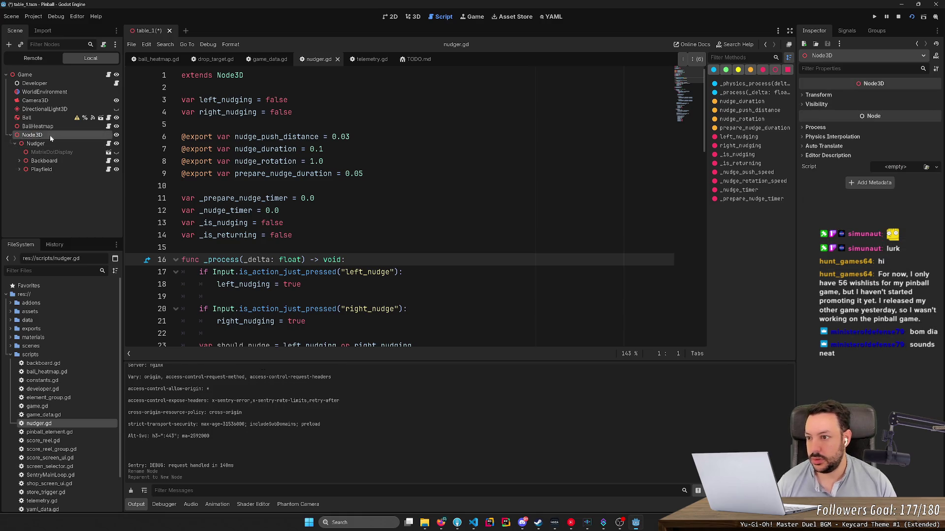
pyautogui.press('Return')
# - Bring up the Attach Node Script dialog for the Table node
pyautogui.rightClick(71, 137)
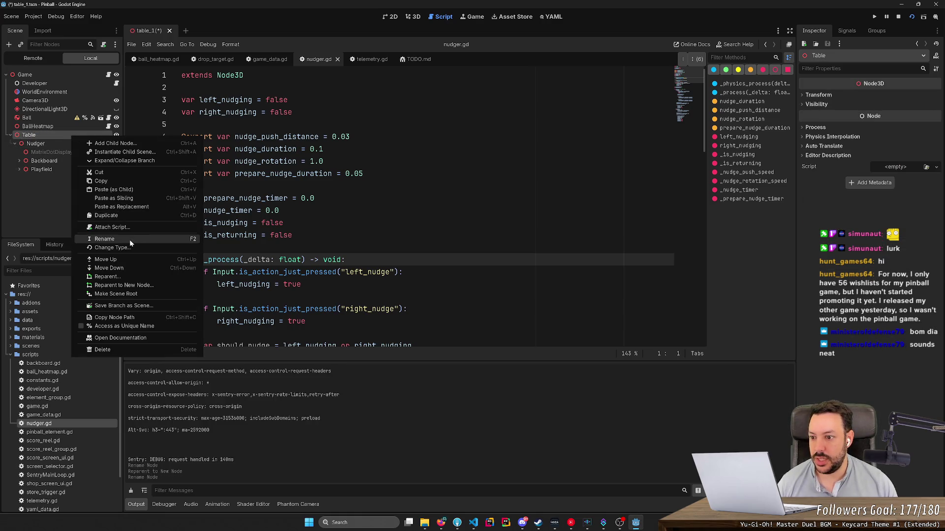
pyautogui.click(103, 45)
pyautogui.click(103, 45)
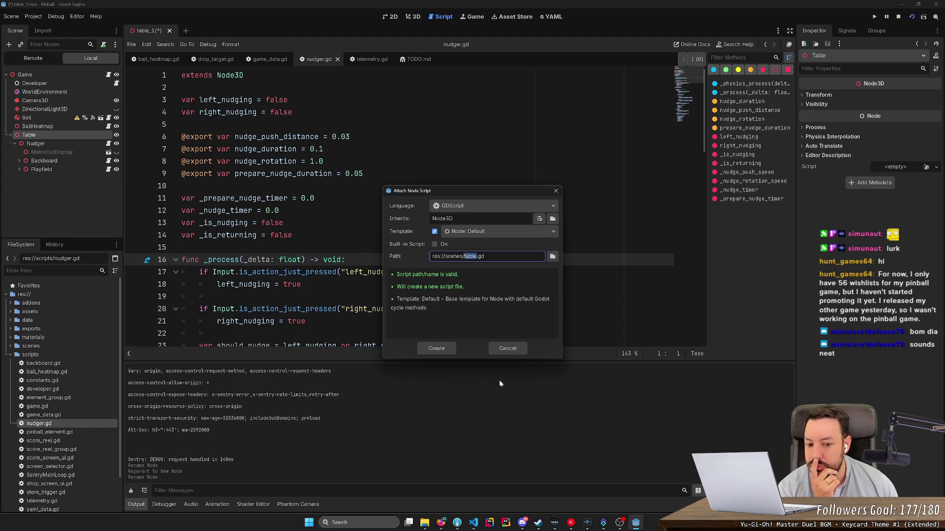
# - Edit the script path, then cancel the Attach Node Script dialog without creating a script
pyautogui.press('Right')
pyautogui.write('_')
pyautogui.press('BackSpace')
pyautogui.press('BackSpace')
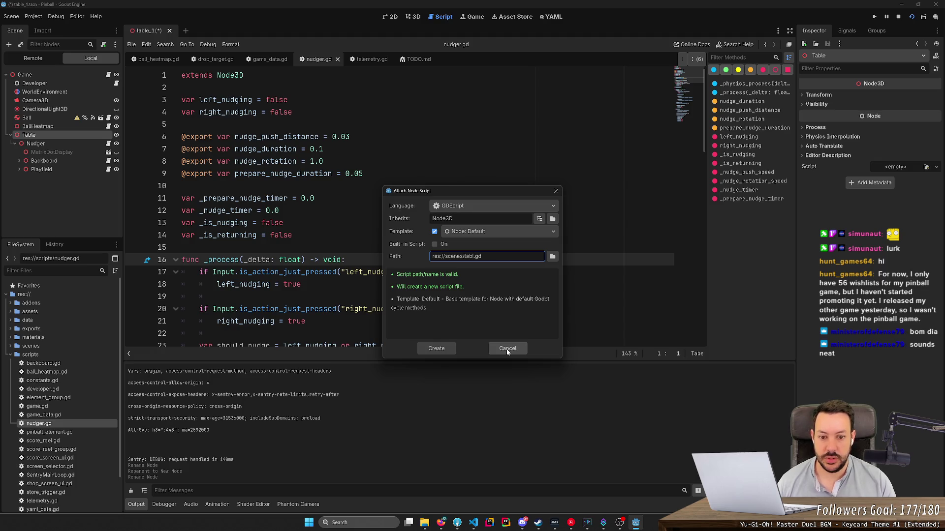
pyautogui.write('e')
pyautogui.click(507, 349)
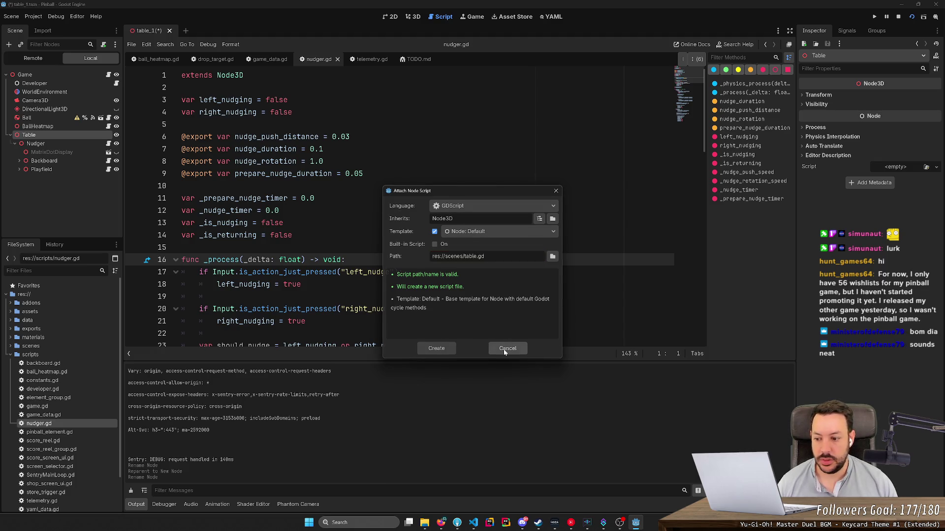
# - Filter FileSystem for 'table', attach table_1.gd to the Table node, and reopen it for editing
pyautogui.write('table')
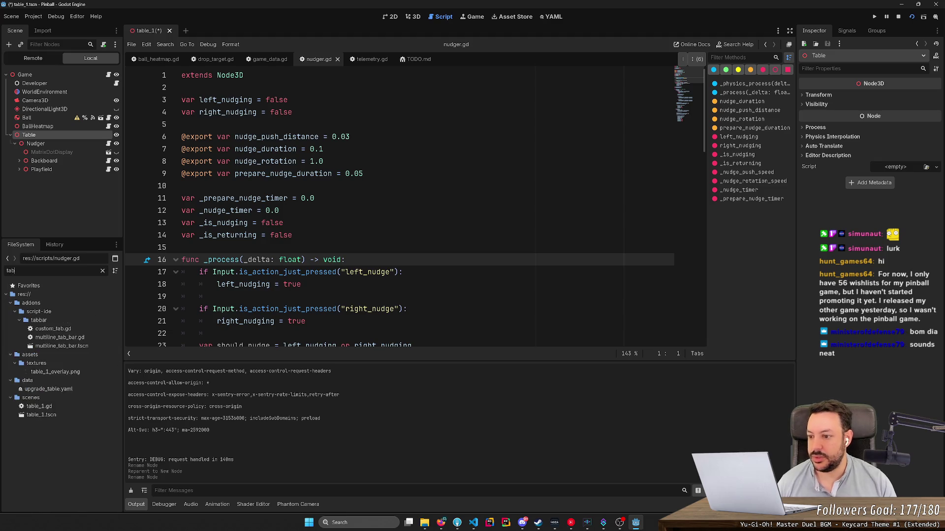
pyautogui.doubleClick(39, 355)
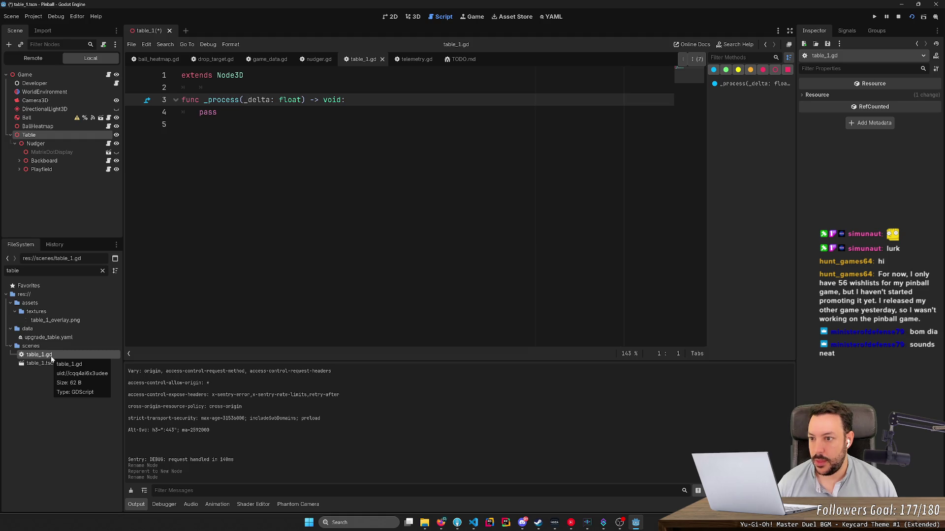
pyautogui.moveTo(52, 359)
pyautogui.mouseDown()
pyautogui.moveTo(74, 181)
pyautogui.moveTo(54, 135)
pyautogui.mouseUp()
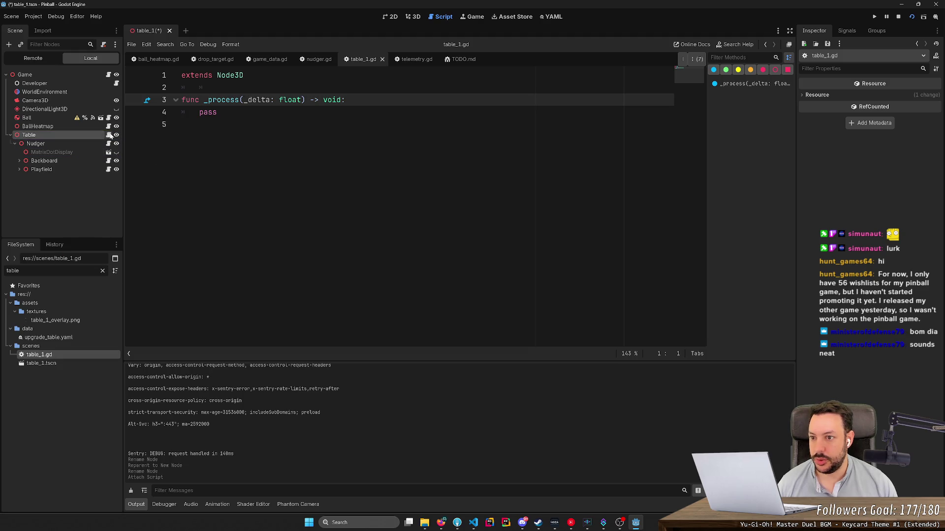
pyautogui.click(415, 16)
pyautogui.scroll(3, 640, 182)
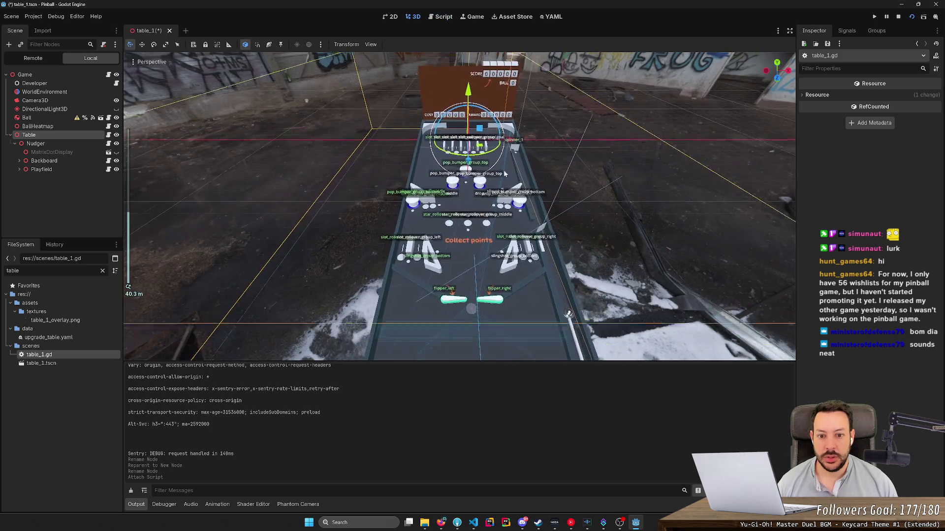
pyautogui.click(108, 135)
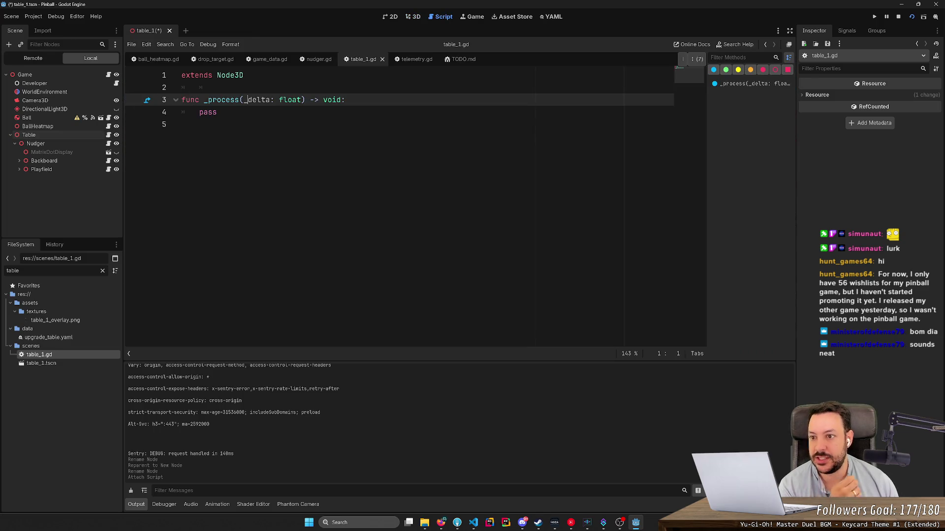
pyautogui.click(202, 87)
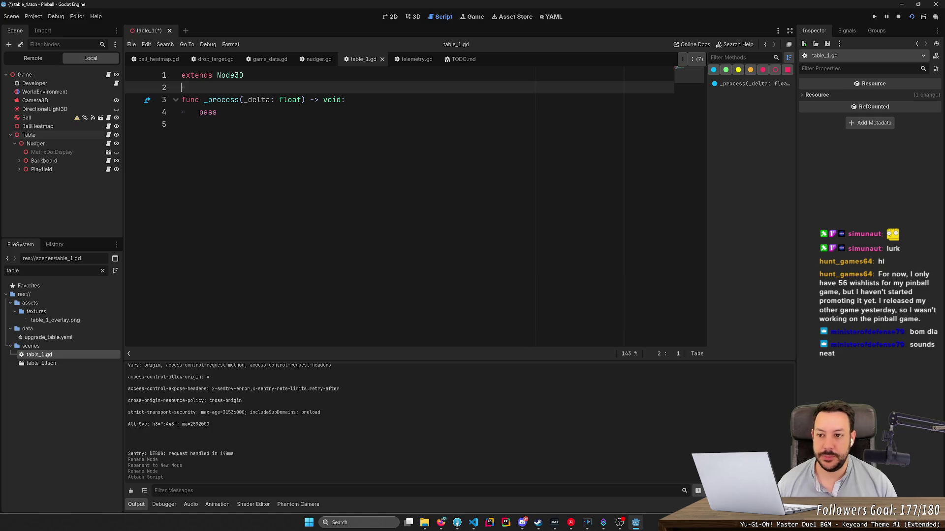
pyautogui.press('Return')
pyautogui.press('Return')
pyautogui.press('Return')
pyautogui.press('Up')
pyautogui.press('Up')
pyautogui.press('Up')
pyautogui.write('@export var')
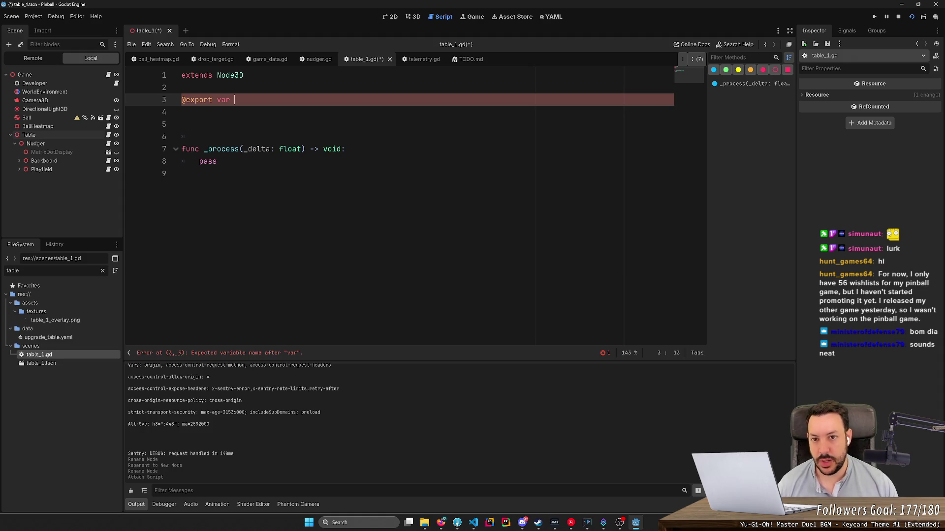
pyautogui.click(416, 16)
pyautogui.click(459, 98)
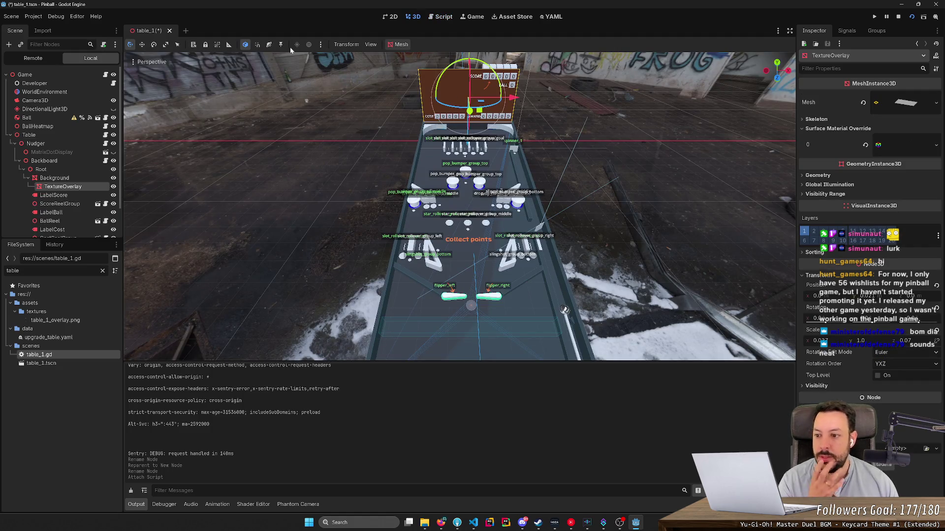
pyautogui.click(438, 18)
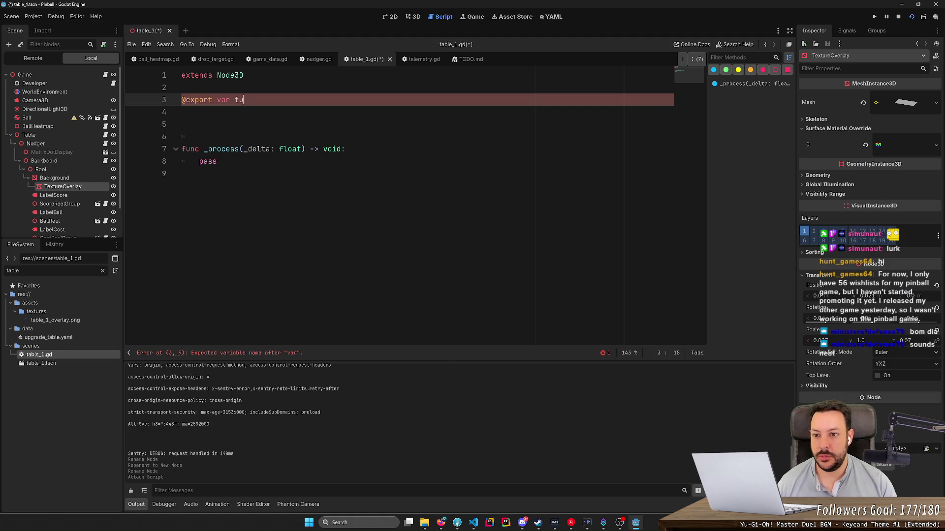
pyautogui.write('torial_pl')
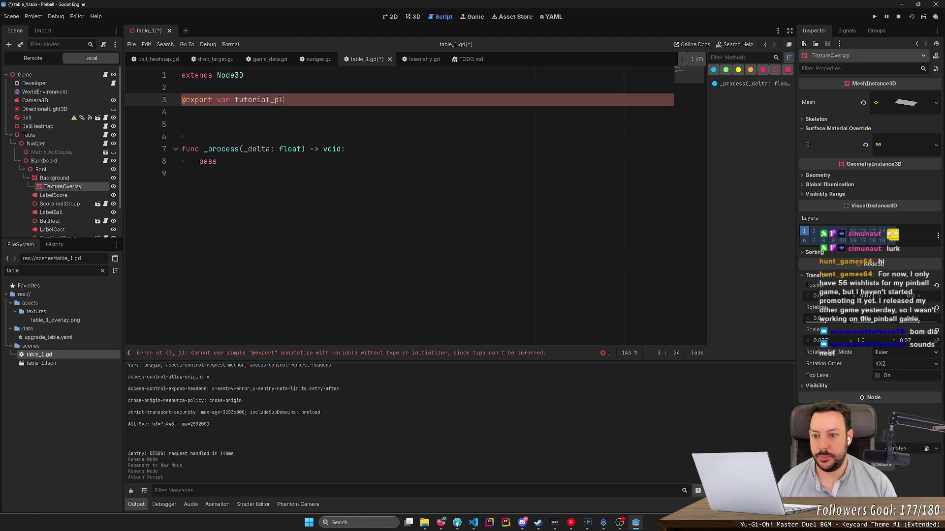
pyautogui.write('ayfield_image')
pyautogui.write('s: Array')
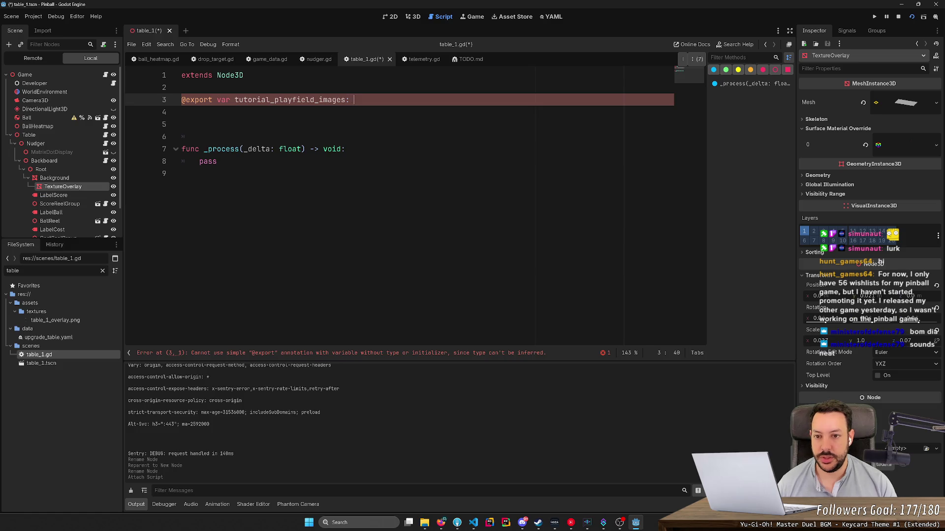
pyautogui.write('[Texture')
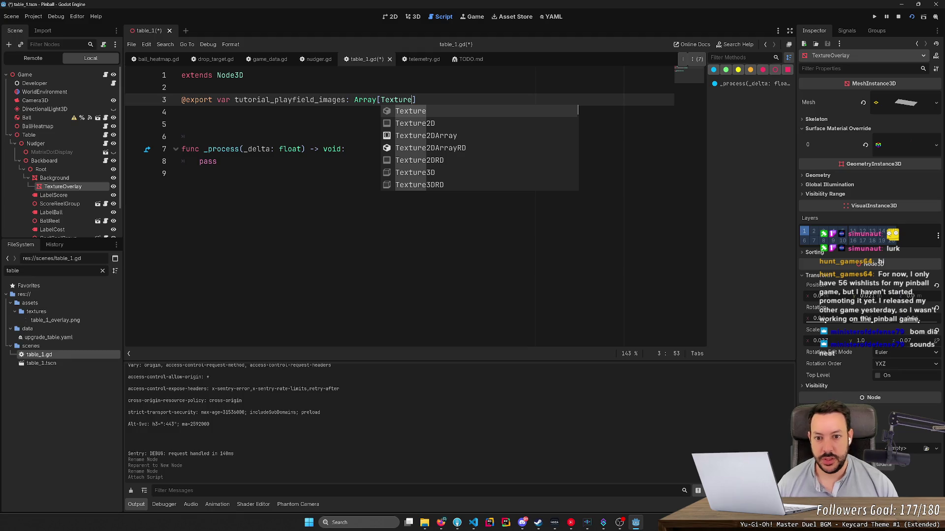
pyautogui.press('Down')
pyautogui.press('Return')
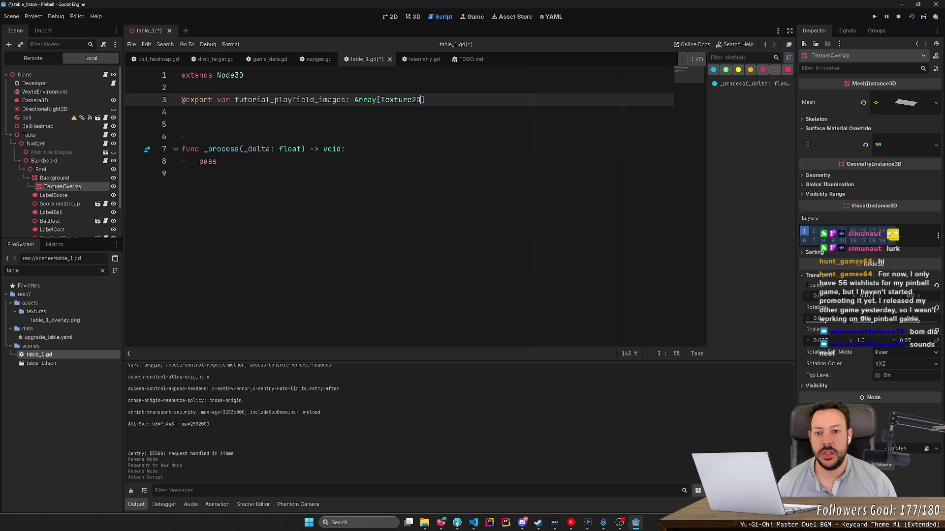
# - Duplicate that line as tutorial_backboard_images, save the script, and remove the extra blank line
pyautogui.hotkey('ctrl', 'shift', 'd')
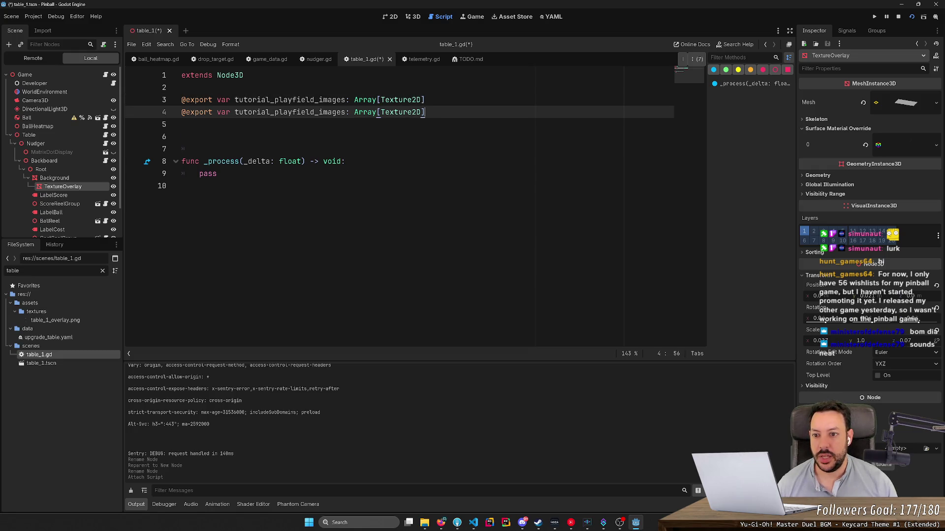
pyautogui.moveTo(274, 112); pyautogui.dragTo(315, 113)
pyautogui.write('backboard')
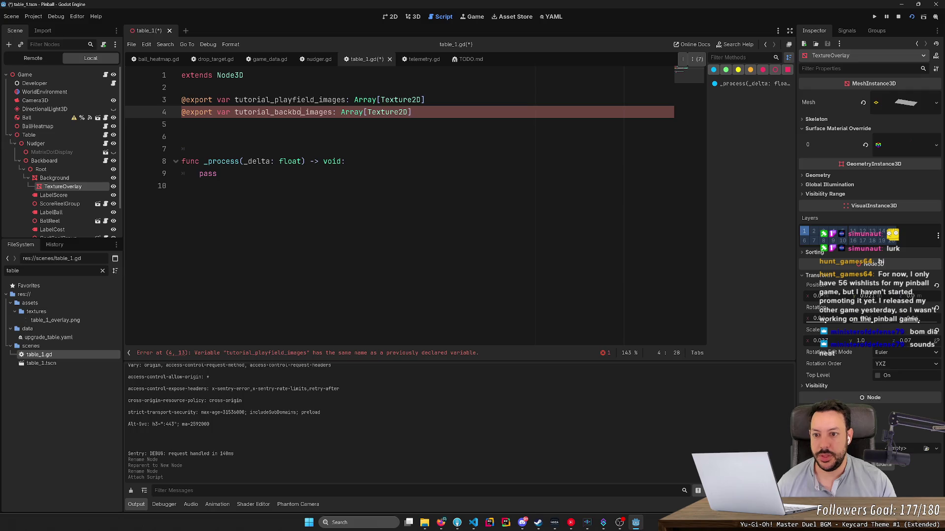
pyautogui.hotkey('ctrl', 's')
pyautogui.press('Down')
pyautogui.press('Delete')
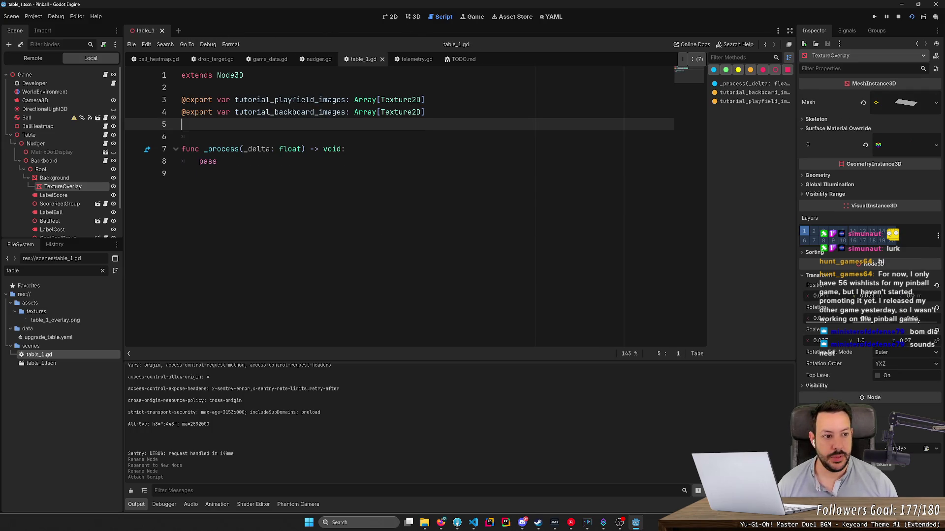
pyautogui.click(61, 136)
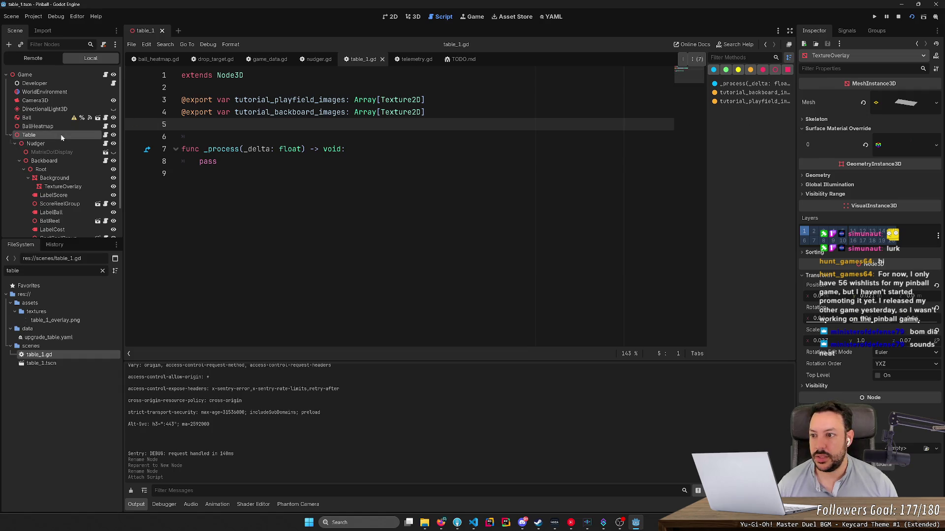
# - Give Table's Tutorial Playfield Images seven empty Texture2D slots and clear the FileSystem filter
pyautogui.click(415, 17)
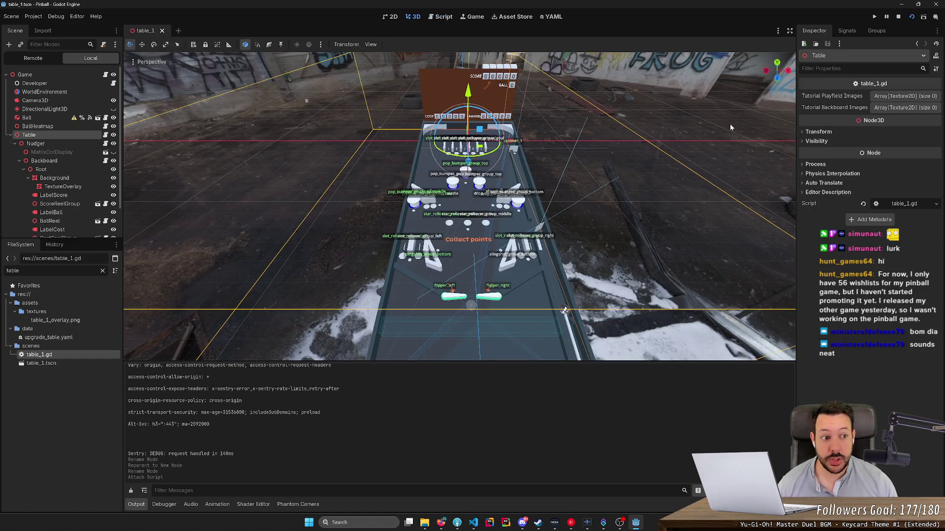
pyautogui.click(905, 96)
pyautogui.click(878, 121)
pyautogui.click(876, 133)
pyautogui.click(875, 144)
pyautogui.click(874, 155)
pyautogui.click(873, 167)
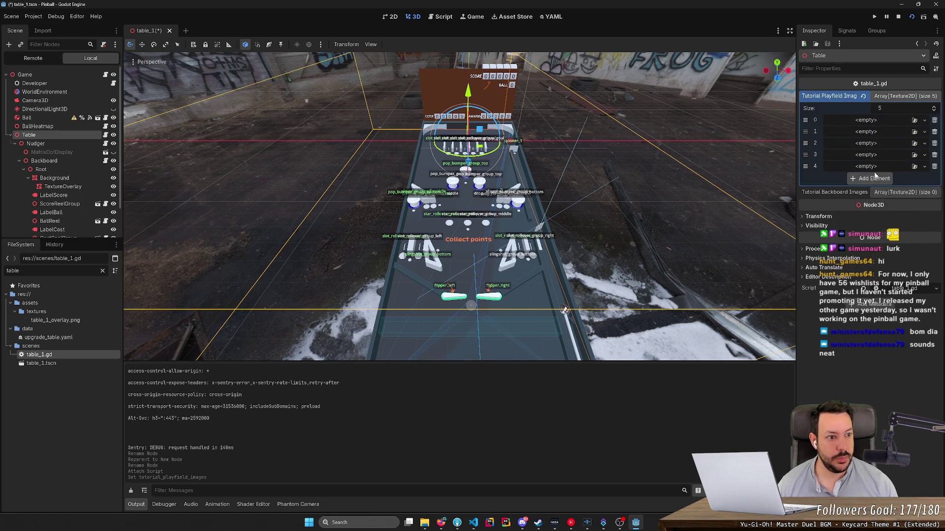
pyautogui.click(872, 178)
pyautogui.click(872, 190)
pyautogui.click(871, 200)
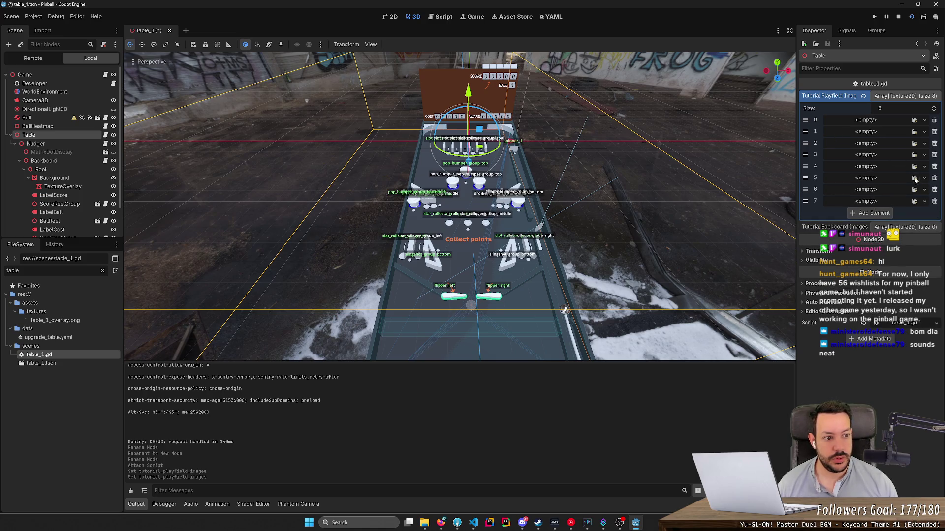
pyautogui.click(934, 201)
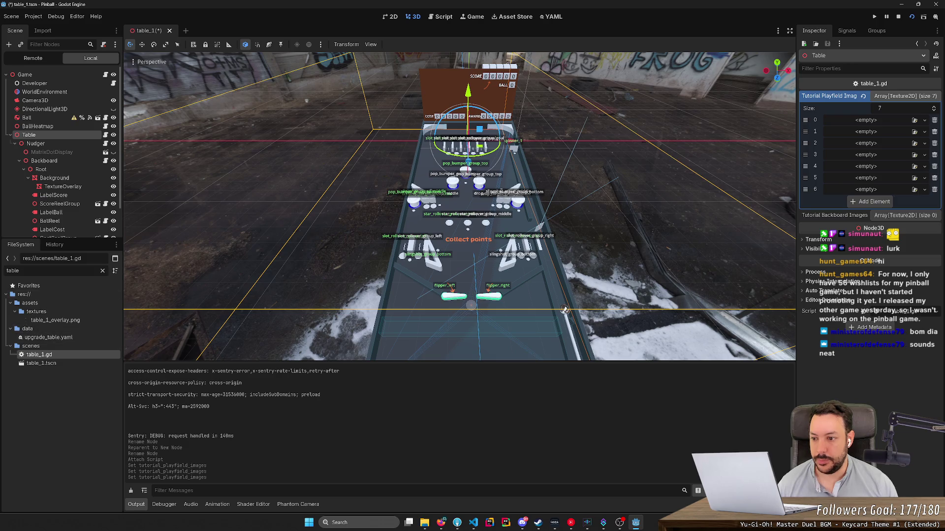
pyautogui.click(102, 272)
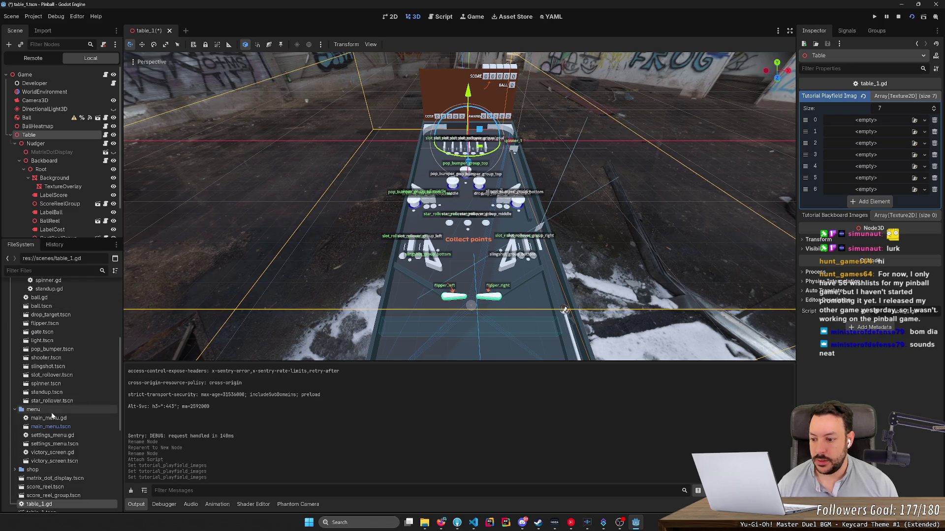
# - Fill the playfield slots with tutorial_1–4, tutorial_6 and tutorial_7 playfield PNGs from the tutorial images folder
pyautogui.click(10, 337)
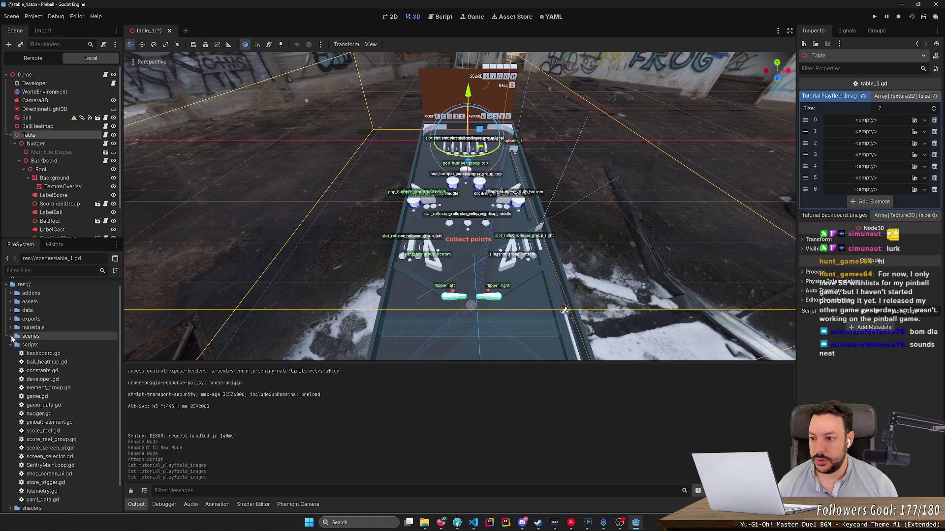
pyautogui.click(10, 345)
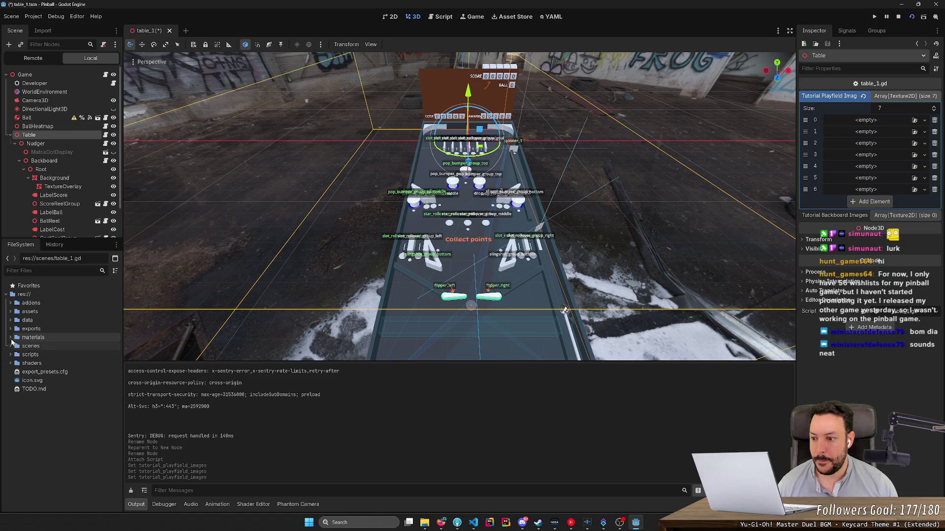
pyautogui.click(11, 312)
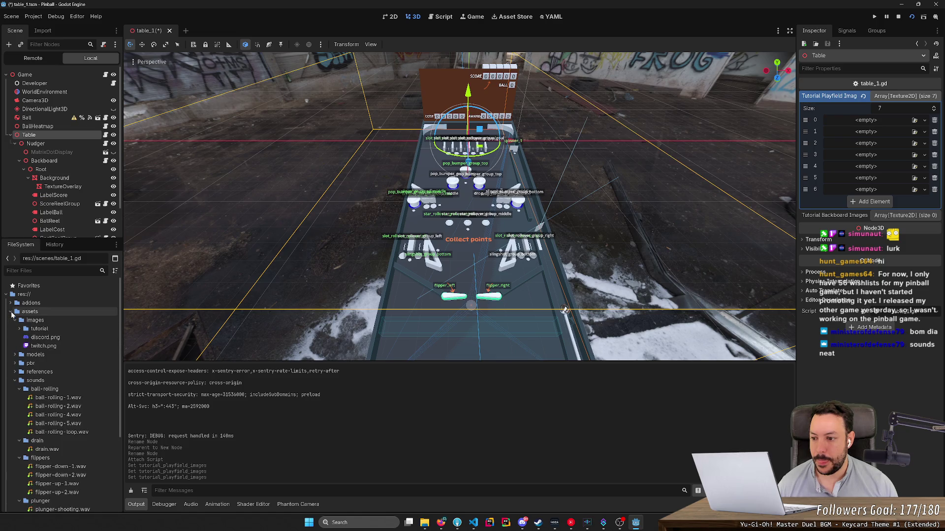
pyautogui.click(16, 328)
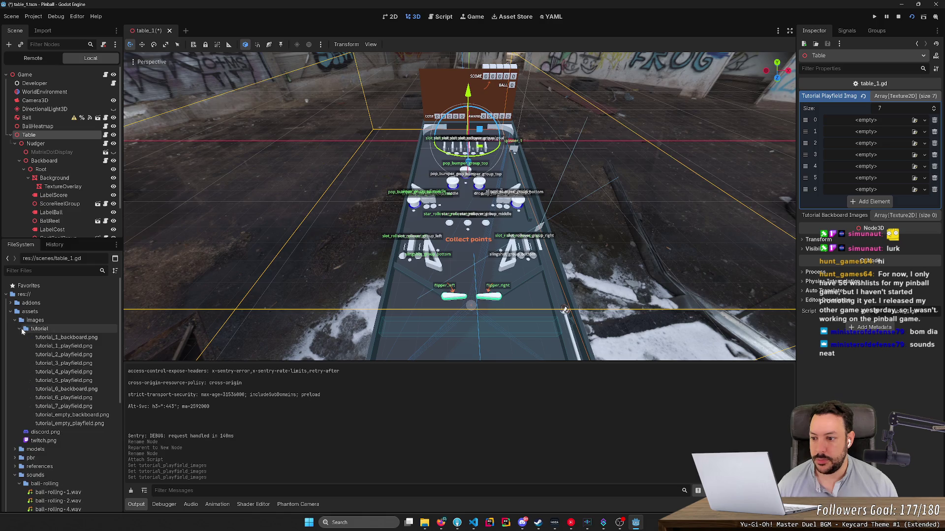
pyautogui.click(72, 347)
pyautogui.moveTo(81, 349)
pyautogui.mouseDown()
pyautogui.moveTo(723, 217)
pyautogui.moveTo(851, 123)
pyautogui.mouseUp()
pyautogui.moveTo(64, 354)
pyautogui.mouseDown()
pyautogui.moveTo(773, 186)
pyautogui.moveTo(866, 147)
pyautogui.mouseUp()
pyautogui.moveTo(72, 367)
pyautogui.mouseDown()
pyautogui.moveTo(394, 251)
pyautogui.moveTo(866, 186)
pyautogui.moveTo(865, 175)
pyautogui.mouseUp()
pyautogui.moveTo(64, 372)
pyautogui.mouseDown()
pyautogui.moveTo(345, 295)
pyautogui.moveTo(866, 201)
pyautogui.moveTo(344, 296)
pyautogui.moveTo(870, 224)
pyautogui.mouseUp()
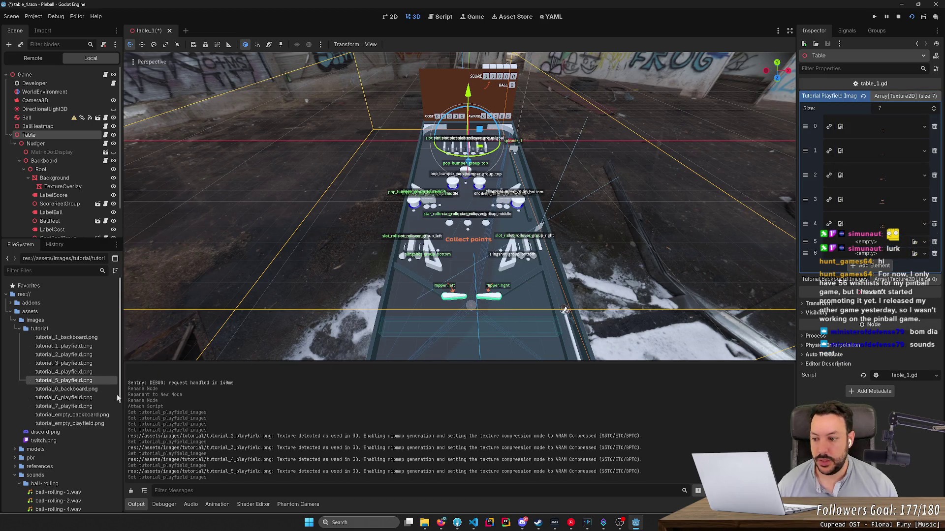
pyautogui.moveTo(64, 398)
pyautogui.mouseDown()
pyautogui.moveTo(817, 242)
pyautogui.moveTo(866, 246)
pyautogui.mouseUp()
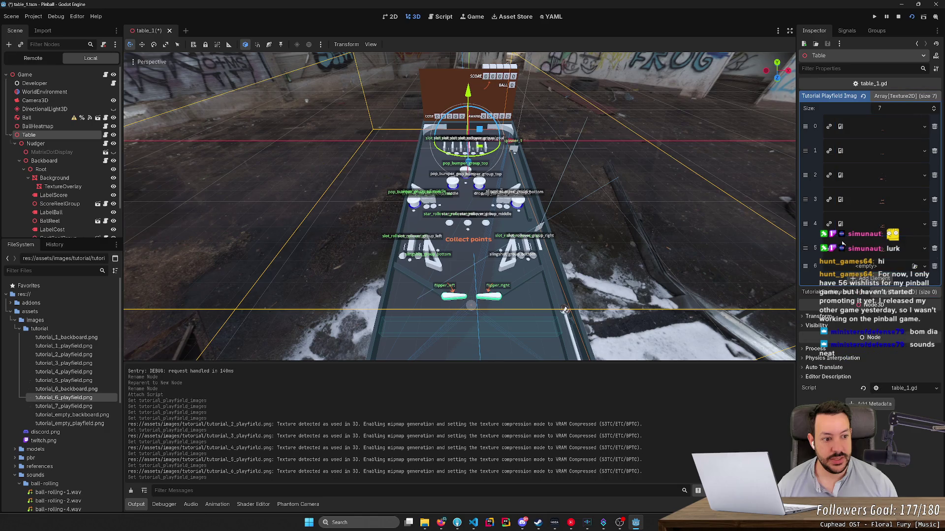
pyautogui.moveTo(84, 411)
pyautogui.mouseDown()
pyautogui.moveTo(493, 315)
pyautogui.moveTo(866, 269)
pyautogui.mouseUp()
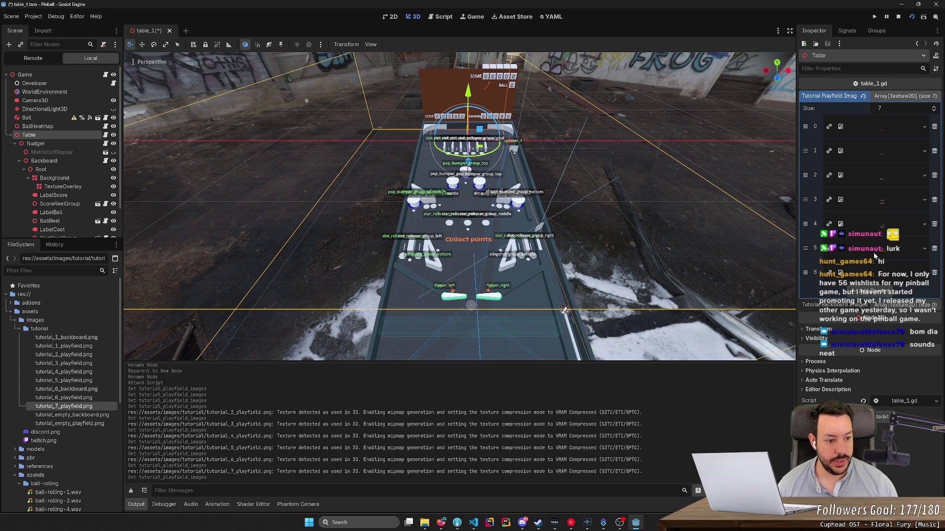
# - Size the Tutorial Backboard Images array to seven slots
pyautogui.click(906, 306)
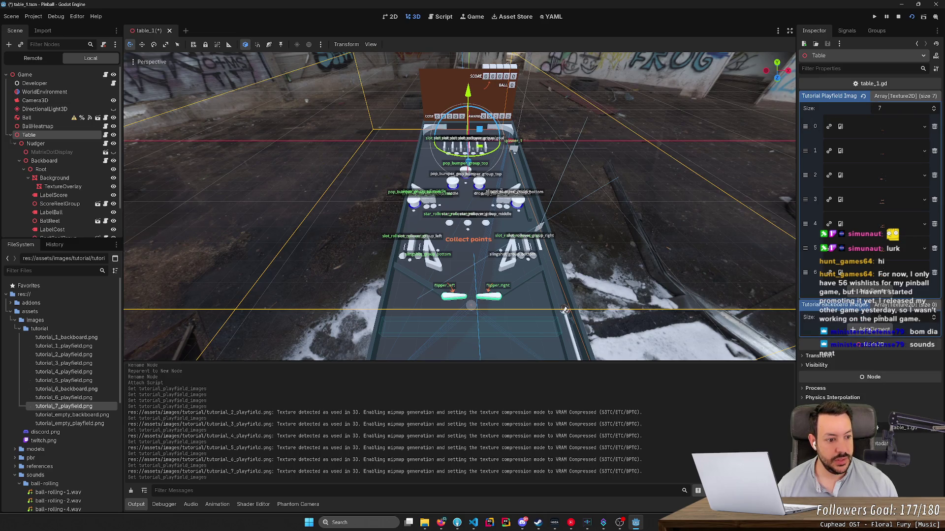
pyautogui.click(870, 330)
pyautogui.click(870, 341)
pyautogui.click(870, 353)
pyautogui.click(872, 365)
pyautogui.click(875, 376)
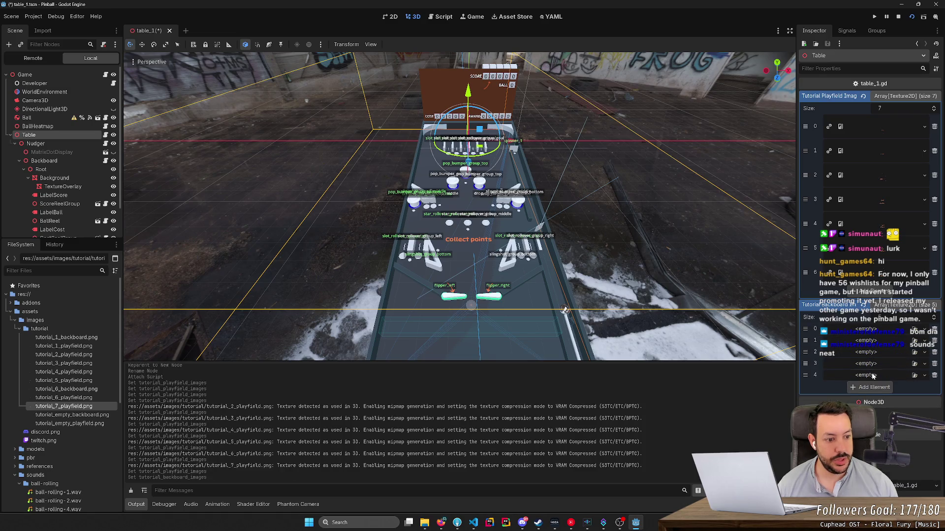
pyautogui.click(871, 388)
pyautogui.click(870, 399)
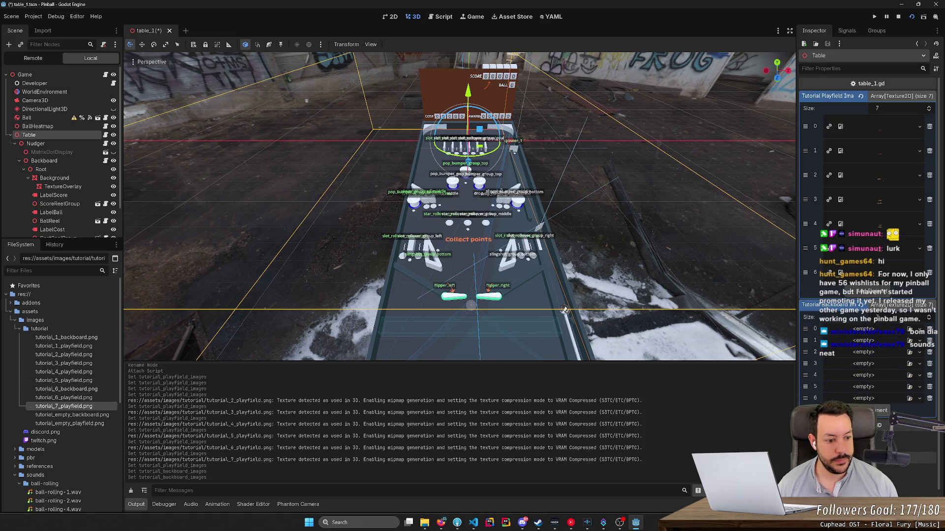
pyautogui.click(870, 410)
pyautogui.click(930, 410)
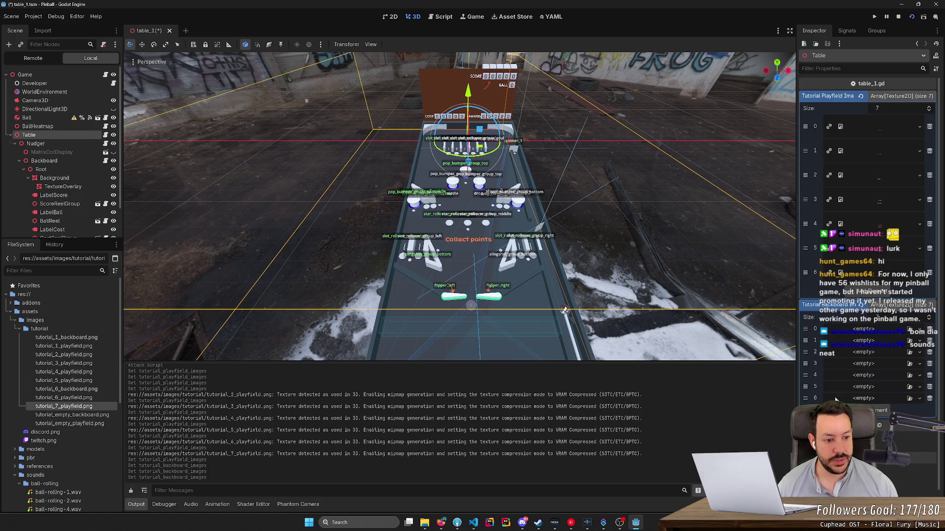
# - Fill backboard slots with tutorial_1_backboard, tutorial_6_backboard and tutorial_empty_backboard textures
pyautogui.moveTo(79, 339); pyautogui.dragTo(839, 329)
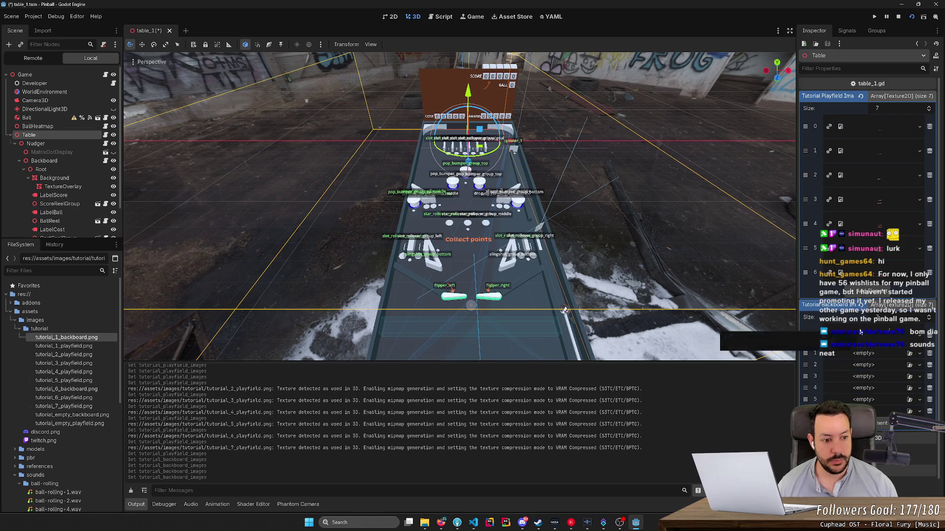
pyautogui.moveTo(64, 389)
pyautogui.mouseDown()
pyautogui.moveTo(837, 409)
pyautogui.moveTo(850, 399)
pyautogui.mouseUp()
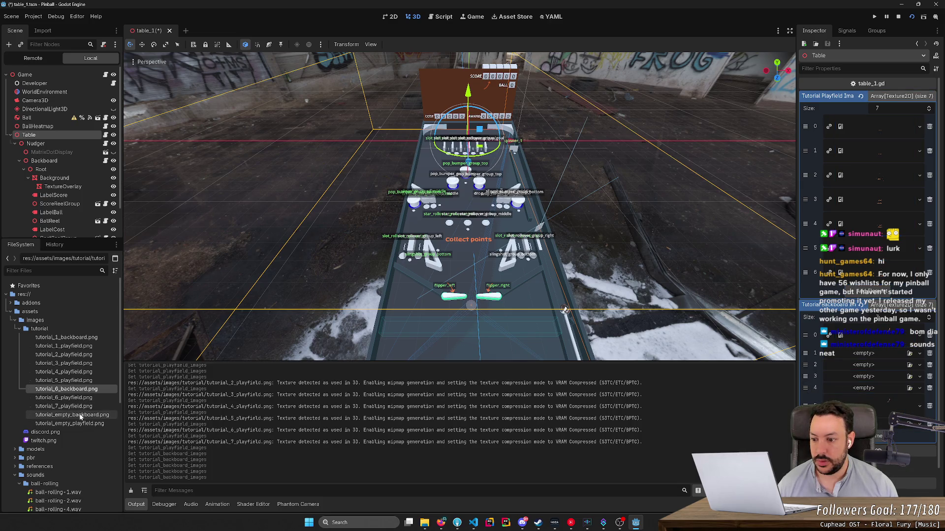
pyautogui.click(81, 417)
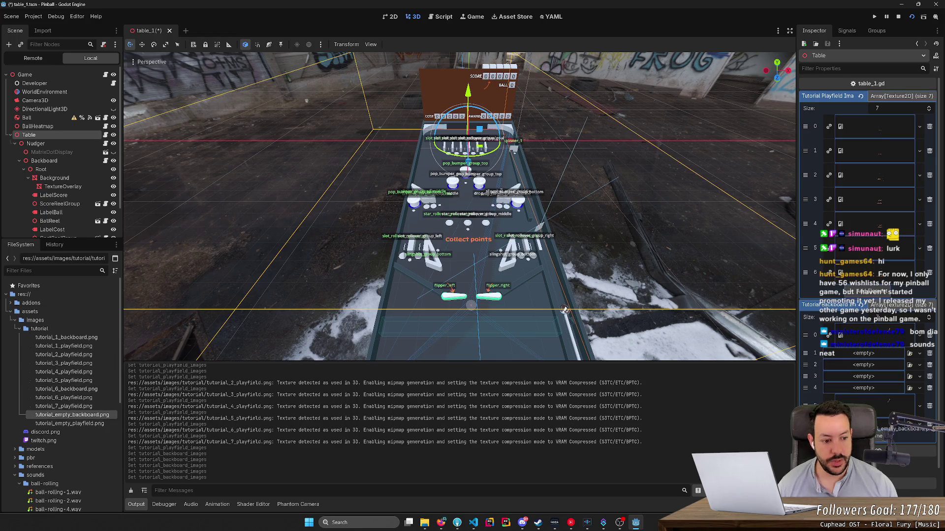
pyautogui.moveTo(51, 417); pyautogui.dragTo(864, 388)
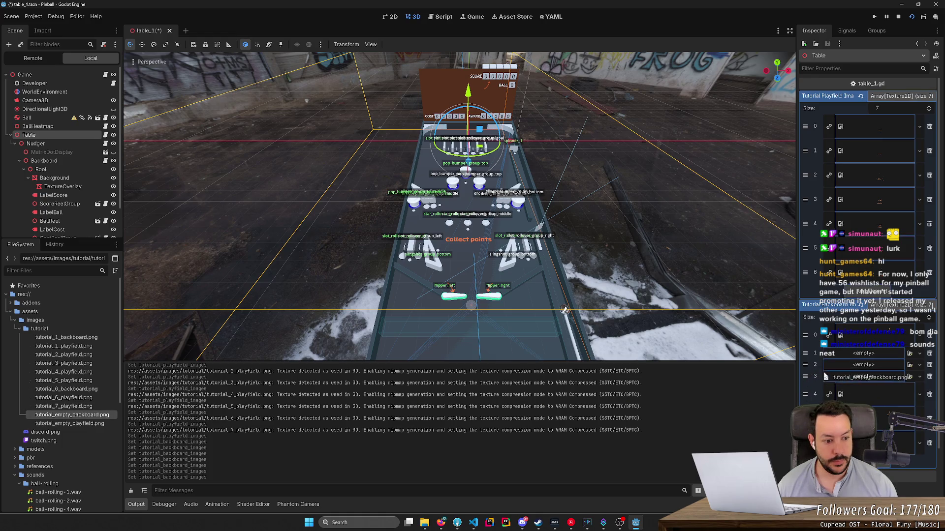
pyautogui.moveTo(83, 418); pyautogui.dragTo(867, 365)
pyautogui.moveTo(91, 409); pyautogui.dragTo(866, 360)
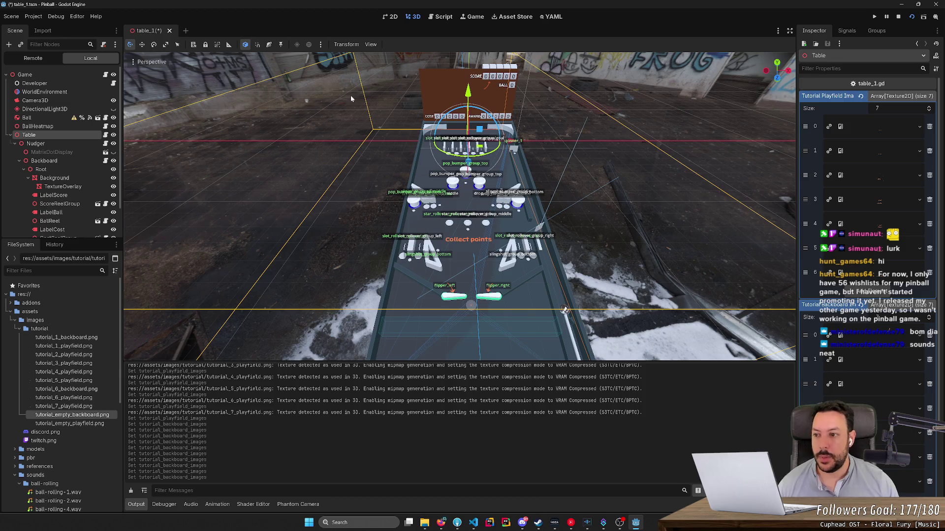
# - Save the table_1 scene, stop the running game, and return to table_1.gd
pyautogui.hotkey('ctrl', 's')
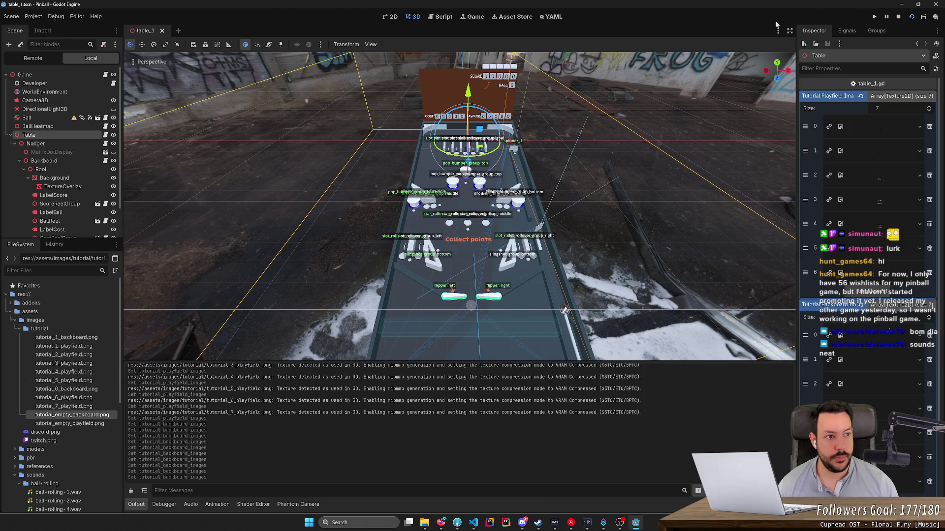
pyautogui.click(898, 16)
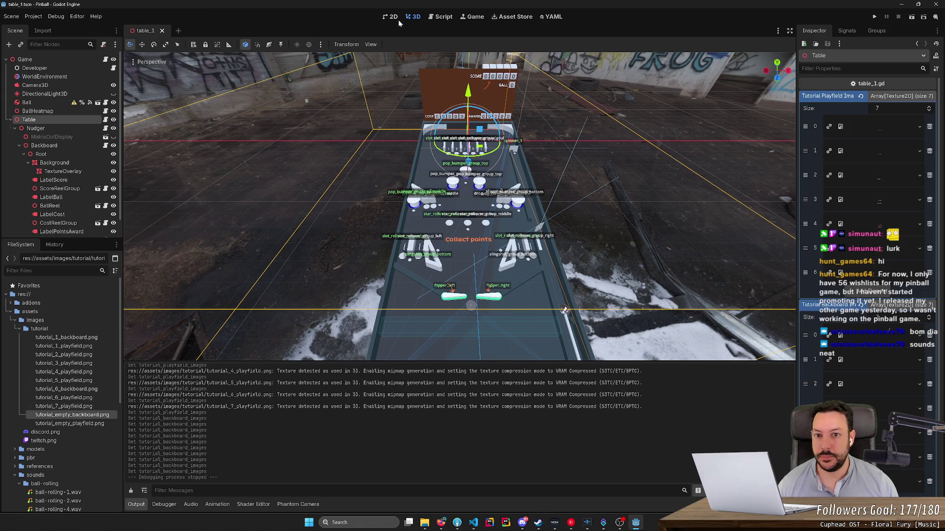
pyautogui.click(436, 19)
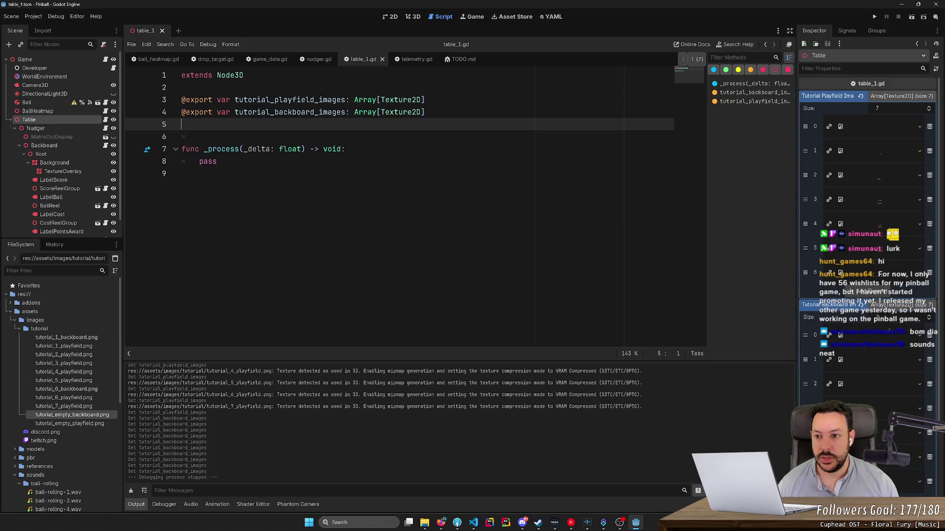
# - Add an _input function that checks 'if event is InputEventKey:'
pyautogui.click(182, 173)
pyautogui.press('Return')
pyautogui.press('Return')
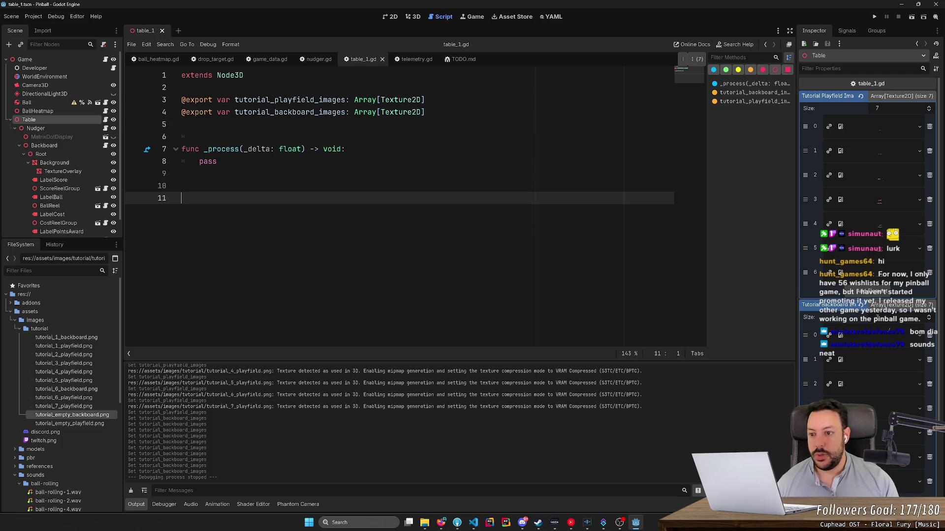
pyautogui.write('func _inp')
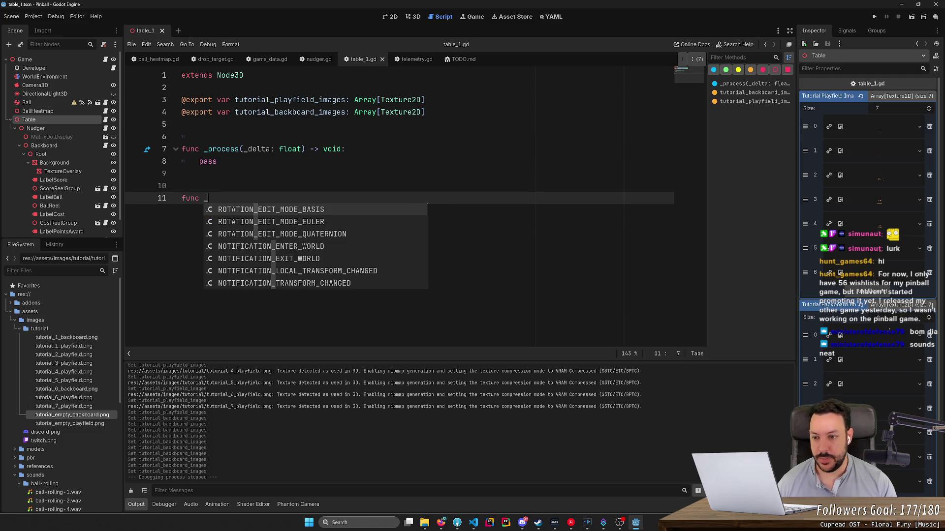
pyautogui.write('ut')
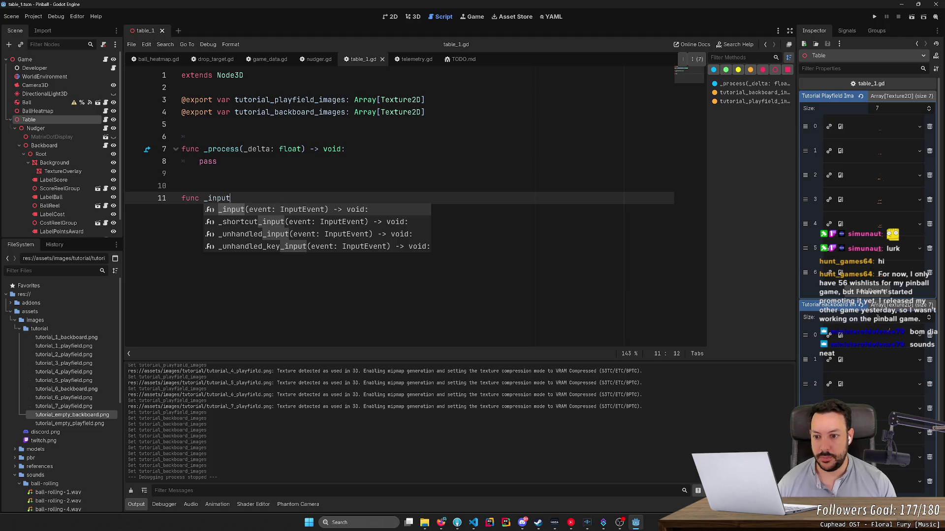
pyautogui.press('Return')
pyautogui.press('Return')
pyautogui.write('pass')
pyautogui.press('Return')
pyautogui.press('Return')
pyautogui.press('Up')
pyautogui.press('Up')
pyautogui.write('if event.key')
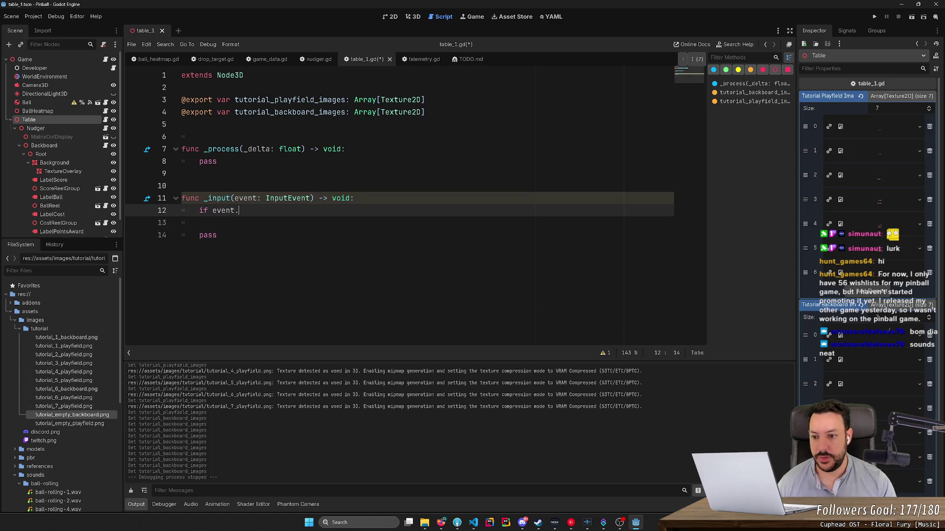
pyautogui.press('BackSpace')
pyautogui.press('BackSpace')
pyautogui.press('BackSpace')
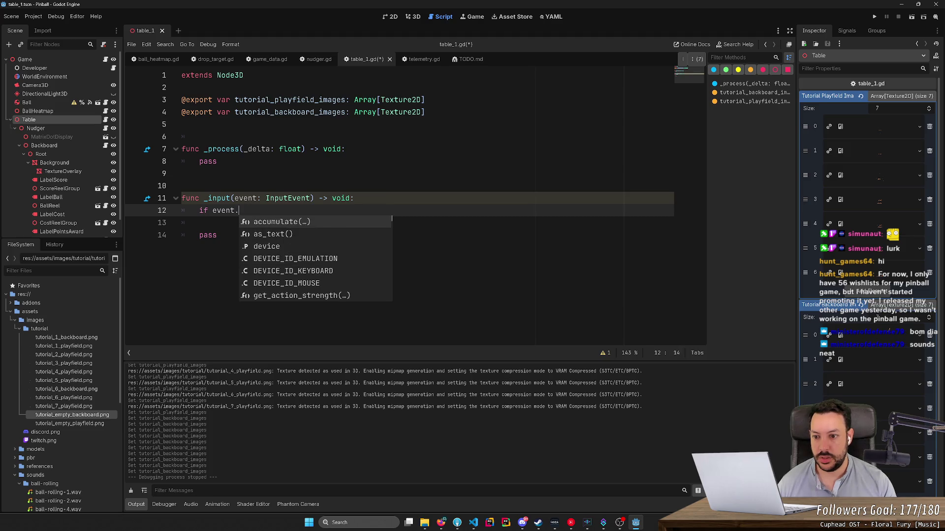
pyautogui.press('BackSpace')
pyautogui.write('is I')
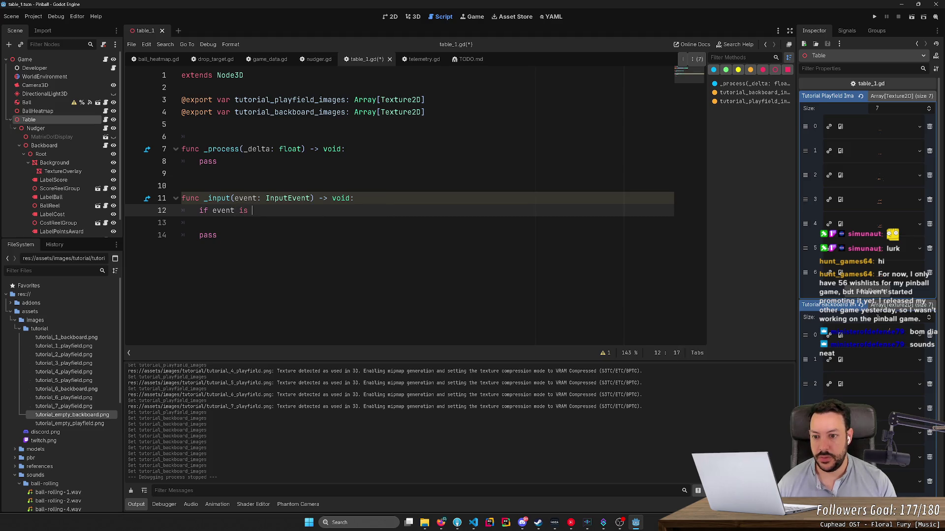
pyautogui.write('nputE')
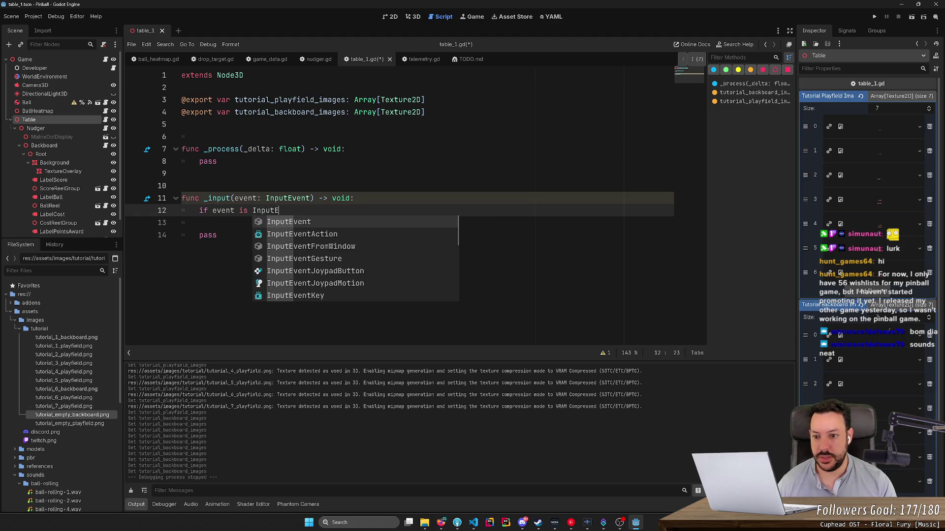
pyautogui.write('ventKey:')
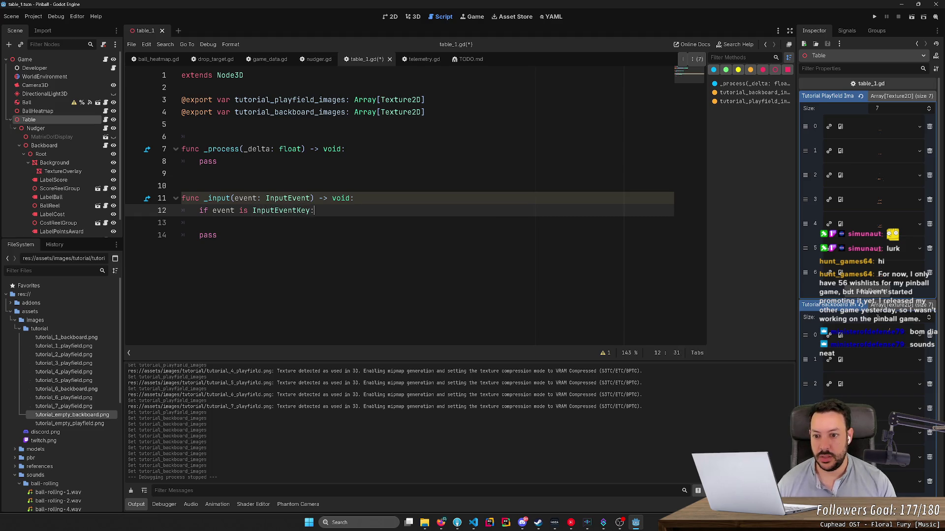
pyautogui.press('Return')
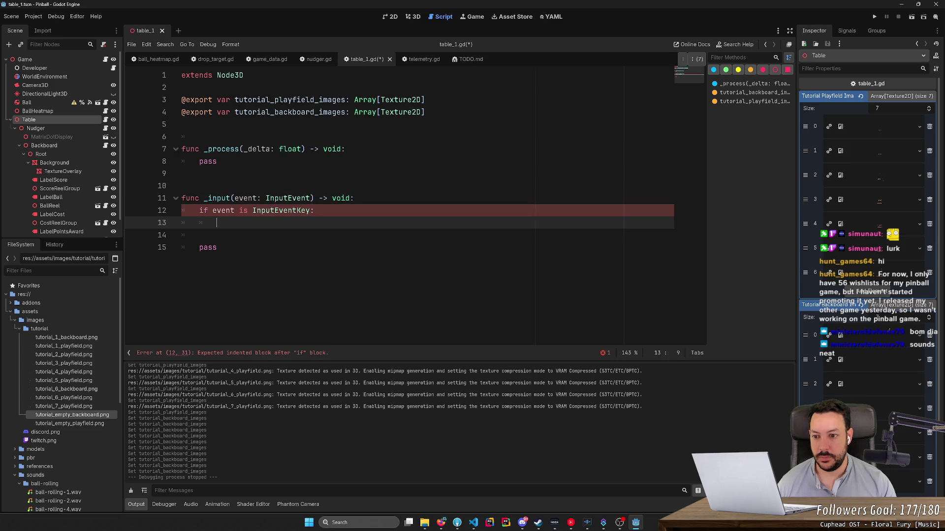
# - Cast to 'var event_key = event as InputEventKey' and write 'event_key.keycode == KEY_KP_ADD'
pyautogui.write('var eve')
pyautogui.press('BackSpace')
pyautogui.write('nt_key = ')
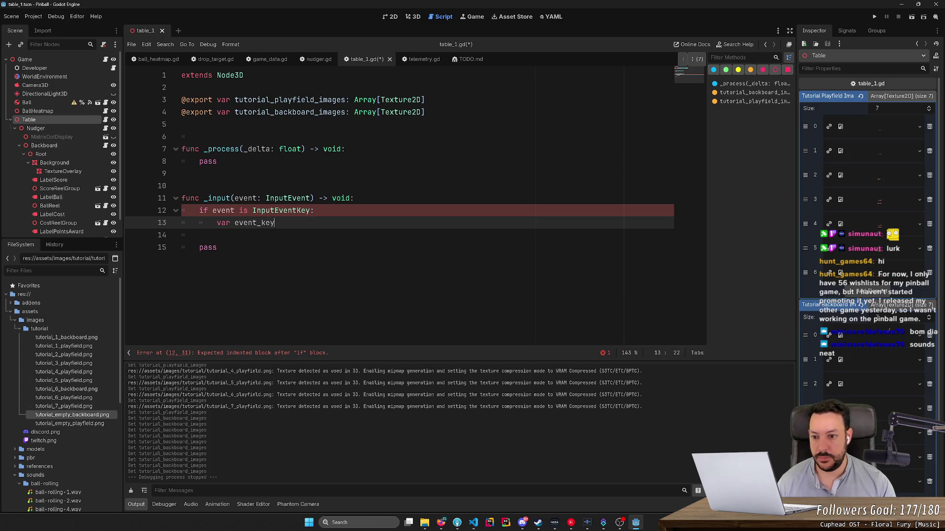
pyautogui.write('event as')
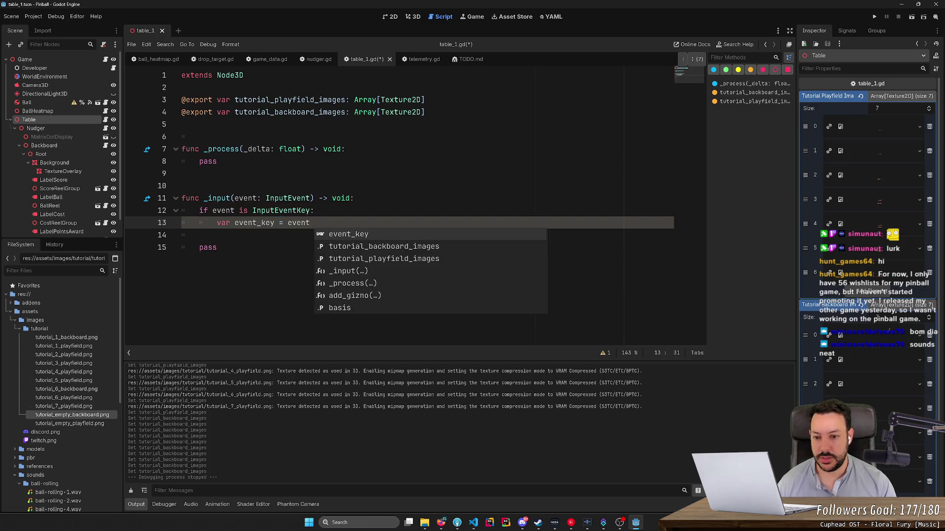
pyautogui.write(' InputE')
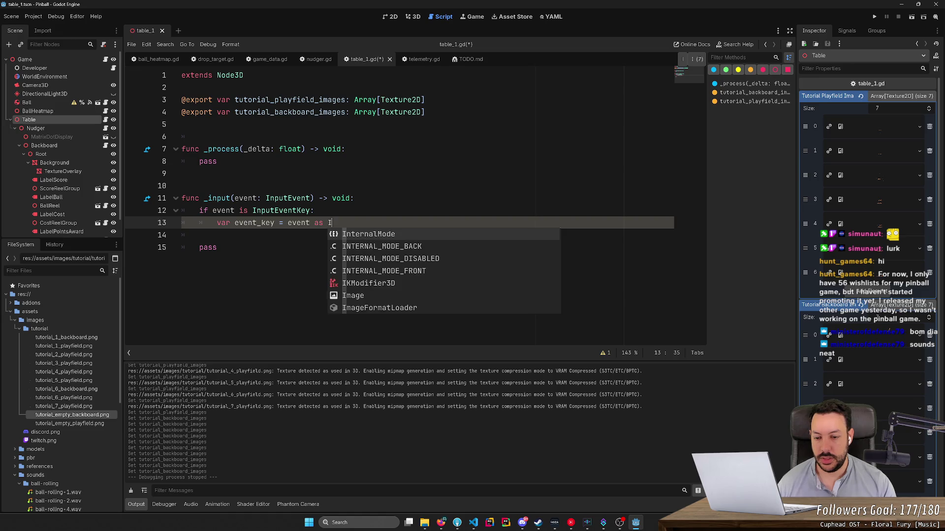
pyautogui.write('ventK')
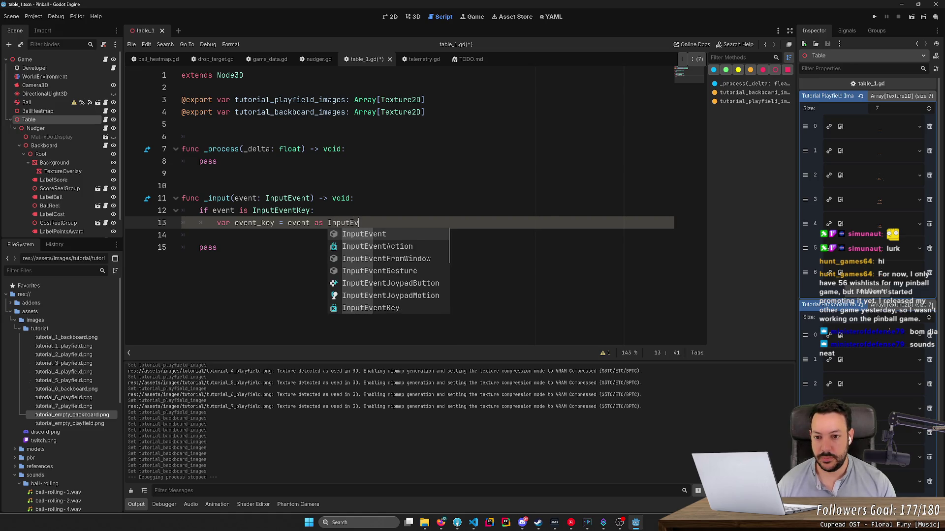
pyautogui.press('Return')
pyautogui.press('Return')
pyautogui.write('event_key.k')
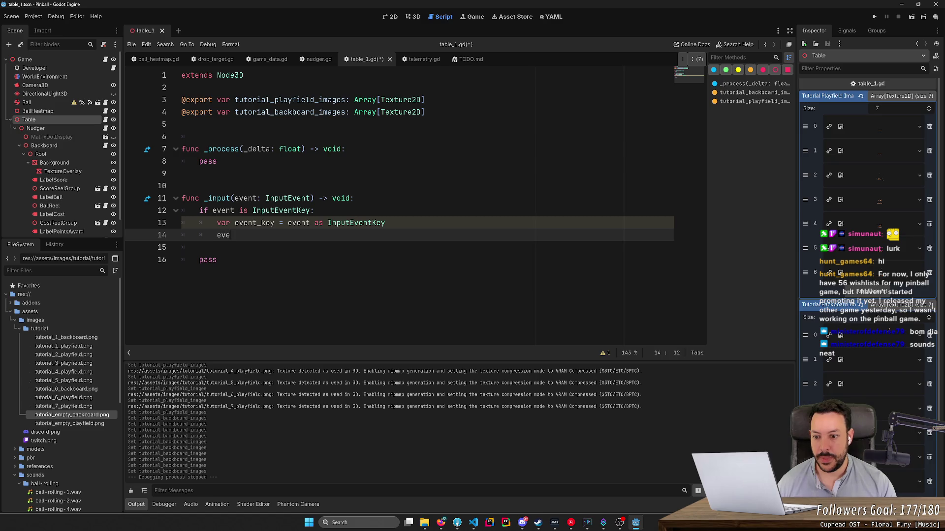
pyautogui.write('y')
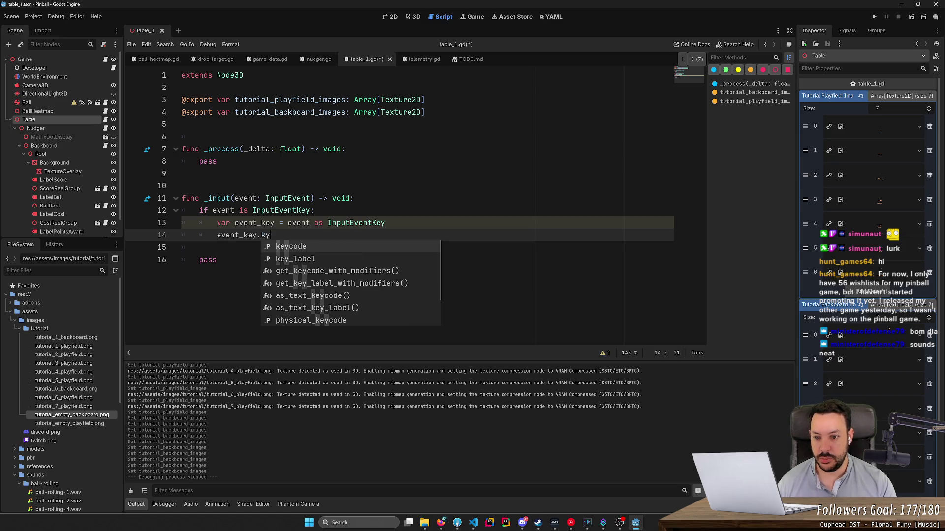
pyautogui.press('Return')
pyautogui.hotkey('ctrl', 'BackSpace')
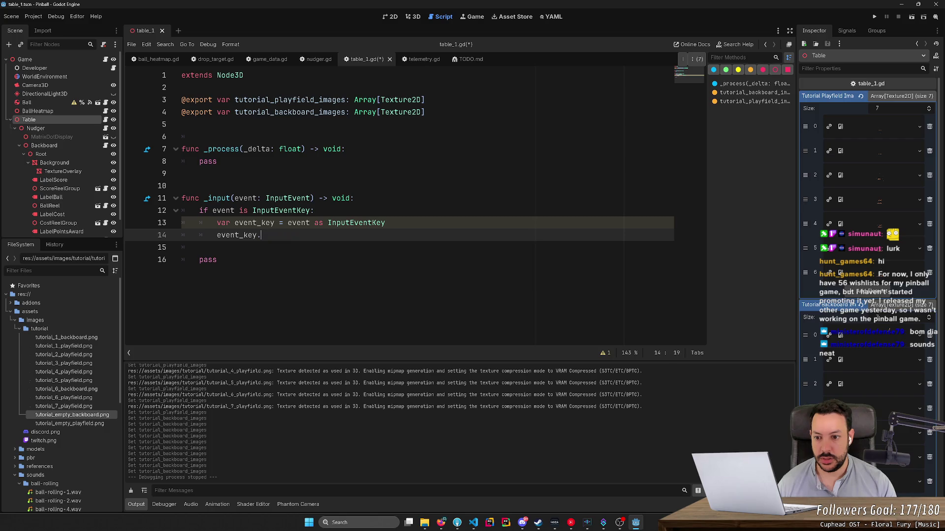
pyautogui.write('e')
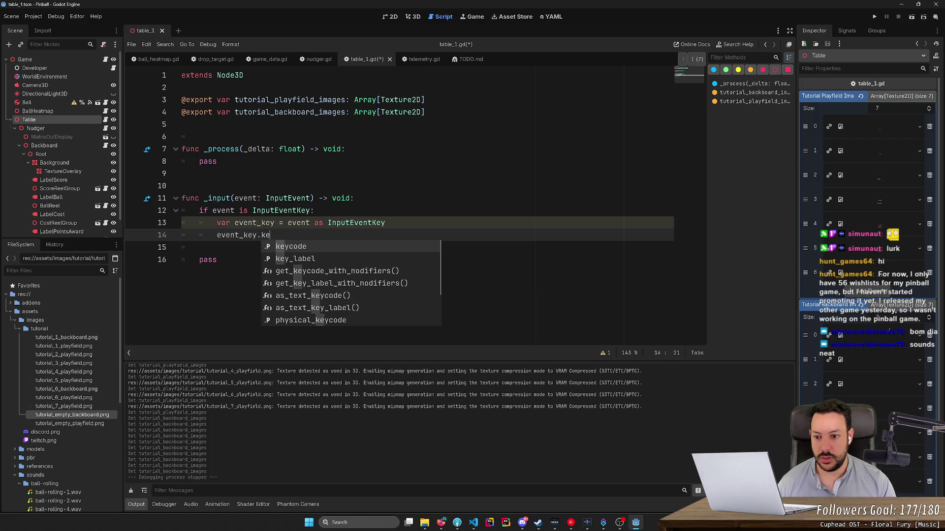
pyautogui.press('Return')
pyautogui.write('==')
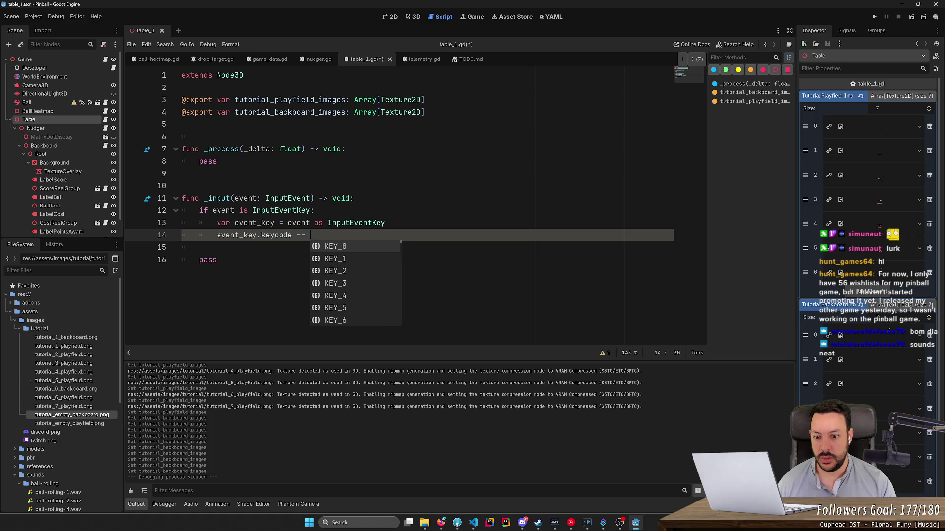
pyautogui.write(' KEY_')
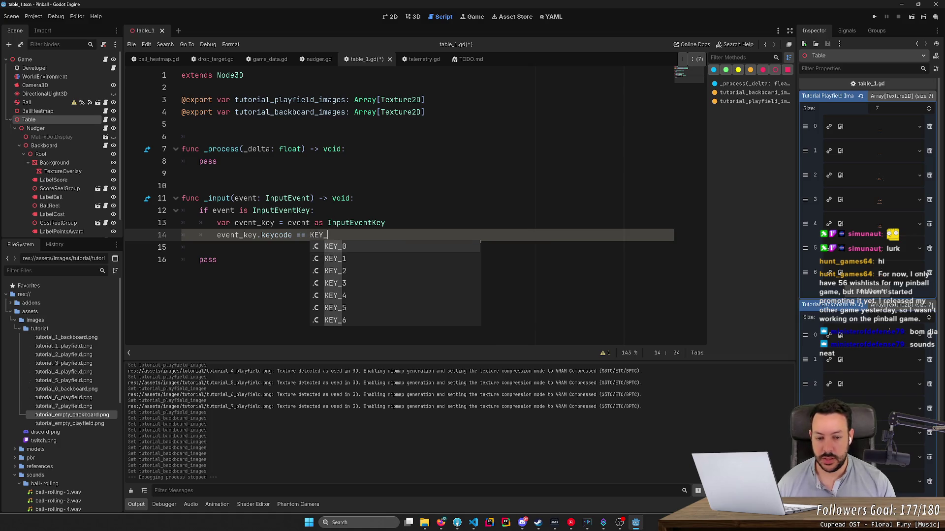
pyautogui.write('KPP')
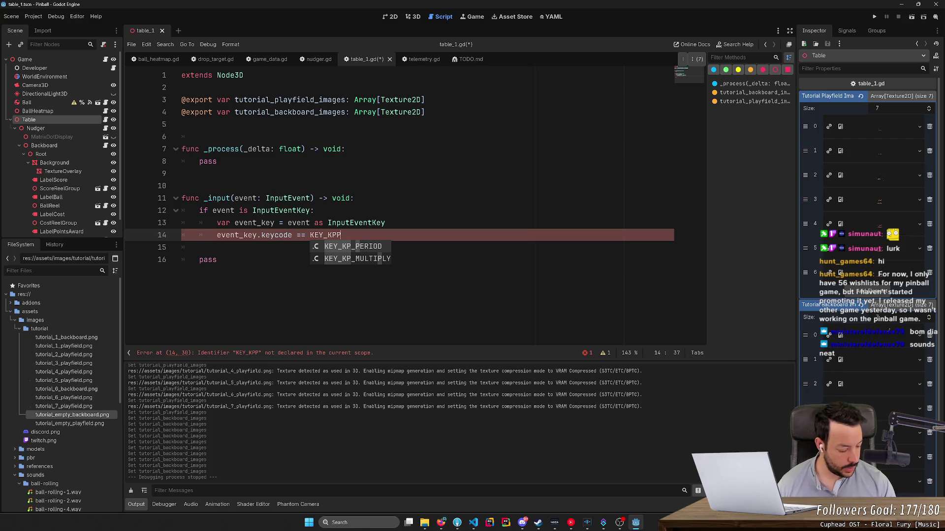
pyautogui.press('BackSpace')
pyautogui.press('BackSpace')
pyautogui.write('P_A')
pyautogui.press('Return')
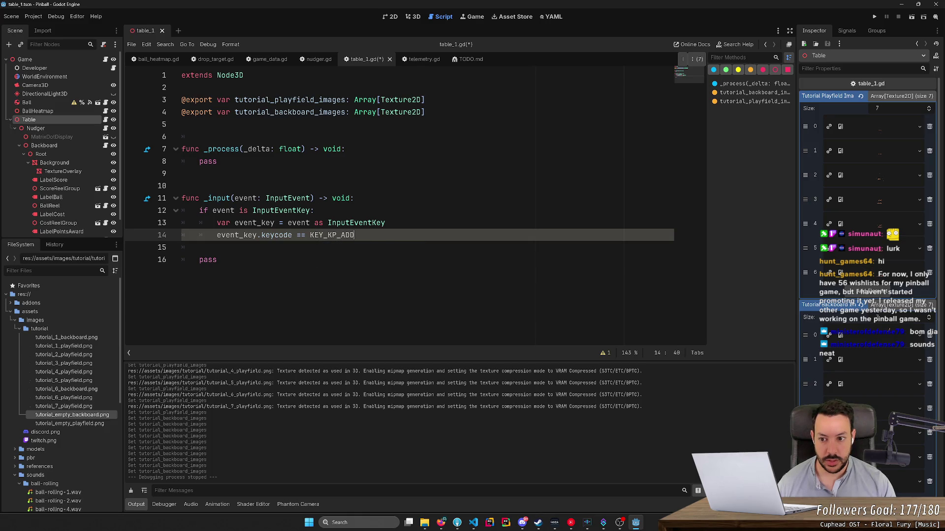
# - Turn the KEY_KP_ADD comparison into an if statement with a pass body
pyautogui.click(260, 235)
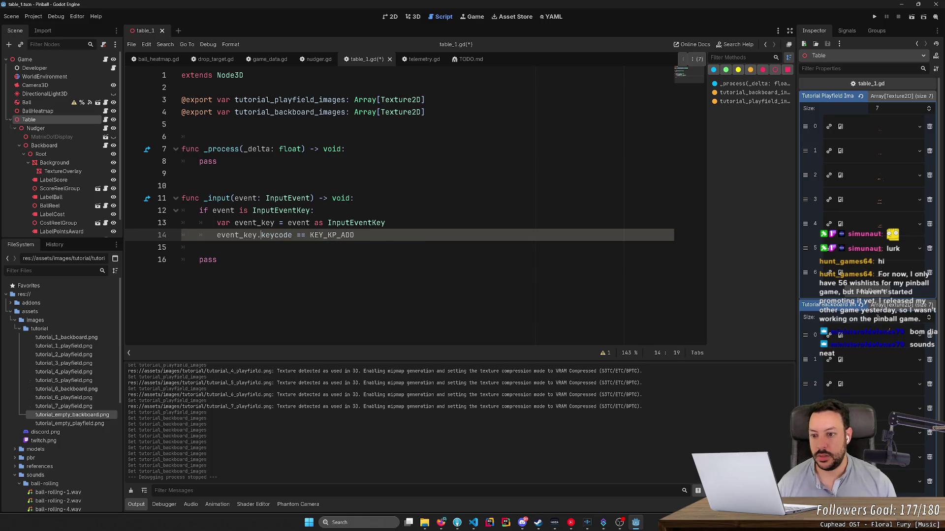
pyautogui.write('if')
pyautogui.press('End')
pyautogui.write(':')
pyautogui.press('Return')
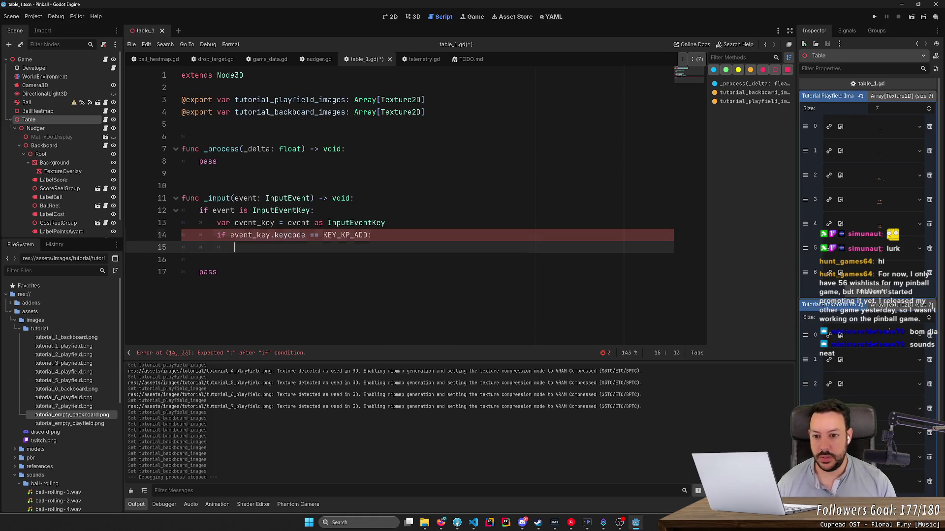
pyautogui.write('pass')
pyautogui.press('BackSpace')
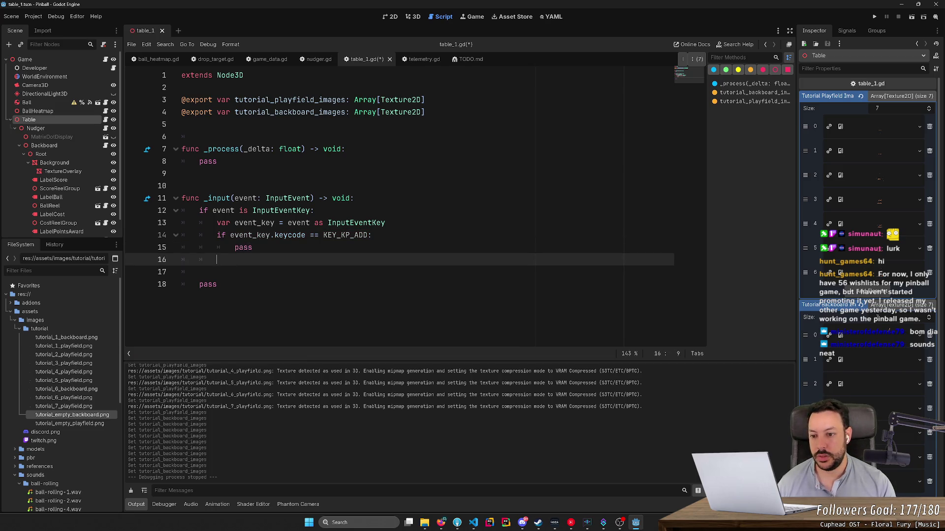
# - Add a second branch 'if event_key.keycode == KEY_KP_SUBTRACT:' with pass
pyautogui.write('if')
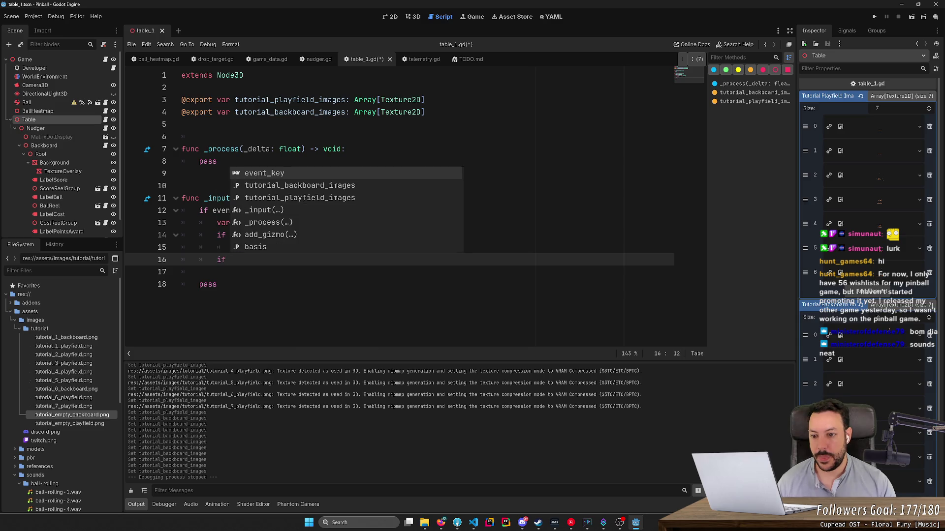
pyautogui.write(' event_key.')
pyautogui.write('keycode == ')
pyautogui.write('KEY')
pyautogui.write('_KP_')
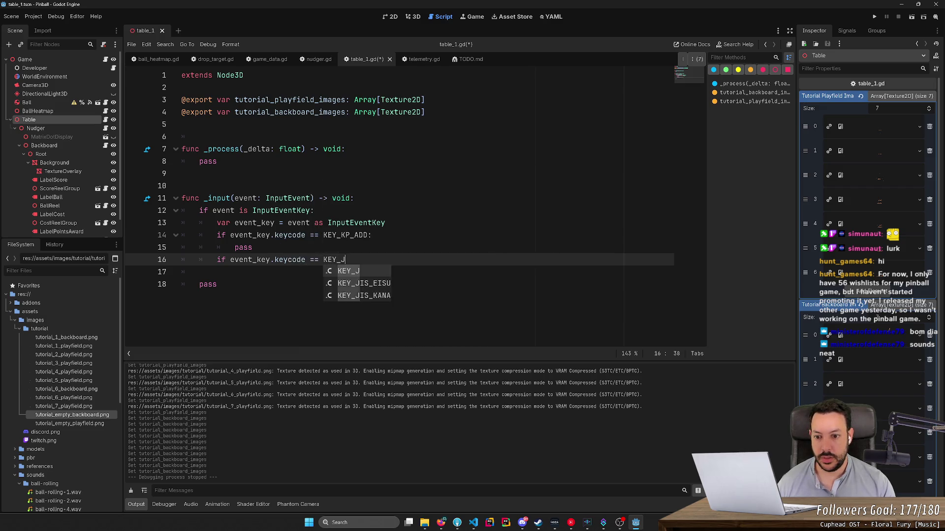
pyautogui.write('S')
pyautogui.press('Return')
pyautogui.write(':')
pyautogui.press('Return')
pyautogui.write('pass')
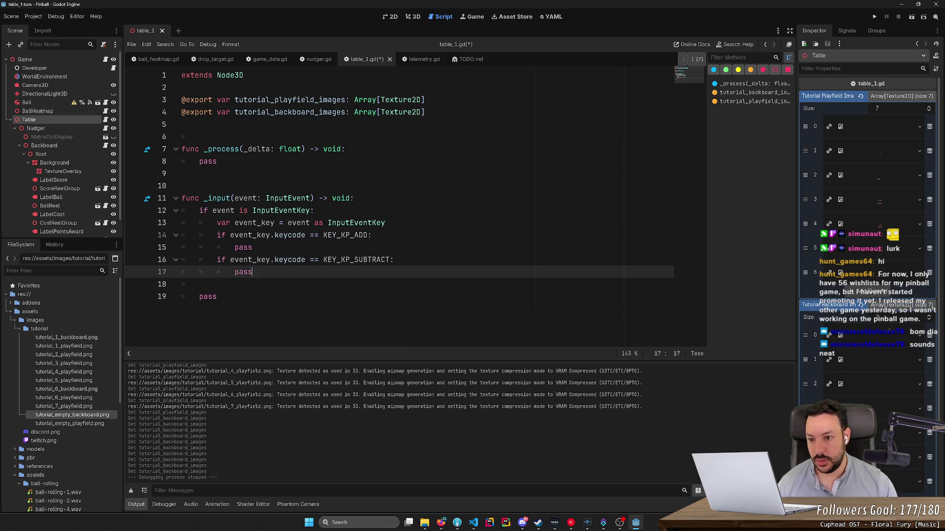
pyautogui.click(199, 136)
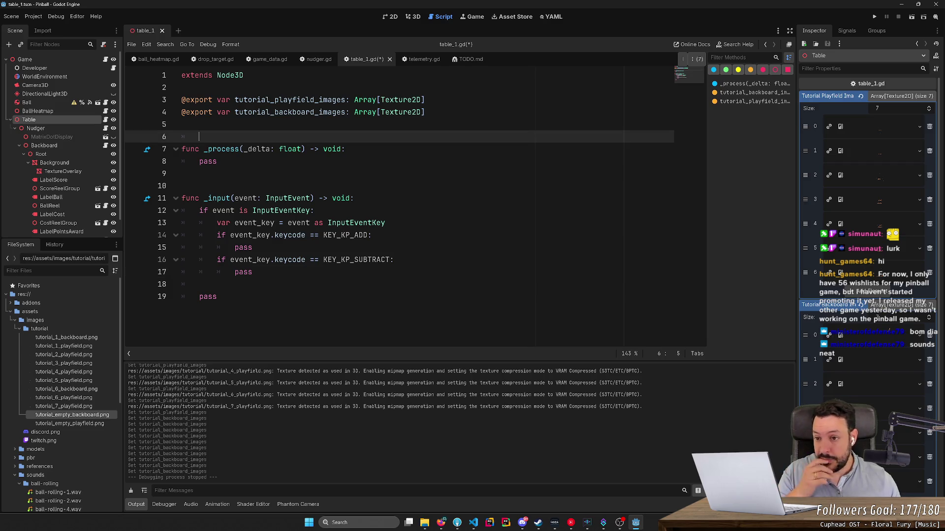
# - Declare 'var current_tutorial_step = -1' on line 6, below the exported arrays
pyautogui.write('var')
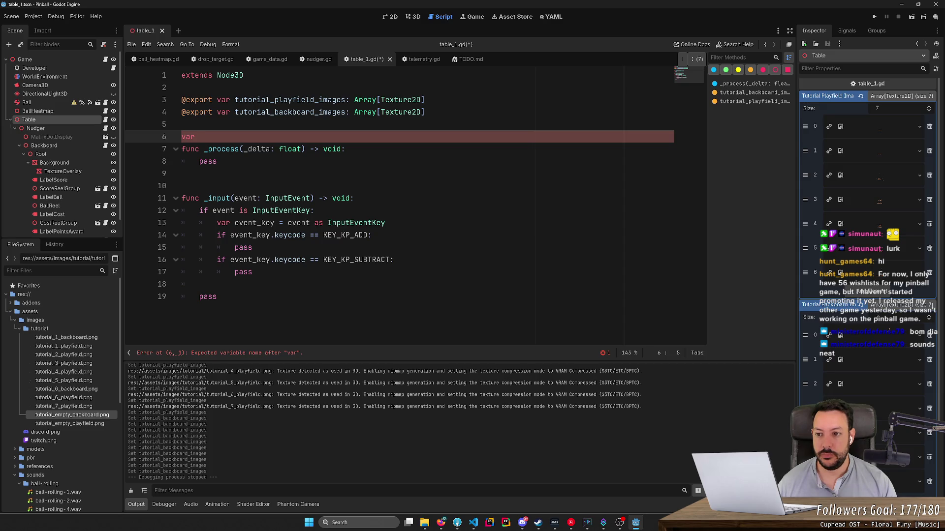
pyautogui.write('current_tur')
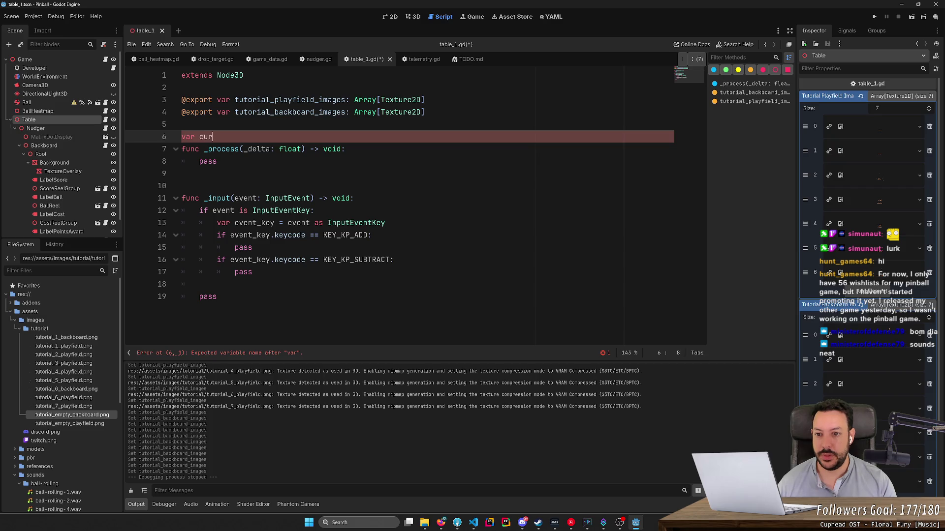
pyautogui.write('orial_step = 0')
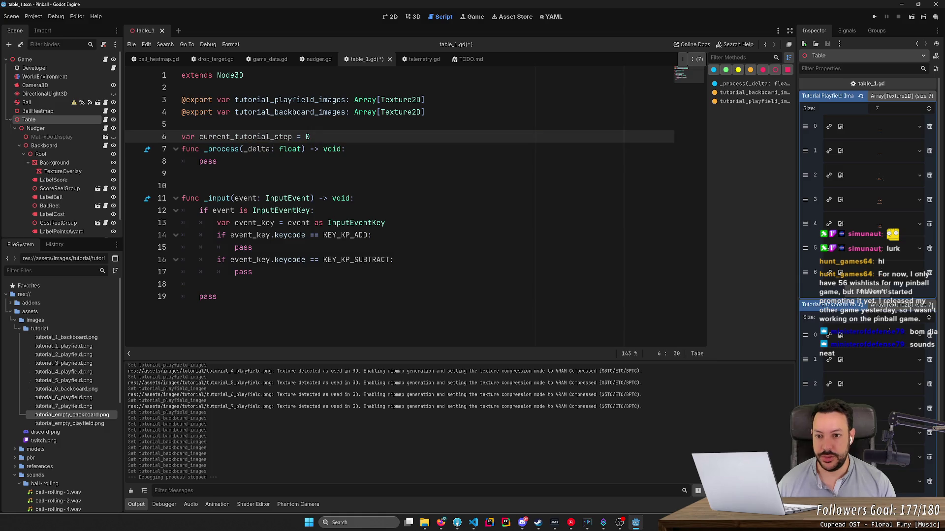
pyautogui.press('BackSpace')
pyautogui.write('-1')
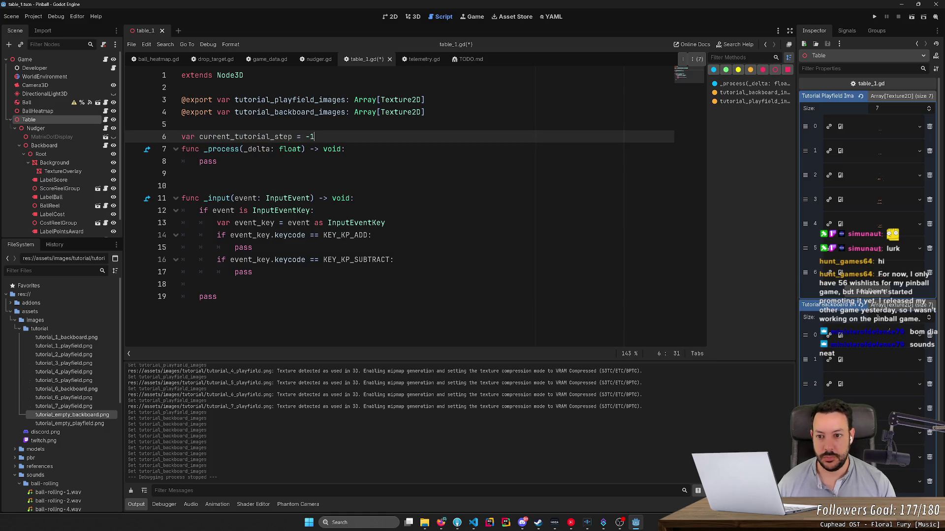
pyautogui.press('Return')
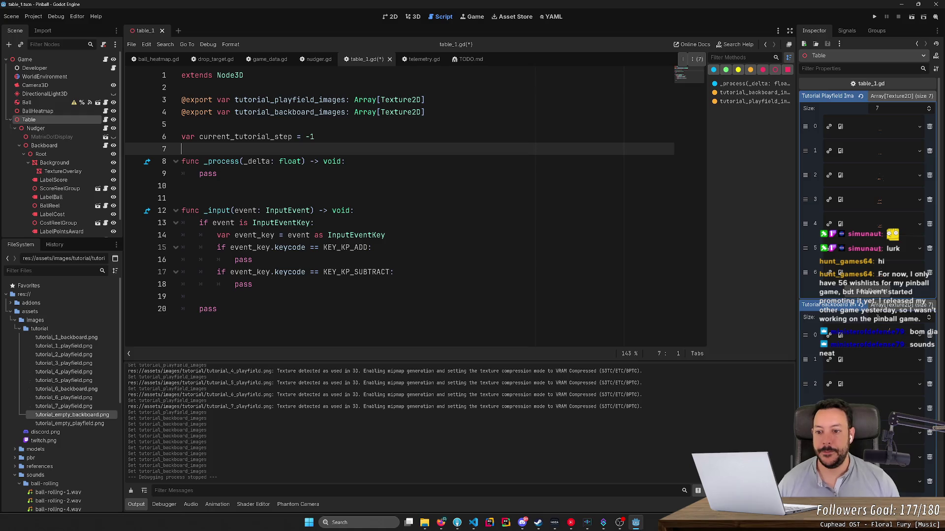
pyautogui.doubleClick(246, 137)
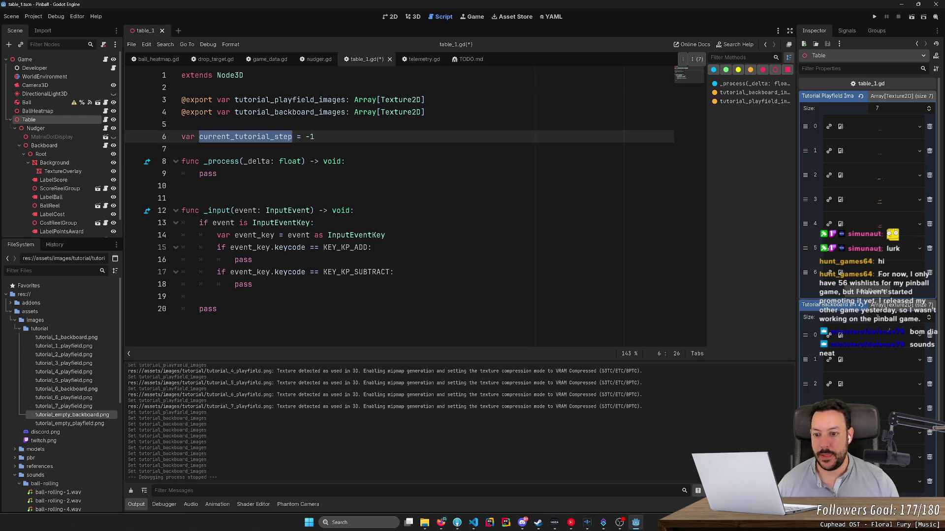
# - Add an advance_tutorial(1) call under the KEY_KP_ADD branch and delete the KEY_KP_SUBTRACT branch
pyautogui.click(217, 309)
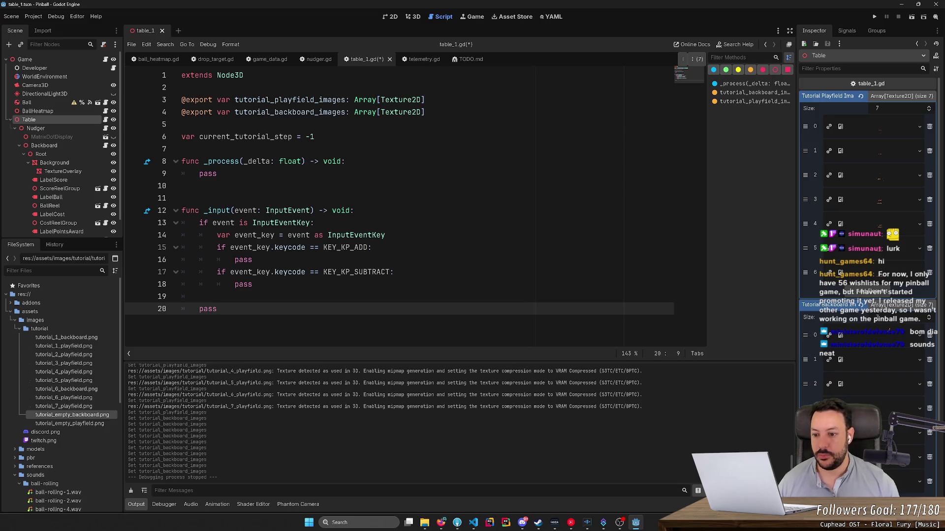
pyautogui.click(372, 247)
pyautogui.press('Return')
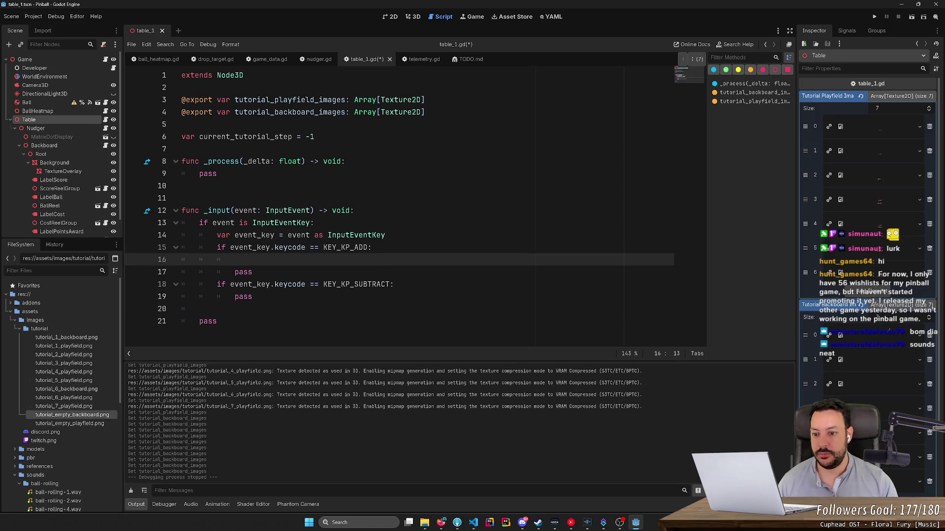
pyautogui.write('advance_tutorial(1)')
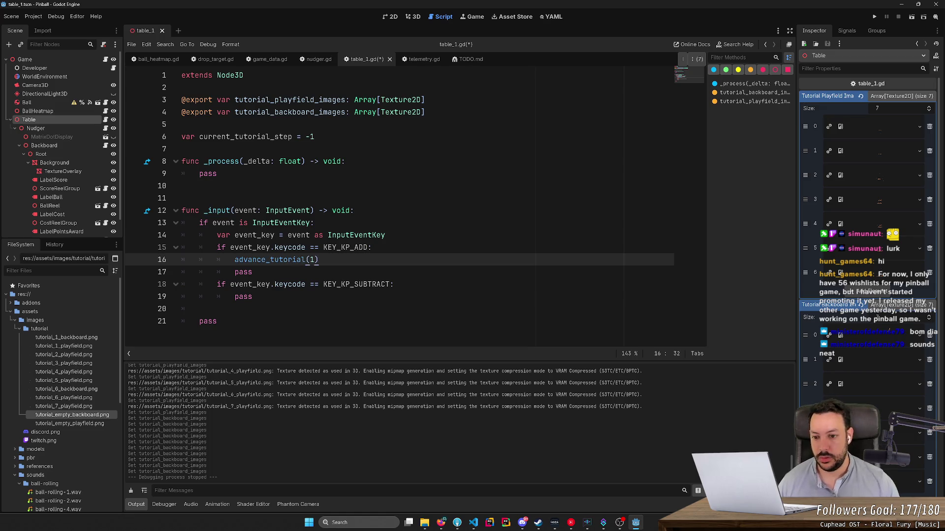
pyautogui.hotkey('shift', 'Up')
pyautogui.hotkey('shift', 'End')
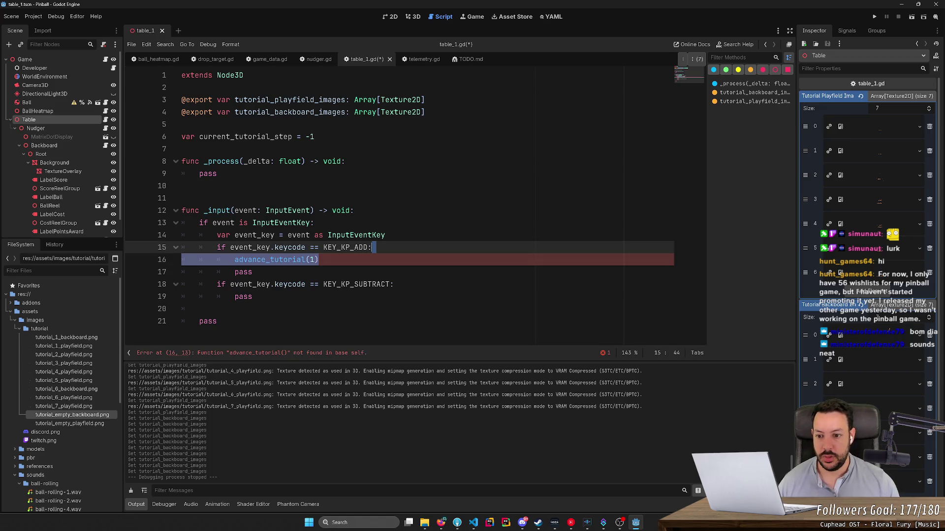
pyautogui.press('Down')
pyautogui.press('Down')
pyautogui.press('Down')
pyautogui.hotkey('shift', 'Down')
pyautogui.hotkey('shift', 'Down')
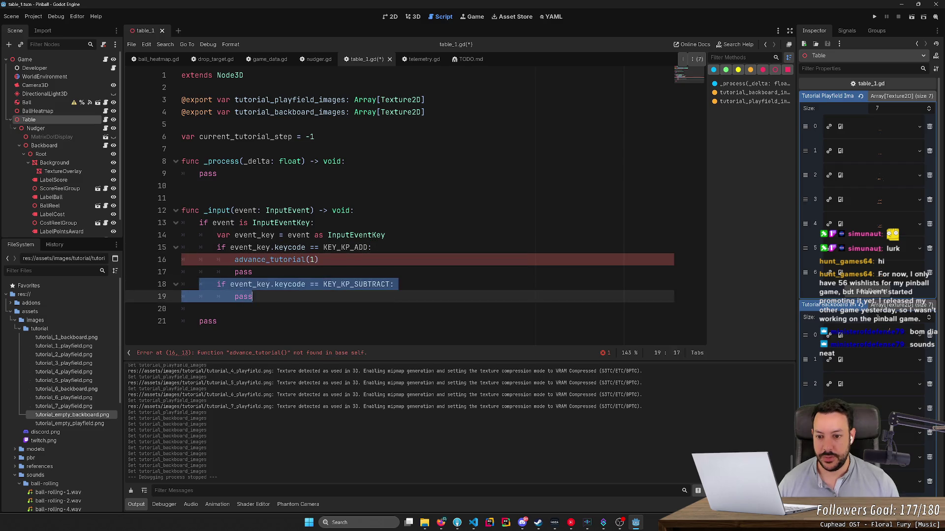
pyautogui.press('Delete')
# - Drop the 1 argument from advance_tutorial() and delete the leftover pass lines below it
pyautogui.click(311, 260)
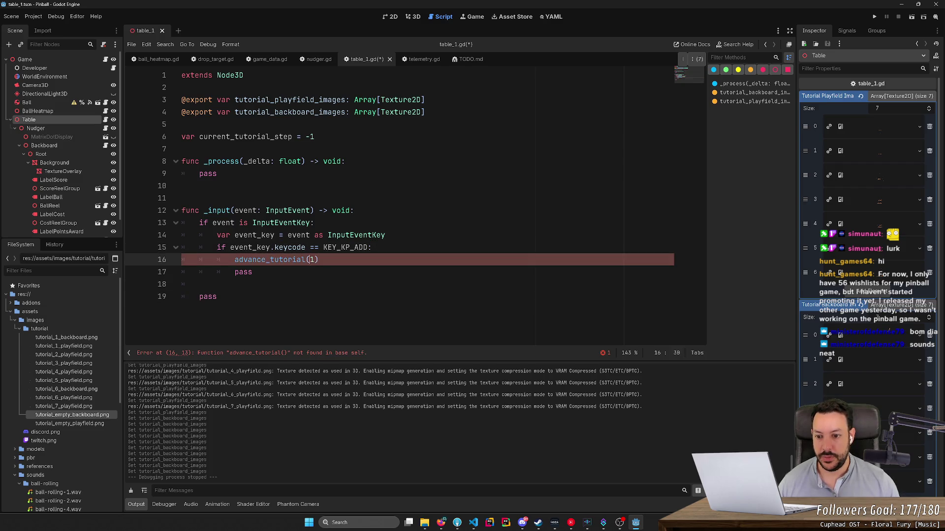
pyautogui.press('Delete')
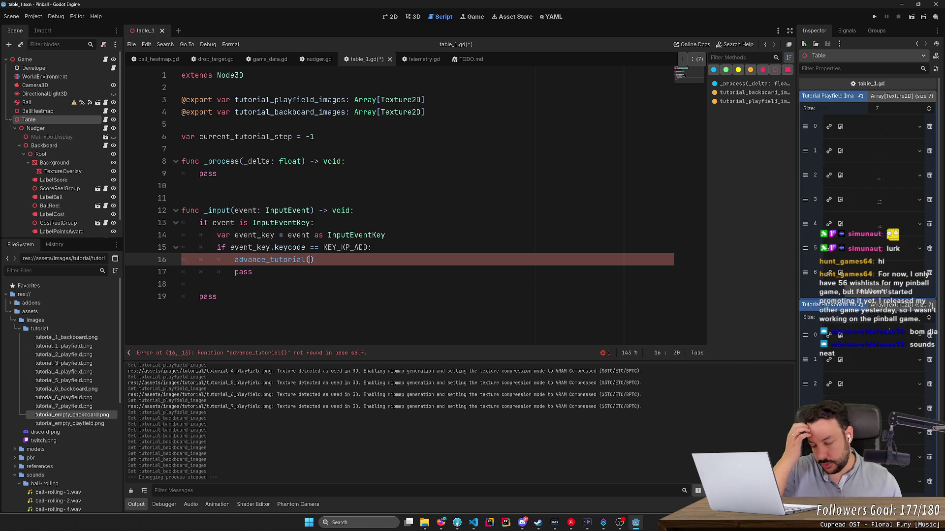
pyautogui.click(182, 198)
pyautogui.click(182, 296)
pyautogui.press('BackSpace')
pyautogui.hotkey('ctrl', 'shift', 'k')
pyautogui.hotkey('ctrl', 'shift', 'k')
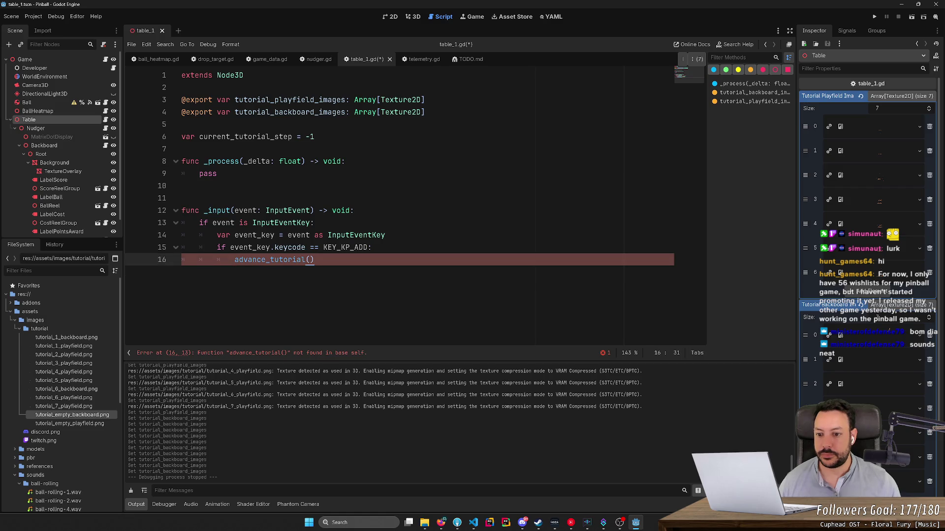
pyautogui.press('Return')
pyautogui.press('Return')
pyautogui.press('Return')
pyautogui.press('BackSpace')
pyautogui.press('BackSpace')
pyautogui.press('BackSpace')
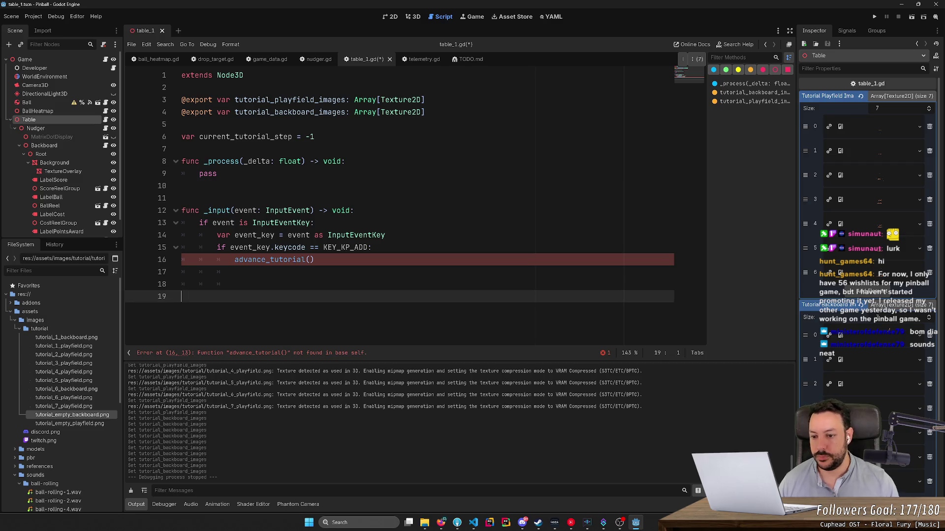
pyautogui.click(235, 259)
# - Rename the call to _advance_tutorial() and declare func _advance_tutorial() -> void: on line 19
pyautogui.write('_')
pyautogui.press('Escape')
pyautogui.press('Down')
pyautogui.press('Down')
pyautogui.press('Down')
pyautogui.write('func _advan')
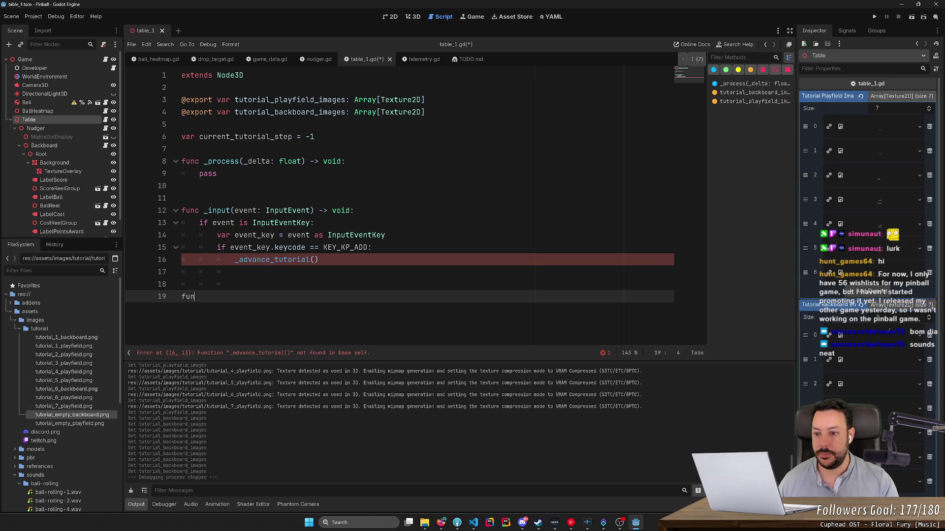
pyautogui.write('ce_tutorial() -> void:')
pyautogui.press('Return')
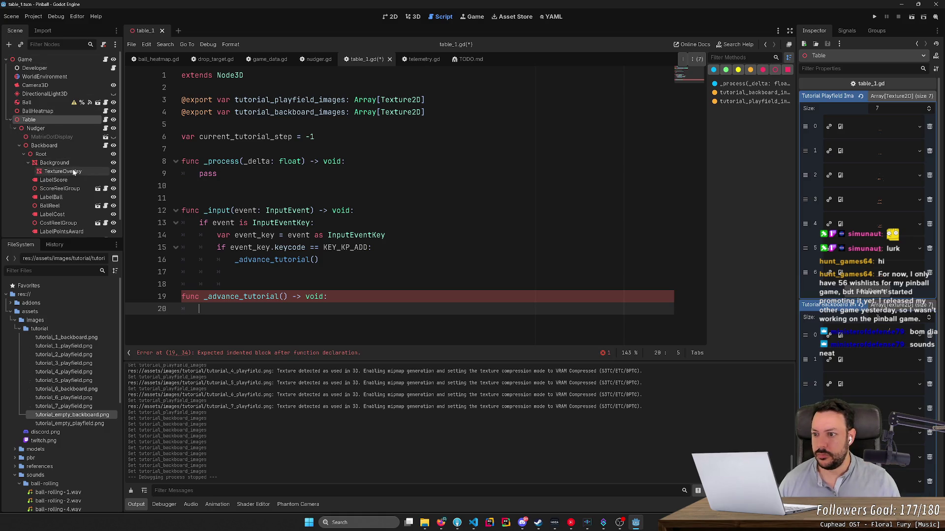
pyautogui.rightClick(94, 171)
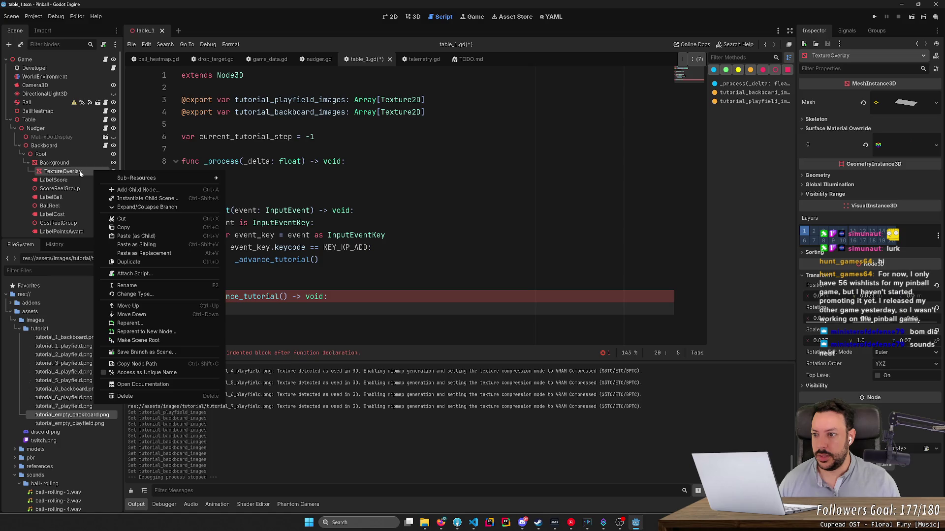
# - Give the backboard's TextureOverlay node a unique name and rename it BackboardTutorialOverlay
pyautogui.press('Escape')
pyautogui.rightClick(103, 174)
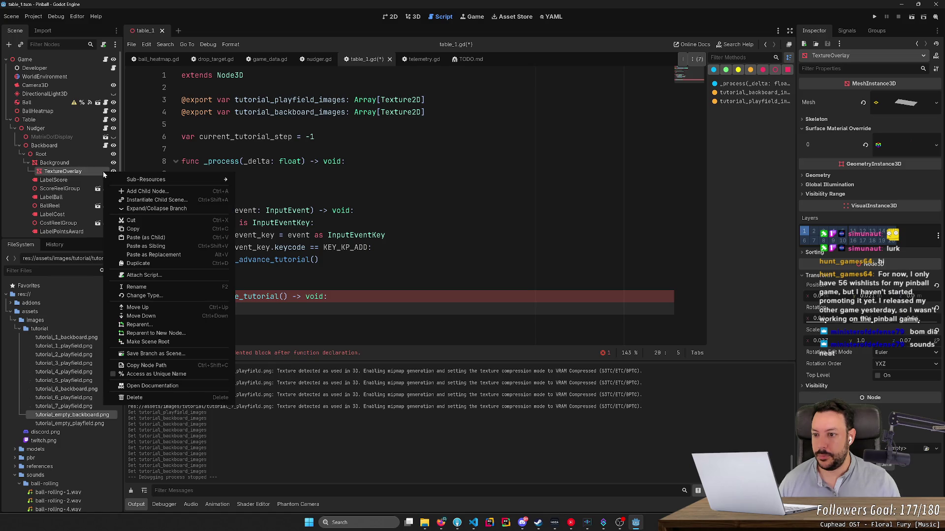
pyautogui.click(160, 375)
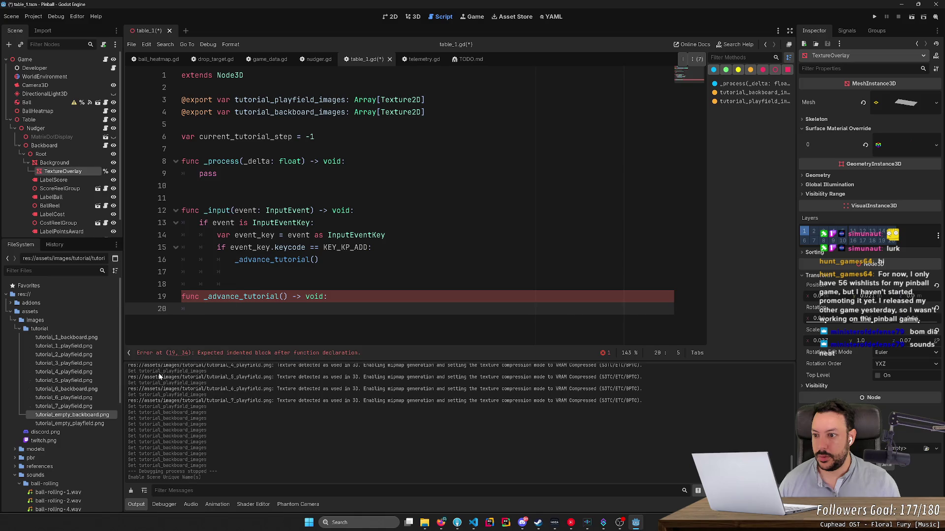
pyautogui.click(105, 171)
pyautogui.click(499, 278)
pyautogui.doubleClick(64, 172)
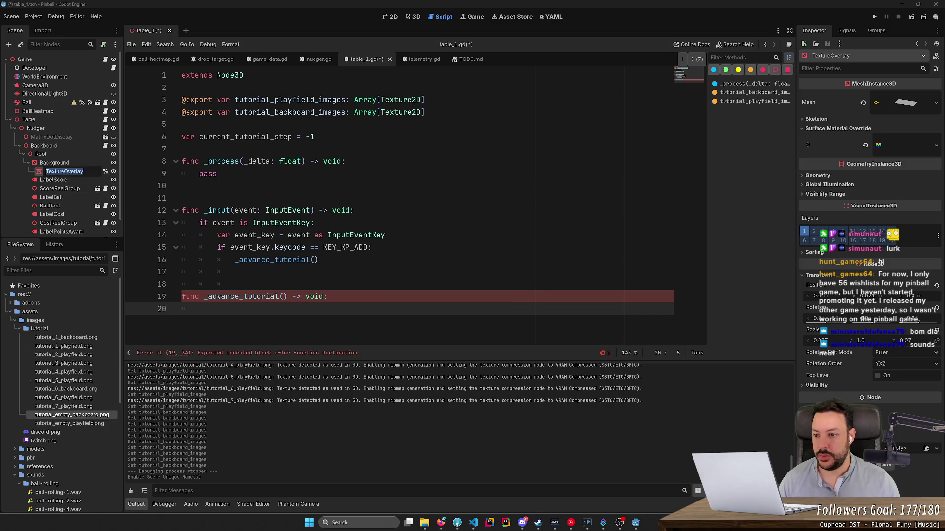
pyautogui.press('Home')
pyautogui.hotkey('shift', 'Right')
pyautogui.hotkey('shift', 'Right')
pyautogui.hotkey('shift', 'Right')
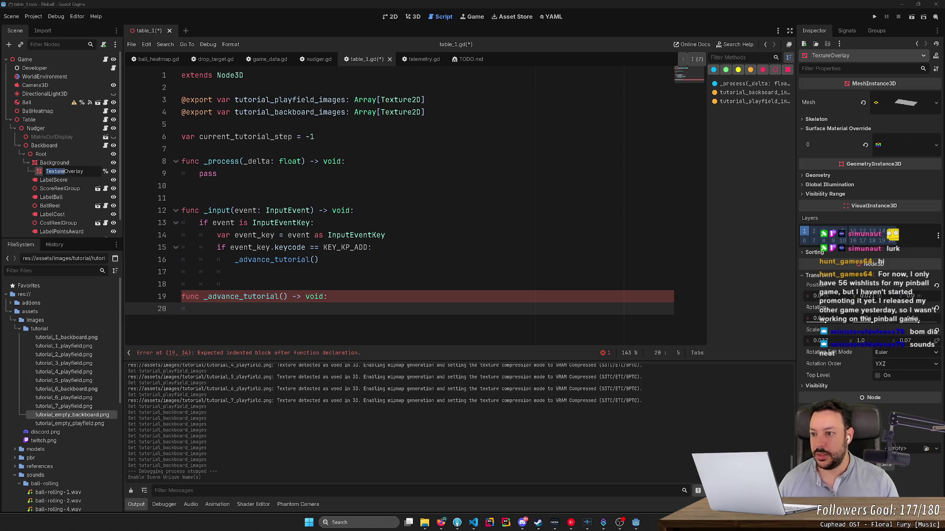
pyautogui.write('Backboa')
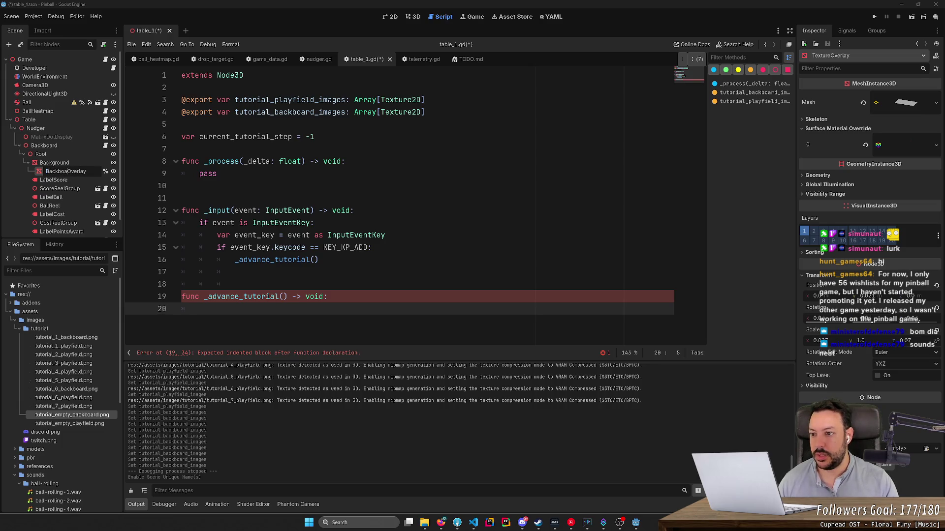
pyautogui.write('rdTutorial')
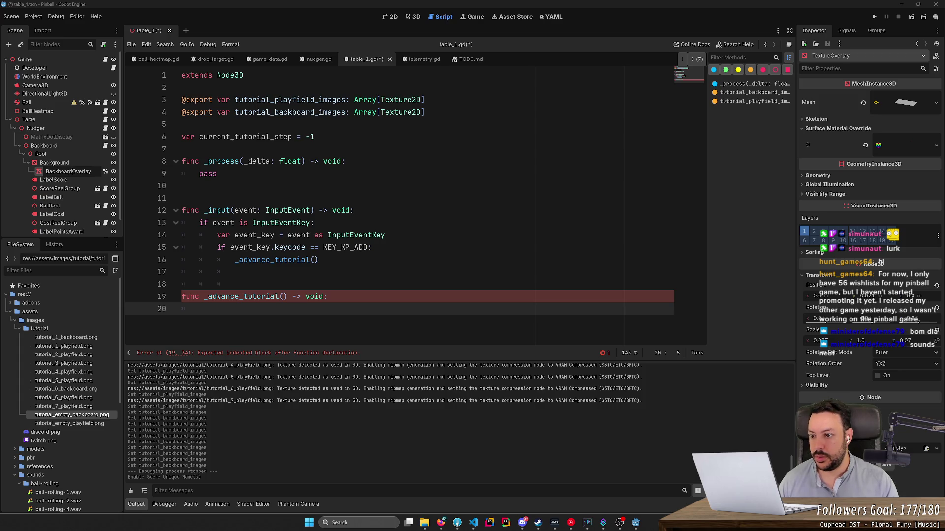
pyautogui.press('Return')
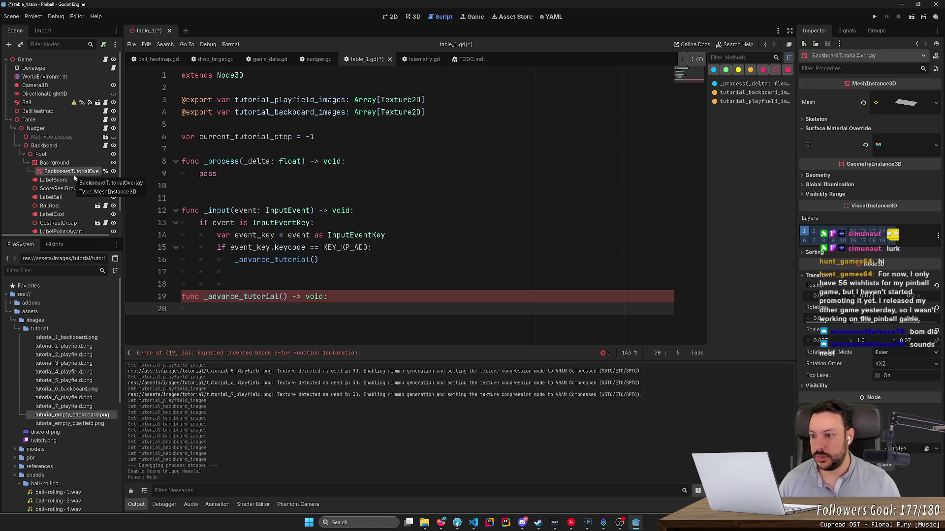
# - Reference %BackboardTutorialOverlay on line 20 inside _advance_tutorial()
pyautogui.press('F2')
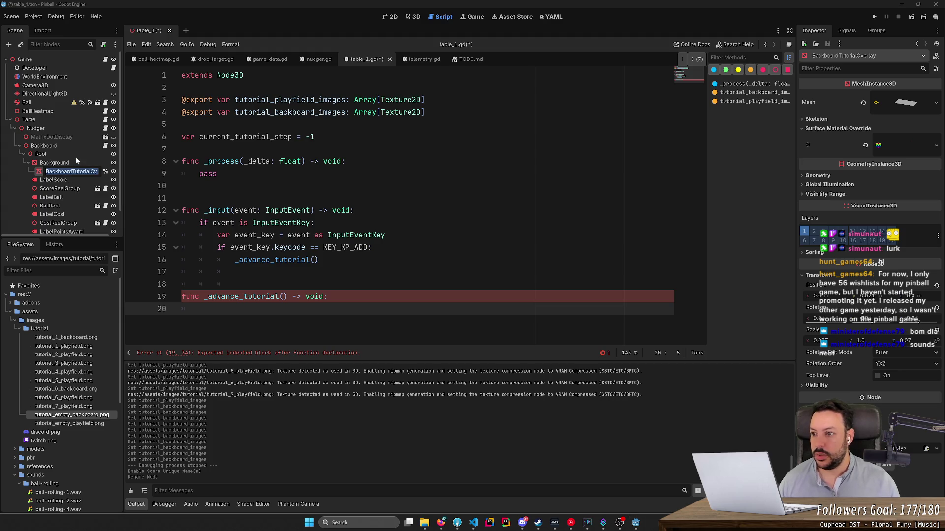
pyautogui.write('%BackboardTutorialOverlay')
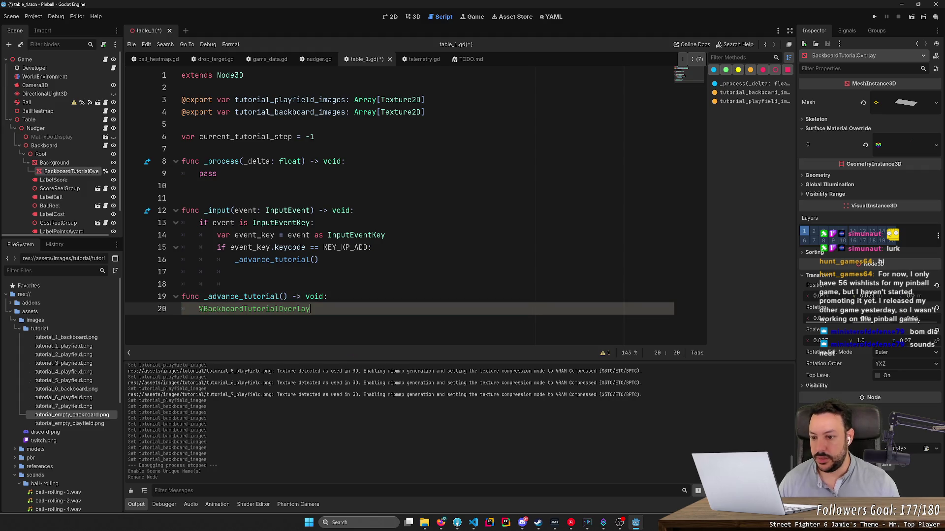
pyautogui.press('Return')
pyautogui.scroll(-2, 57, 177)
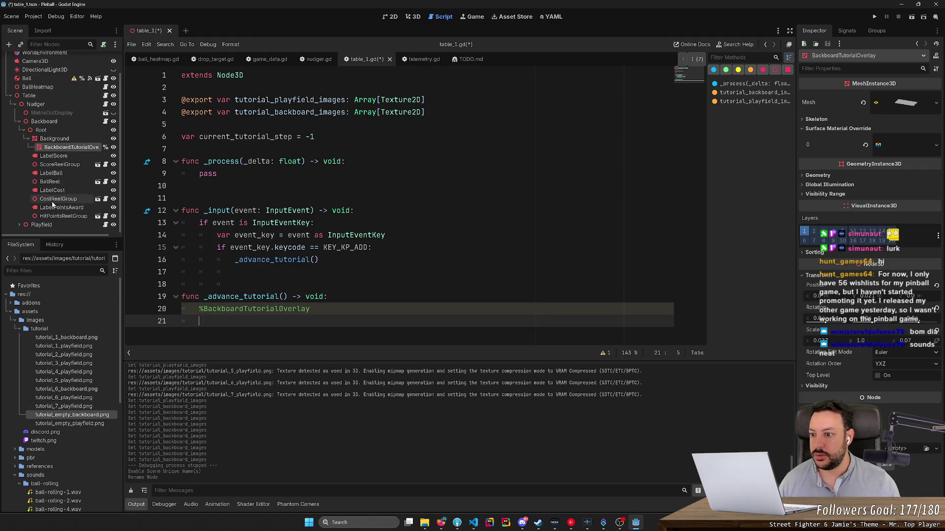
pyautogui.click(19, 225)
pyautogui.scroll(-5, 56, 187)
# - Rename the Playfield's TextureOverlay to PlayfieldTutorialOverlay and make it accessible by unique name
pyautogui.doubleClick(55, 170)
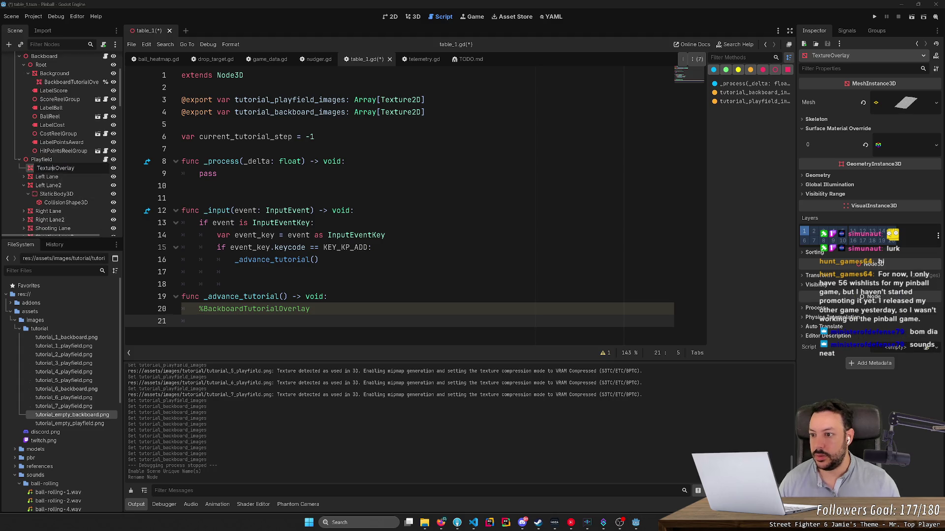
pyautogui.doubleClick(76, 82)
pyautogui.hotkey('ctrl', 'c')
pyautogui.doubleClick(69, 168)
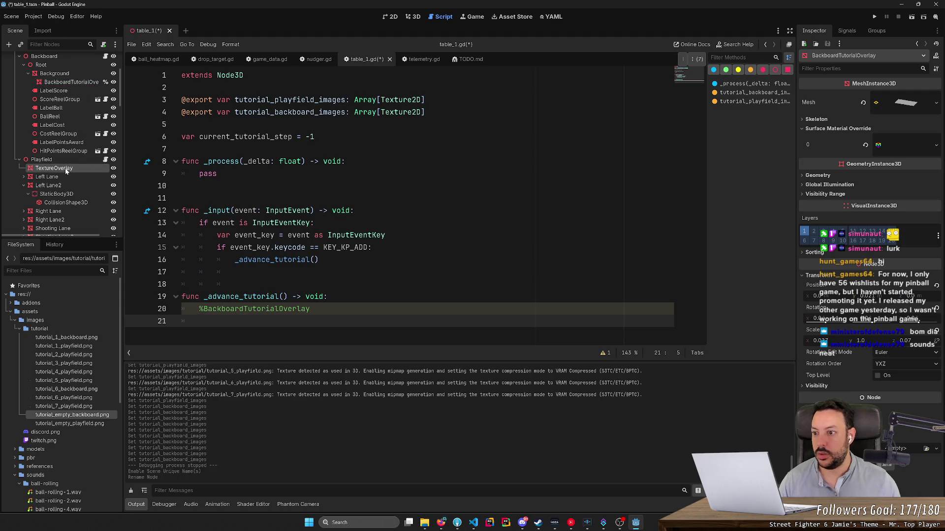
pyautogui.hotkey('ctrl', 'v')
pyautogui.press('Return')
pyautogui.rightClick(84, 169)
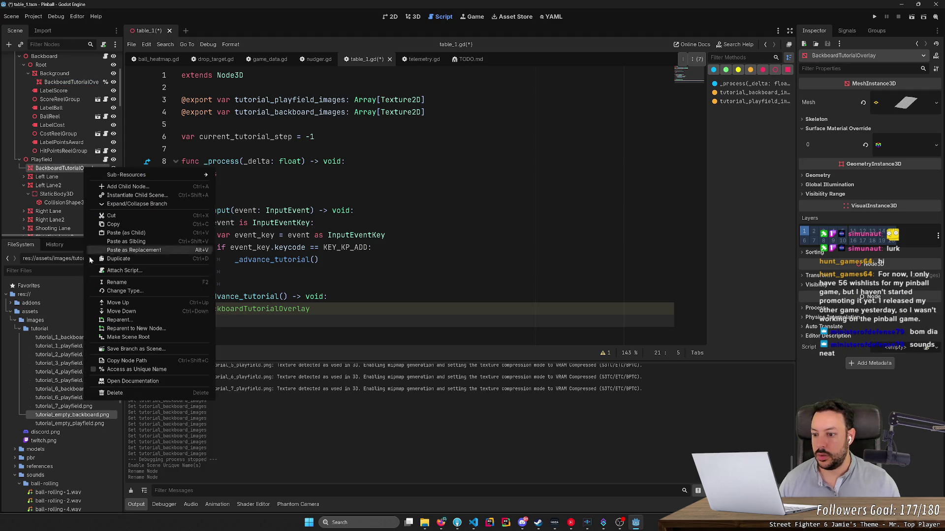
pyautogui.click(95, 370)
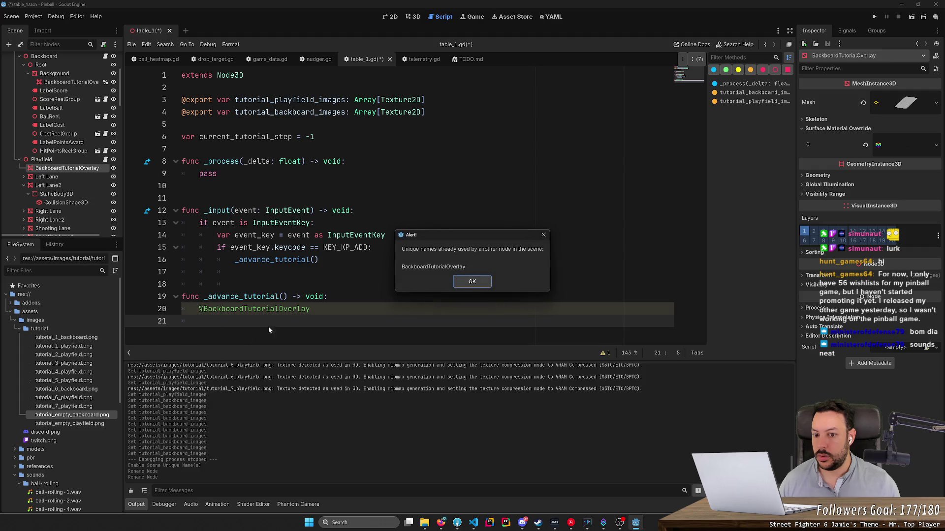
pyautogui.click(470, 282)
pyautogui.doubleClick(87, 169)
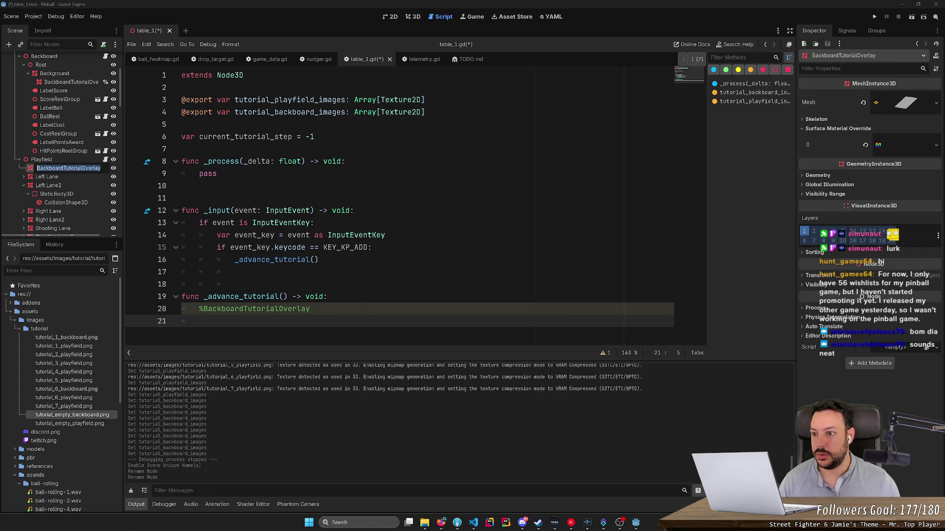
pyautogui.write('Playf')
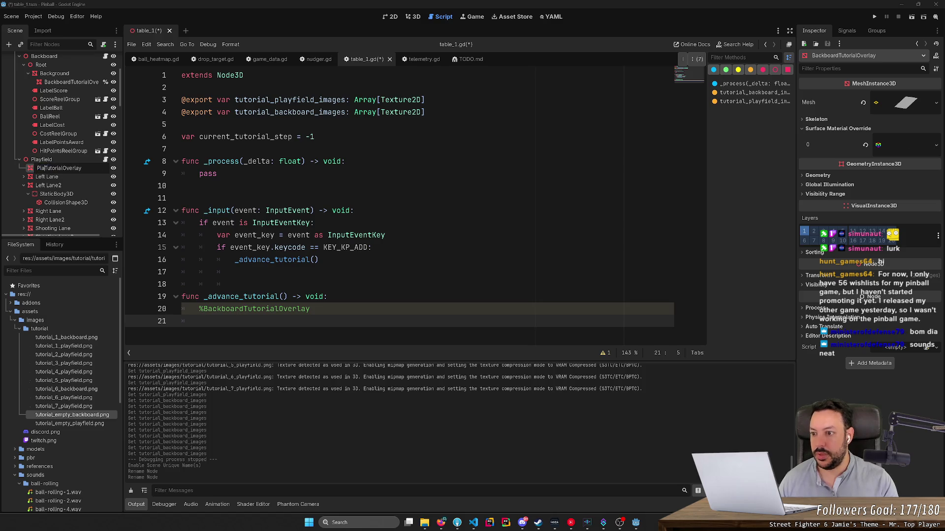
pyautogui.write('ield')
pyautogui.press('Return')
pyautogui.rightClick(80, 168)
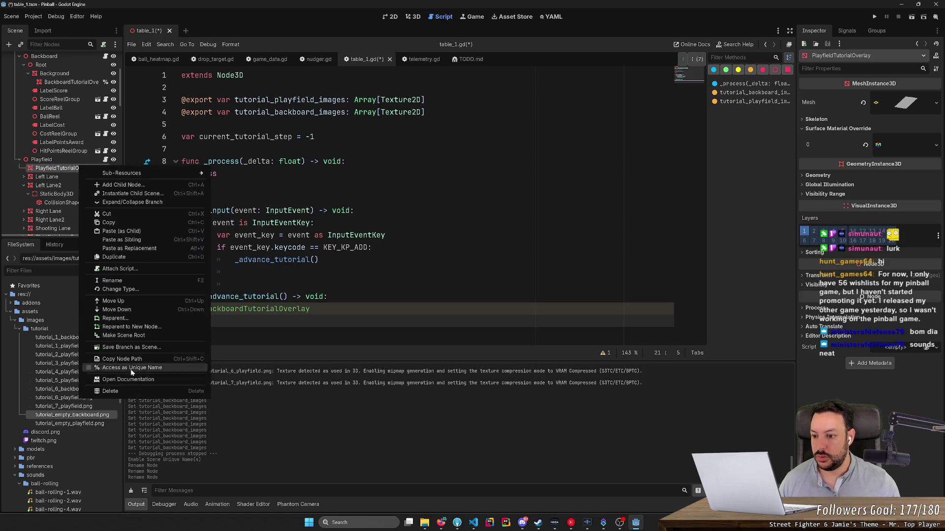
pyautogui.click(142, 369)
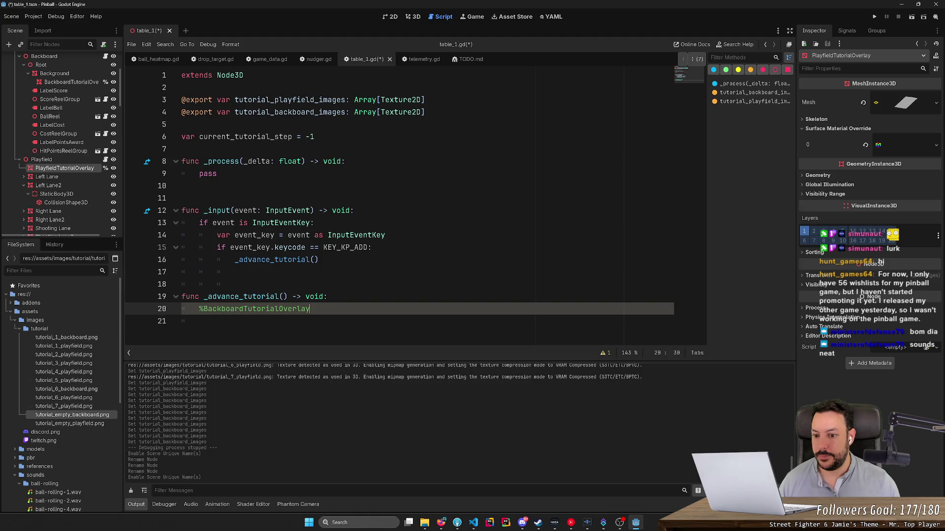
# - Add a %PlayfieldTutorialOverlay reference on line 21 of _advance_tutorial()
pyautogui.press('Return')
pyautogui.write('%Pla')
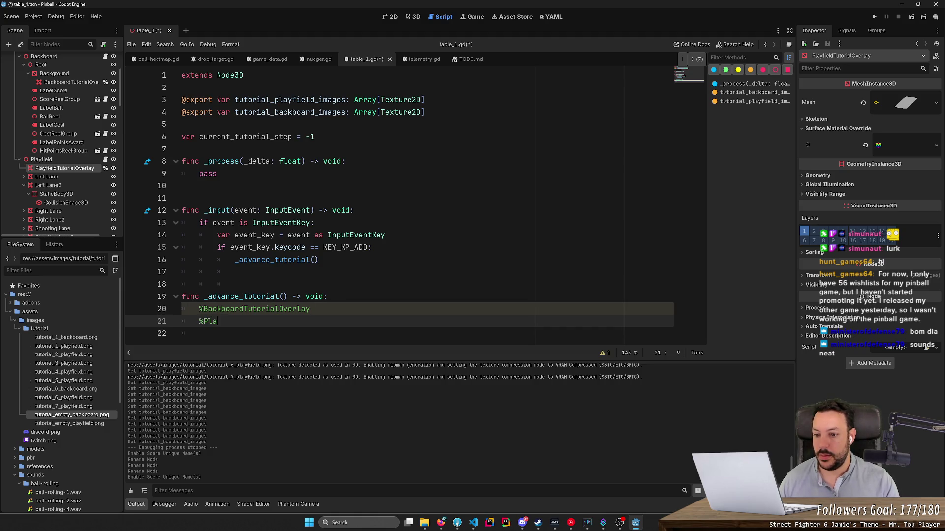
pyautogui.write('yfieldTutorialOverlay')
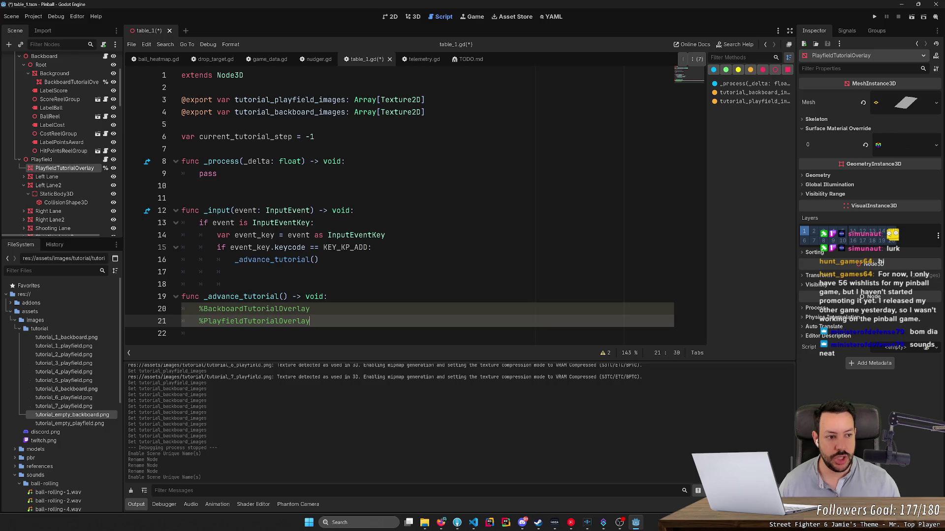
pyautogui.click(372, 248)
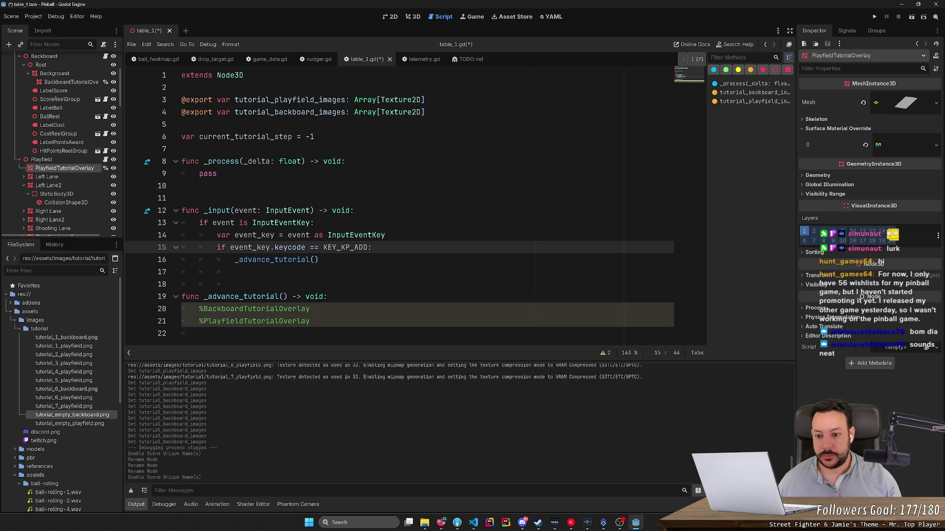
pyautogui.hotkey('ctrl', 'shift', 'f')
# - Search all project files for 'material' and open the light.gd line 10 match
pyautogui.write('material')
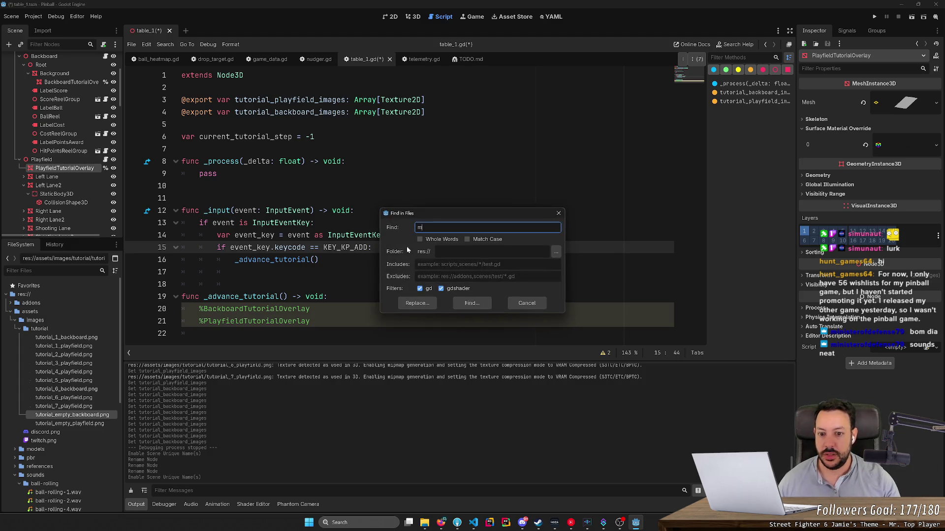
pyautogui.press('Return')
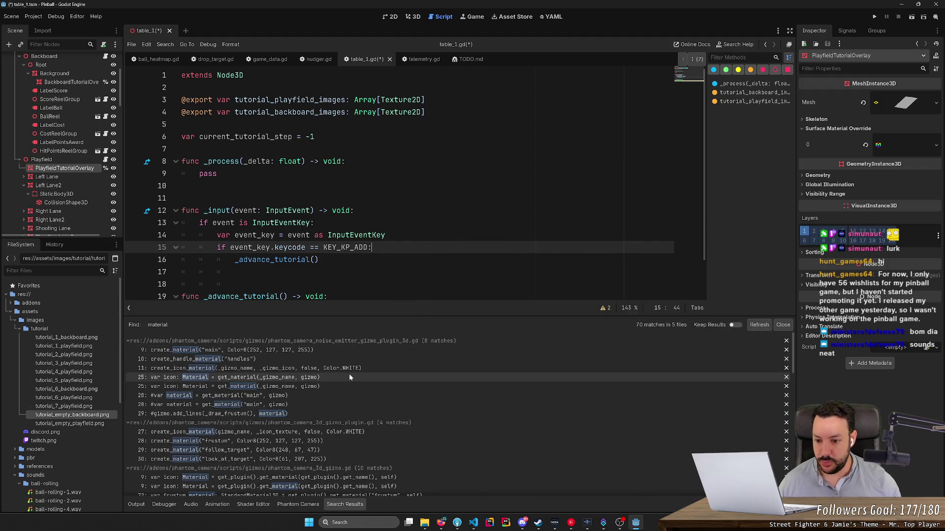
pyautogui.scroll(-5, 351, 382)
pyautogui.scroll(-1, 350, 382)
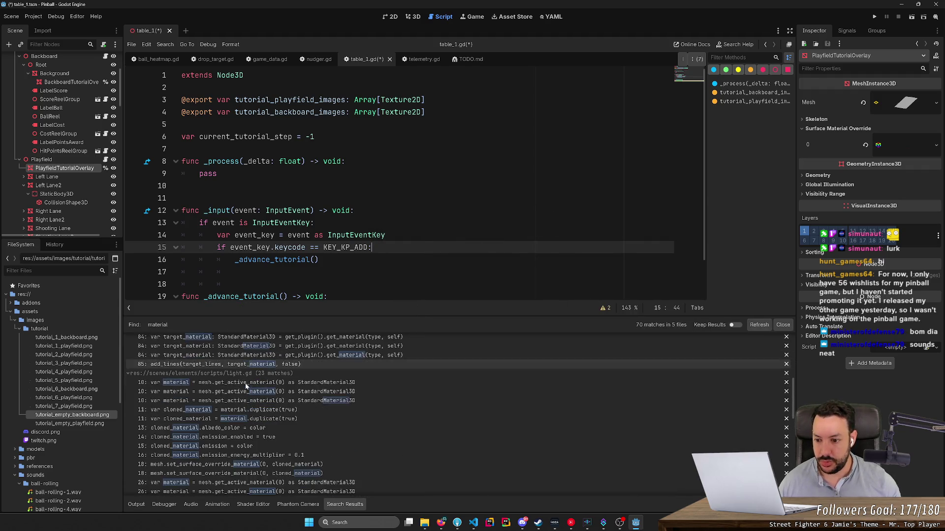
pyautogui.click(232, 384)
# - Examine how light.gd line 10 fetches the mesh's material as StandardMaterial3D
pyautogui.scroll(2, 400, 187)
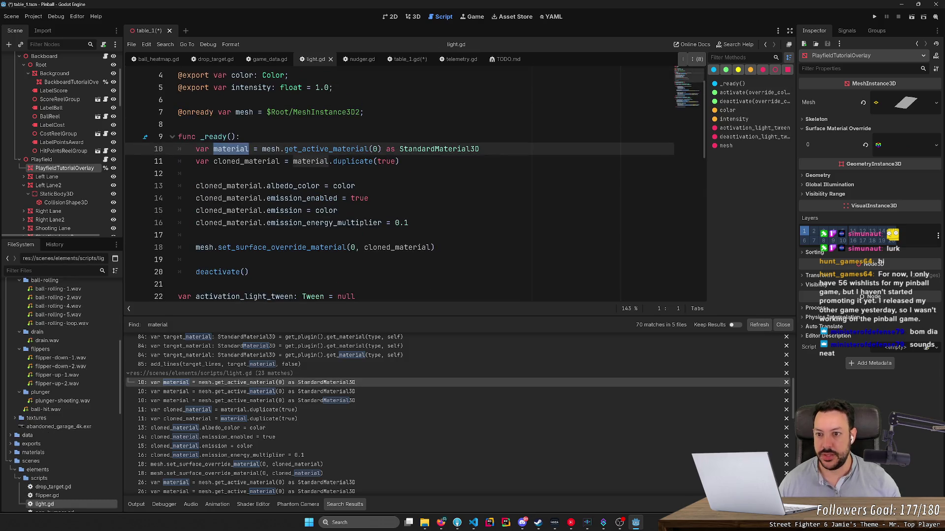
pyautogui.doubleClick(274, 149)
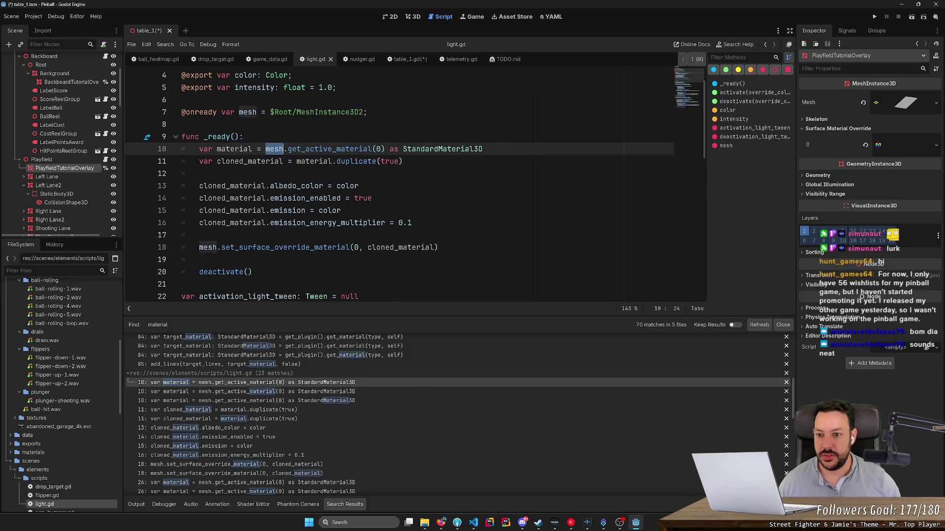
pyautogui.scroll(1, 274, 149)
pyautogui.hotkey('shift', 'F3')
pyautogui.press('F3')
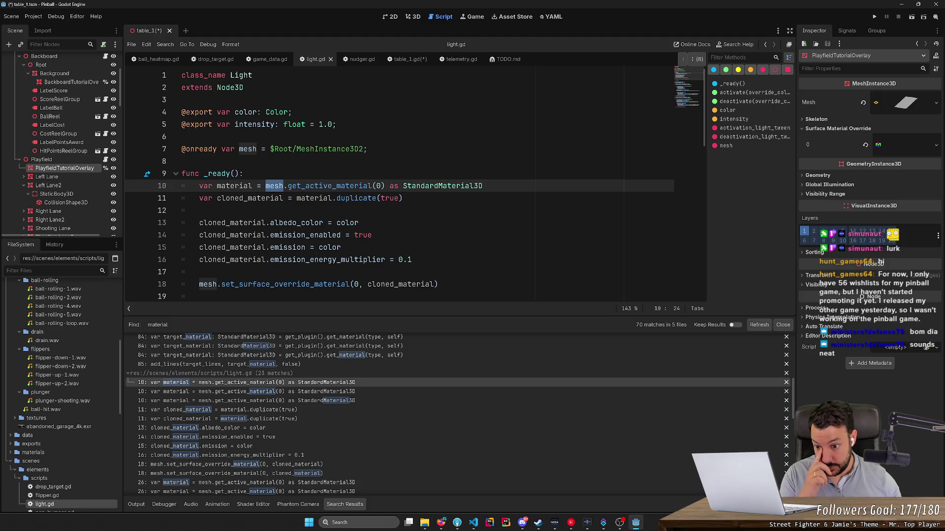
pyautogui.scroll(-1, 415, 183)
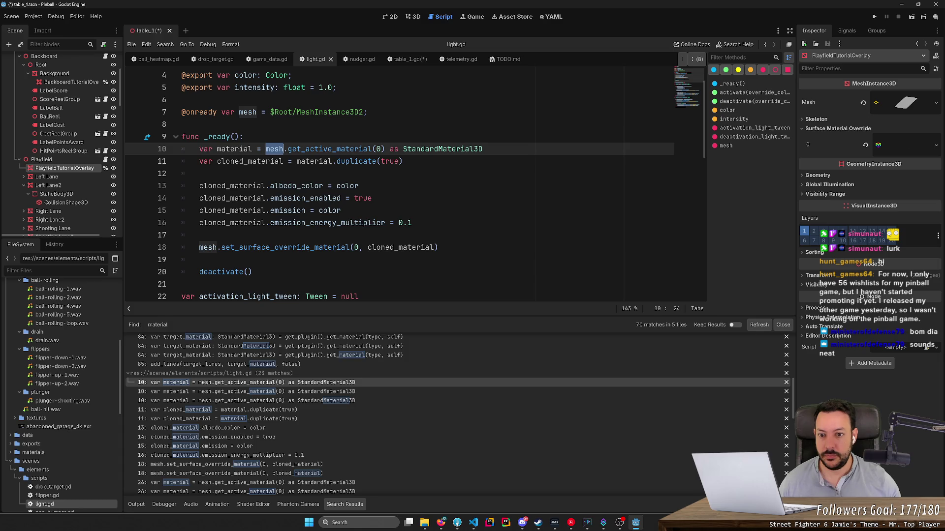
pyautogui.press('End')
pyautogui.hotkey('shift', 'Home')
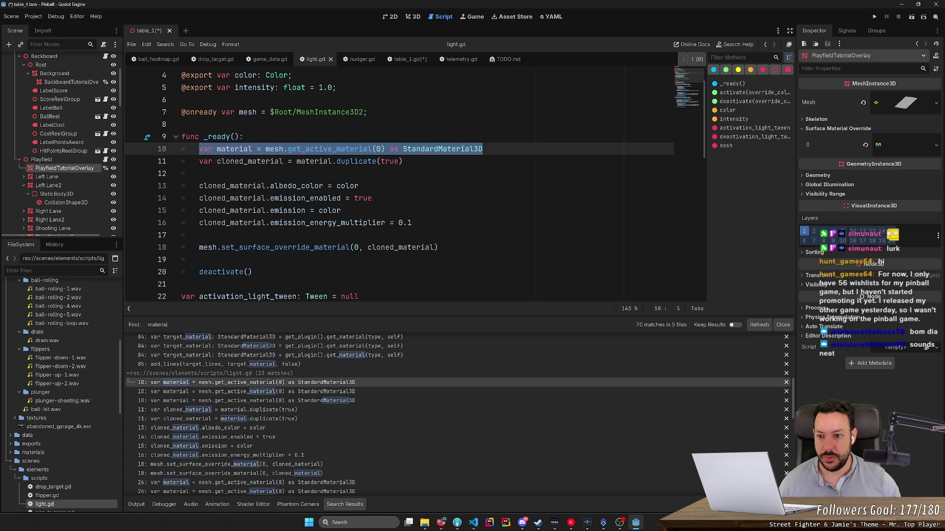
pyautogui.hotkey('alt', 'Left')
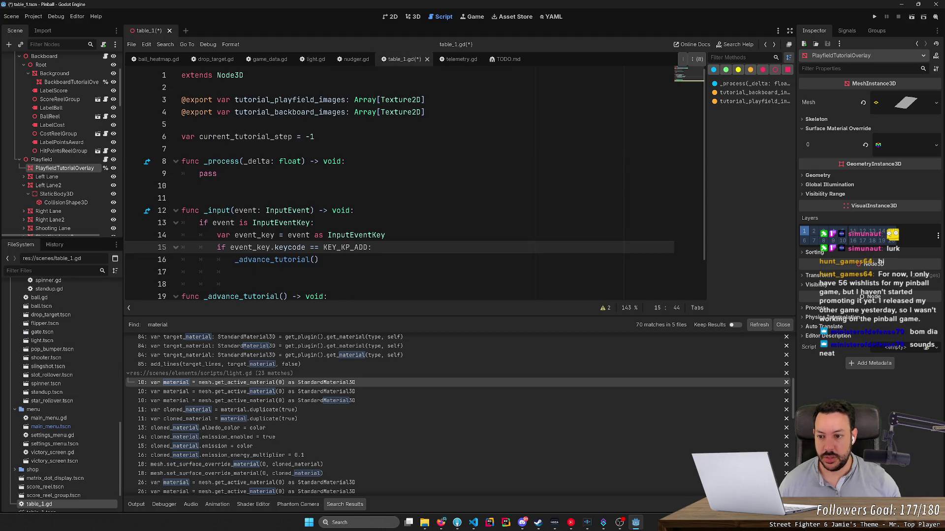
# - Insert a current_tutorial += 1 line above the overlay references in _advance_tutorial()
pyautogui.click(199, 272)
pyautogui.scroll(-1, 199, 272)
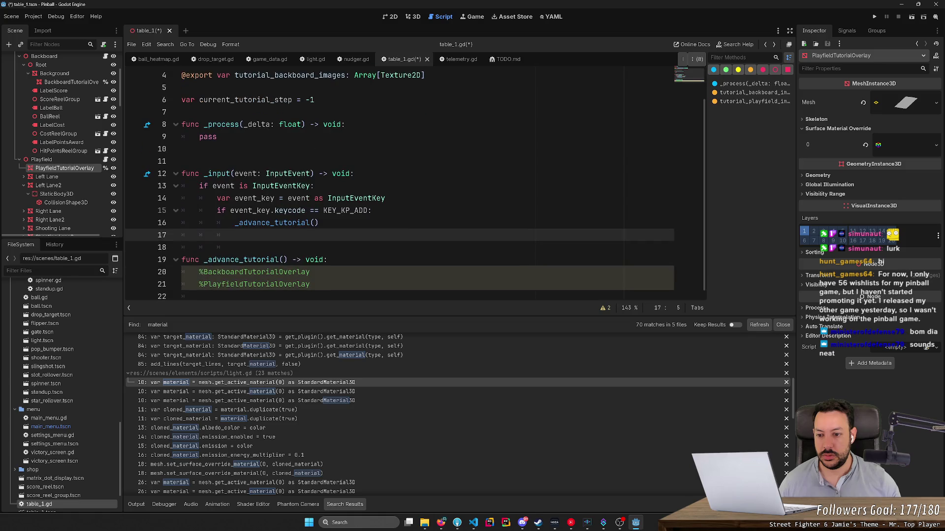
pyautogui.click(310, 273)
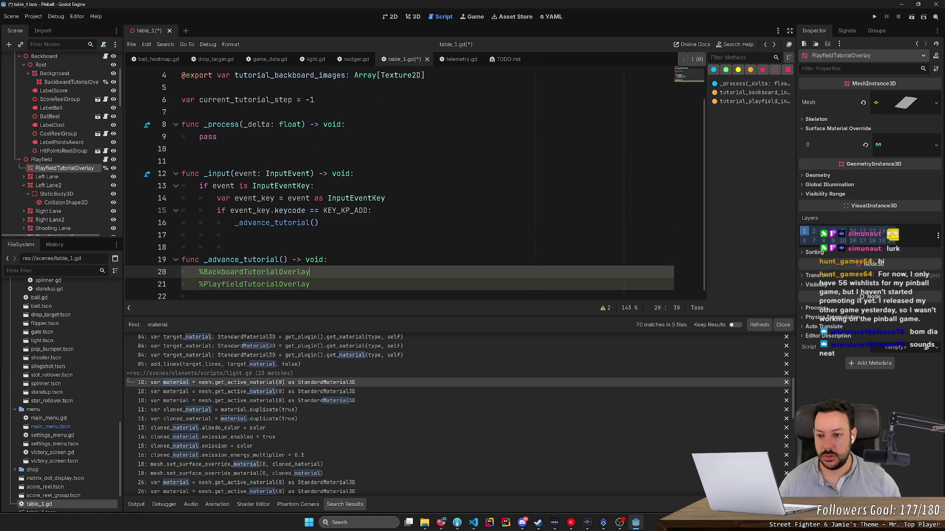
pyautogui.hotkey('ctrl', 'shift', 'Return')
pyautogui.write('current_tutorial += 1')
pyautogui.press('Return')
# - Write current_tutorial = current_tutorial_step % tutorial_backboard_images.size() on the next line
pyautogui.write('current_tutorial = ')
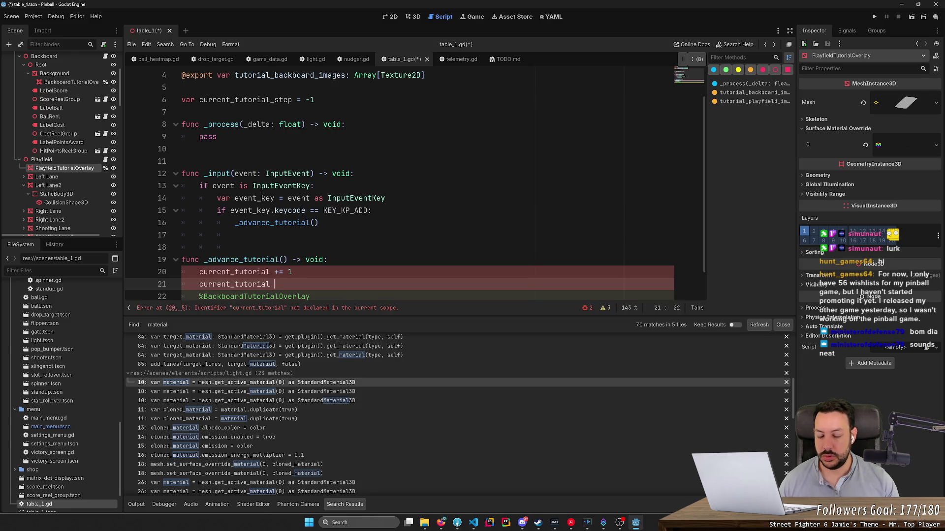
pyautogui.write('curren')
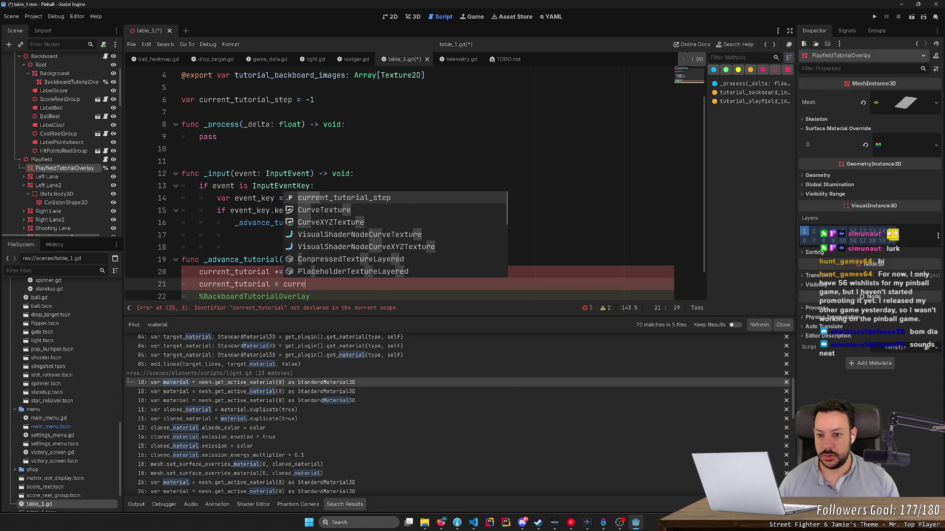
pyautogui.press('Return')
pyautogui.write('%')
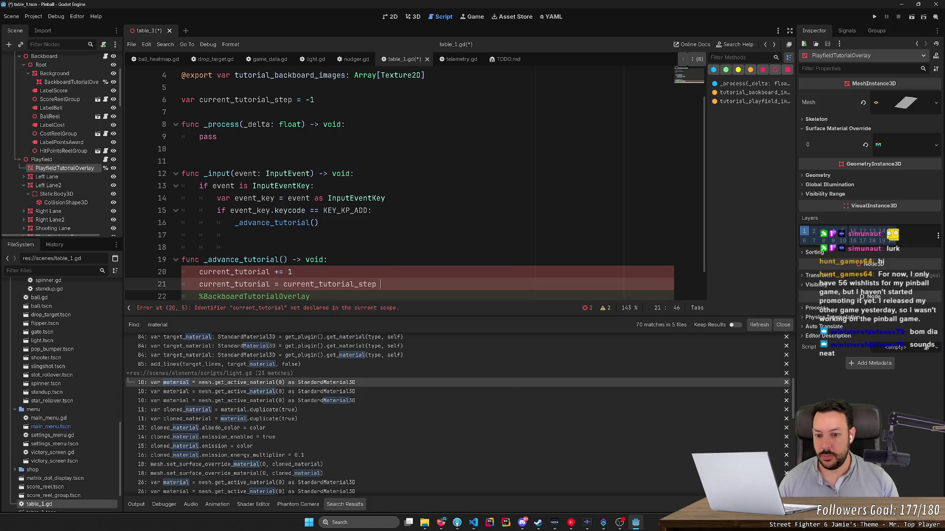
pyautogui.write('tu')
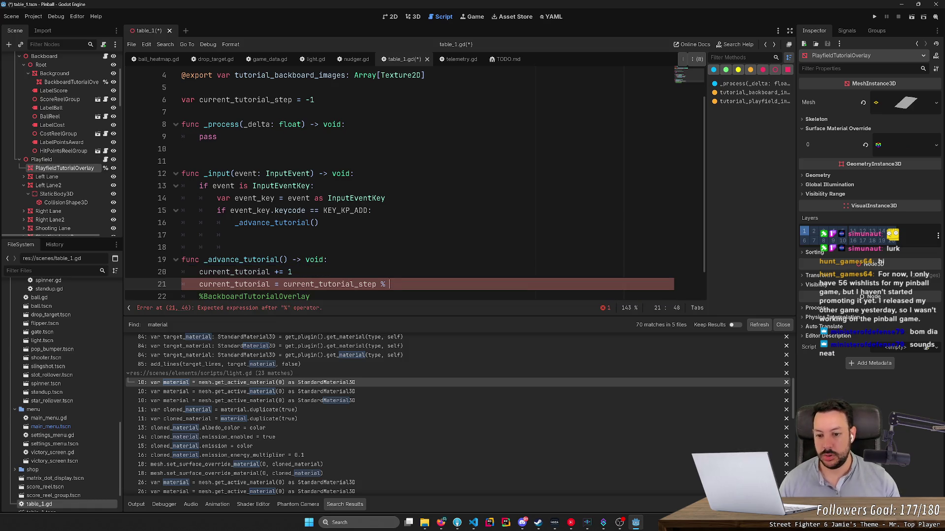
pyautogui.press('Return')
pyautogui.write('.le')
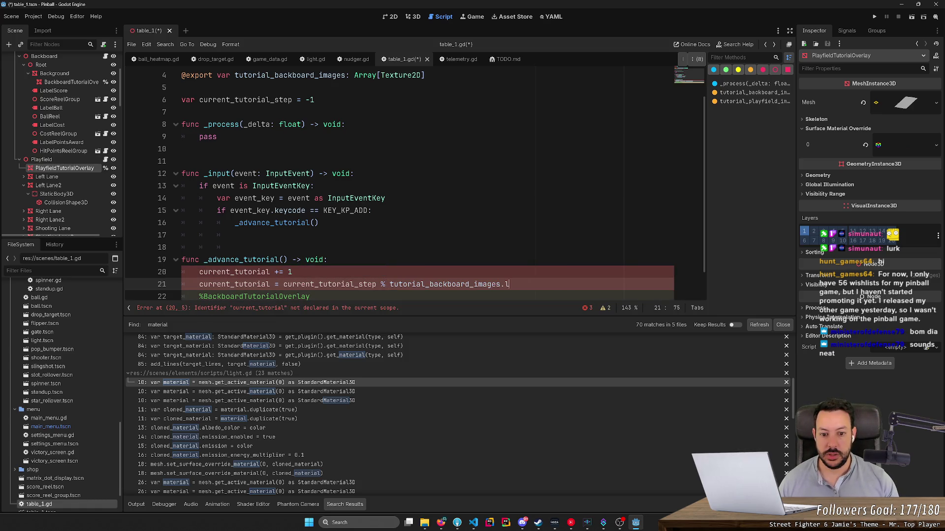
pyautogui.press('BackSpace')
pyautogui.press('BackSpace')
pyautogui.write('si')
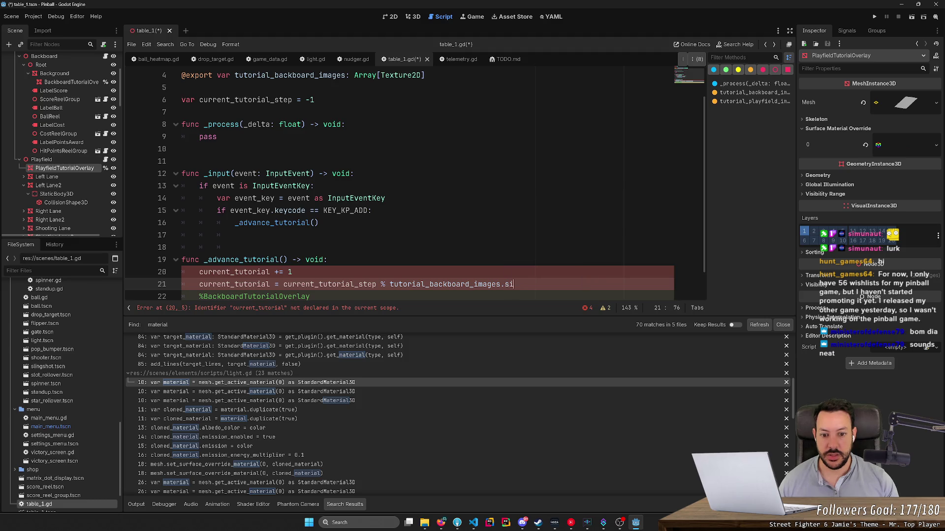
pyautogui.press('Return')
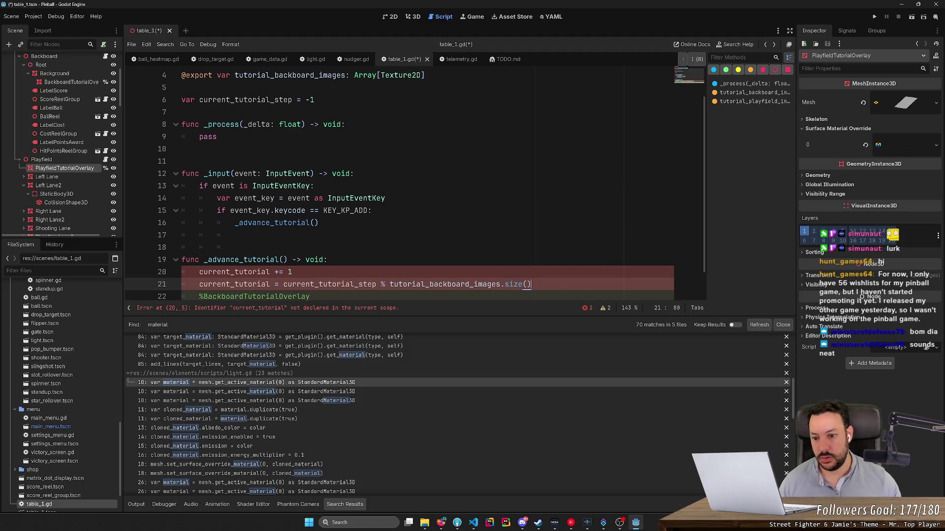
# - Change the expression to (current_tutorial_step + 1) % tutorial_backboard_images.size()
pyautogui.click(381, 284)
pyautogui.press('Return')
pyautogui.press('BackSpace')
pyautogui.press('BackSpace')
pyautogui.write('+ 1)')
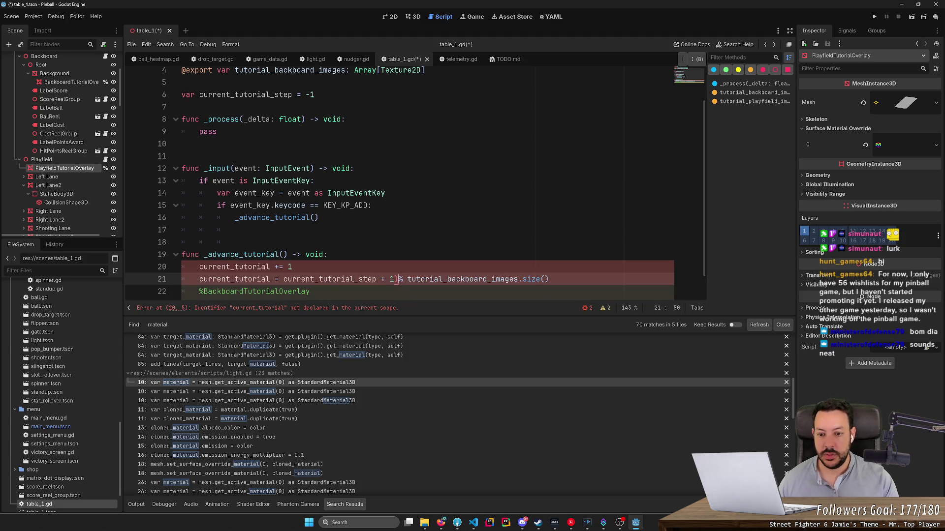
pyautogui.press('Home')
pyautogui.hotkey('ctrl', 'Right')
pyautogui.hotkey('ctrl', 'Right')
pyautogui.hotkey('ctrl', 'Left')
pyautogui.write('(')
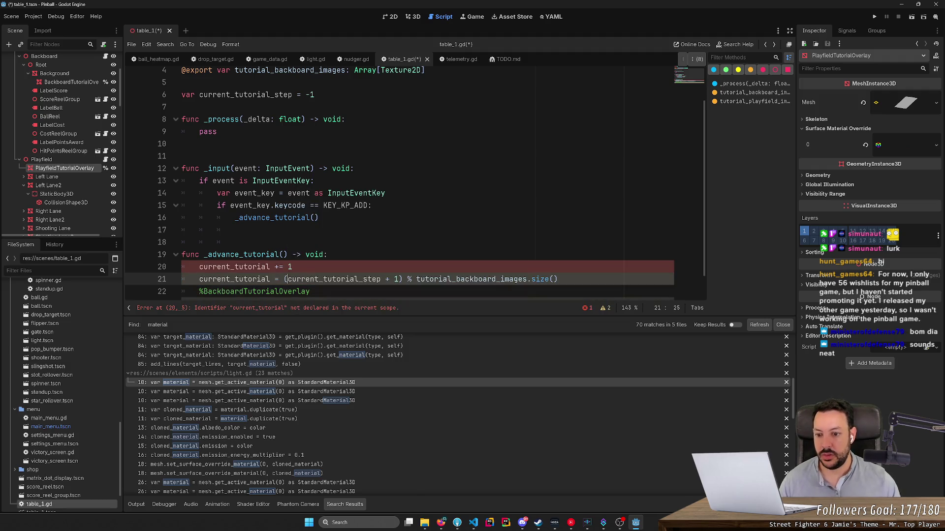
# - Delete the separate current_tutorial += 1 line and save table_1.gd
pyautogui.press('Up')
pyautogui.hotkey('ctrl', 'shift', 'k')
pyautogui.hotkey('ctrl', '-')
pyautogui.hotkey('ctrl', '-')
pyautogui.press('Down')
pyautogui.press('End')
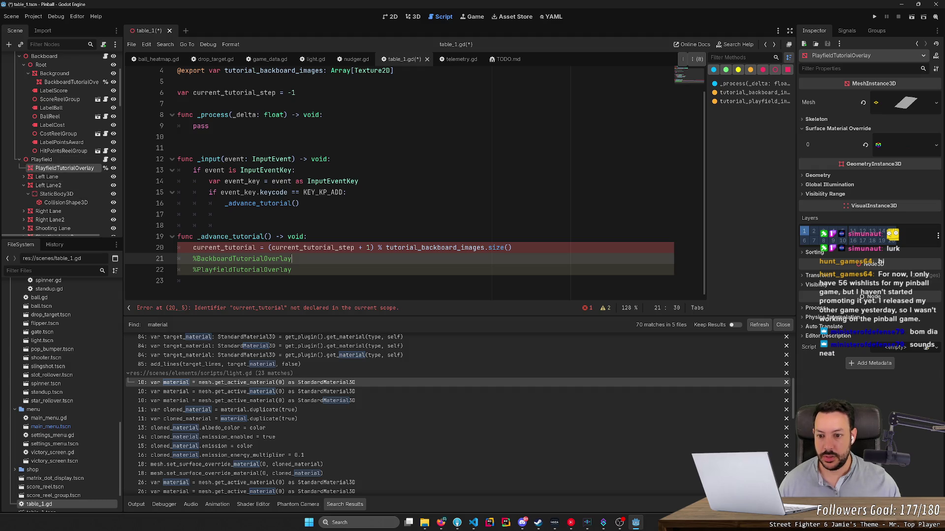
pyautogui.hotkey('ctrl', 's')
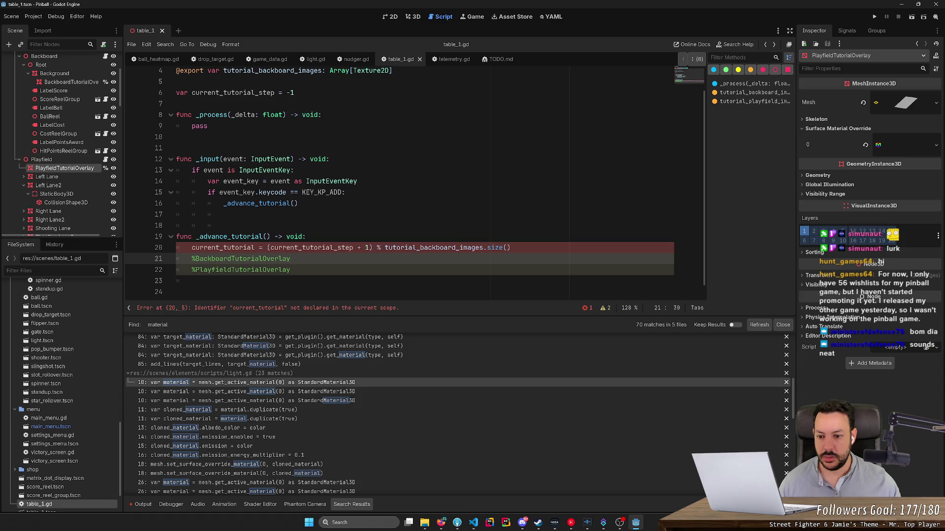
pyautogui.scroll(1, 237, 172)
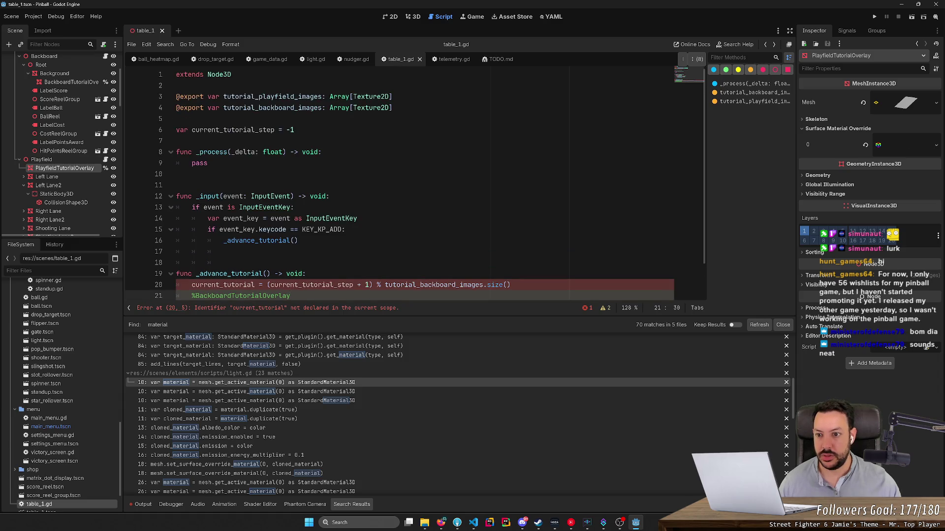
# - Replace current_tutorial on line 20 with the variable name current_tutorial_step
pyautogui.click(235, 129)
pyautogui.doubleClick(235, 129)
pyautogui.hotkey('ctrl', 'c')
pyautogui.doubleClick(222, 284)
pyautogui.hotkey('ctrl', 'v')
pyautogui.click(291, 296)
pyautogui.scroll(-1, 416, 184)
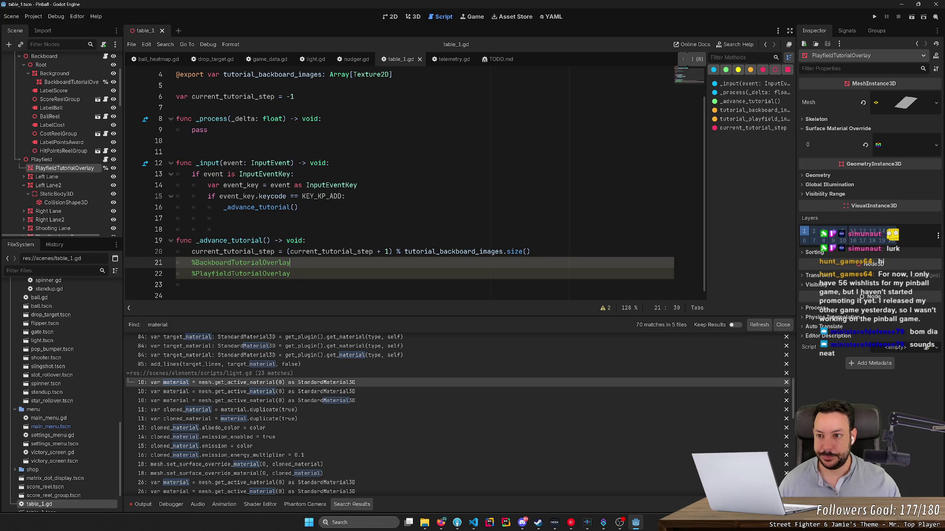
# - Rename the step variable to _current_tutorial_step in its declaration and both uses on line 20, then save
pyautogui.click(192, 97)
pyautogui.write('_')
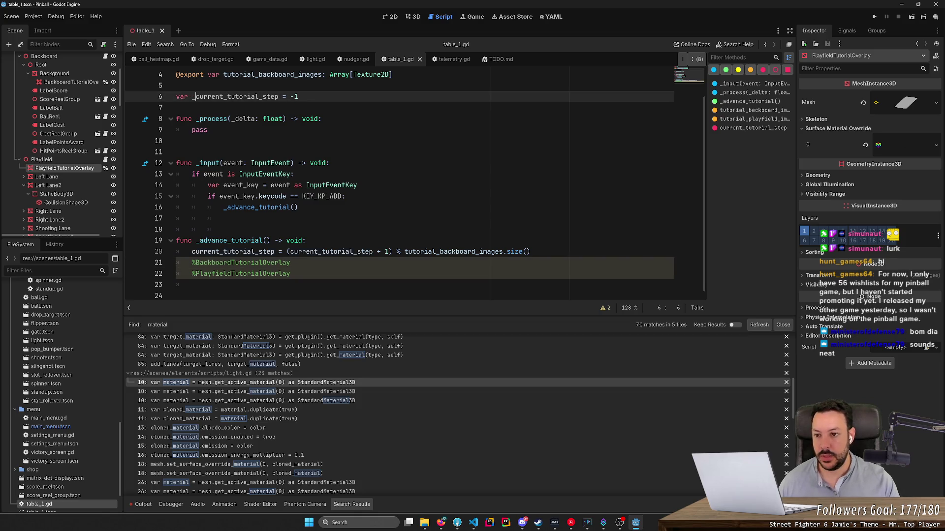
pyautogui.doubleClick(236, 97)
pyautogui.hotkey('ctrl', 'c')
pyautogui.doubleClick(236, 251)
pyautogui.hotkey('ctrl', 'v')
pyautogui.doubleClick(334, 251)
pyautogui.hotkey('ctrl', 'v')
pyautogui.hotkey('ctrl', 's')
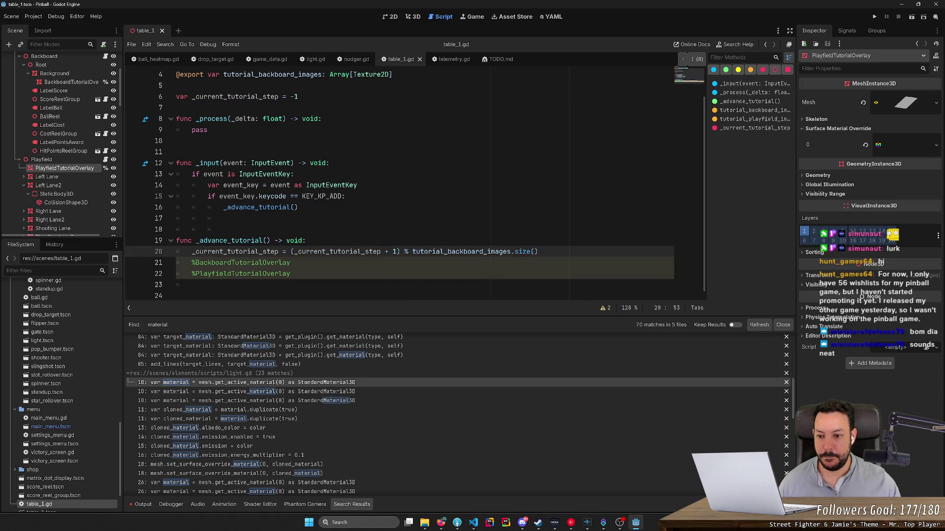
# - Copy the active-material line from light.gd into table_1.gd above the backboard overlay line
pyautogui.click(538, 251)
pyautogui.press('Return')
pyautogui.press('Down')
pyautogui.press('End')
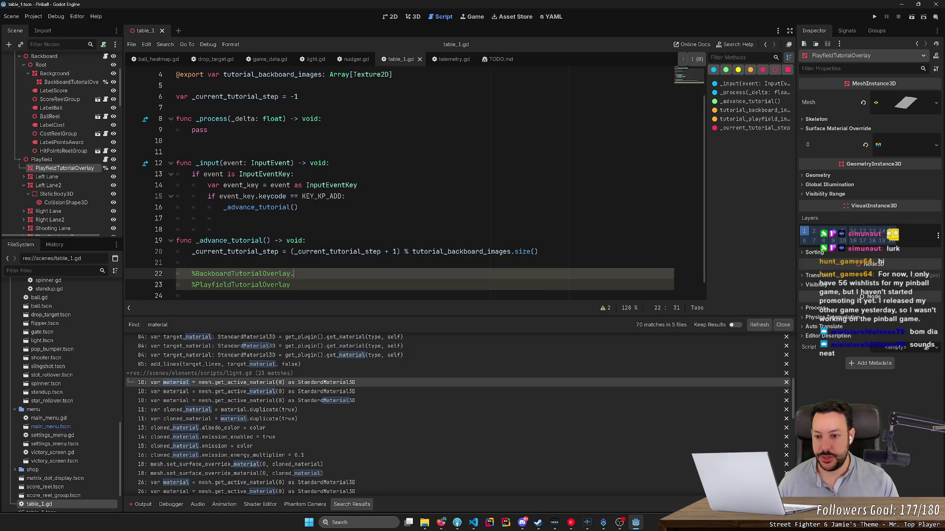
pyautogui.write('.mesh.get_')
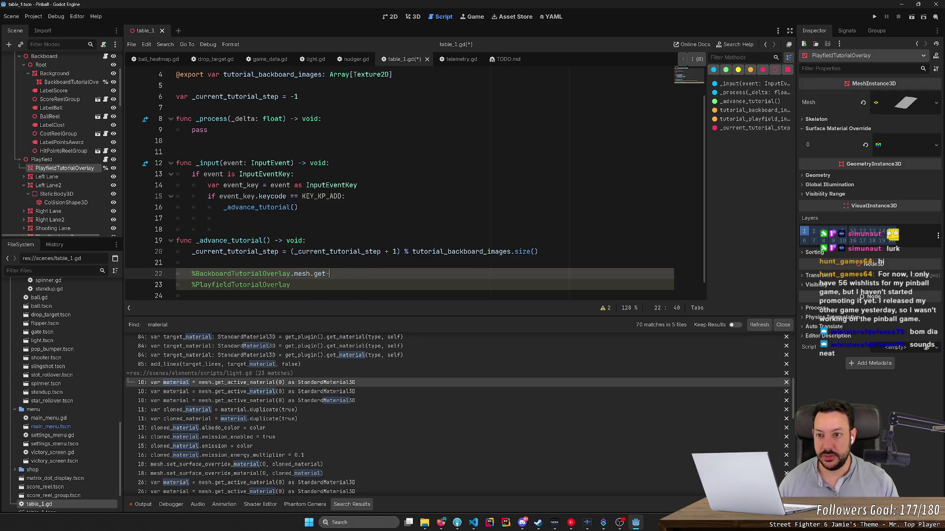
pyautogui.click(246, 383)
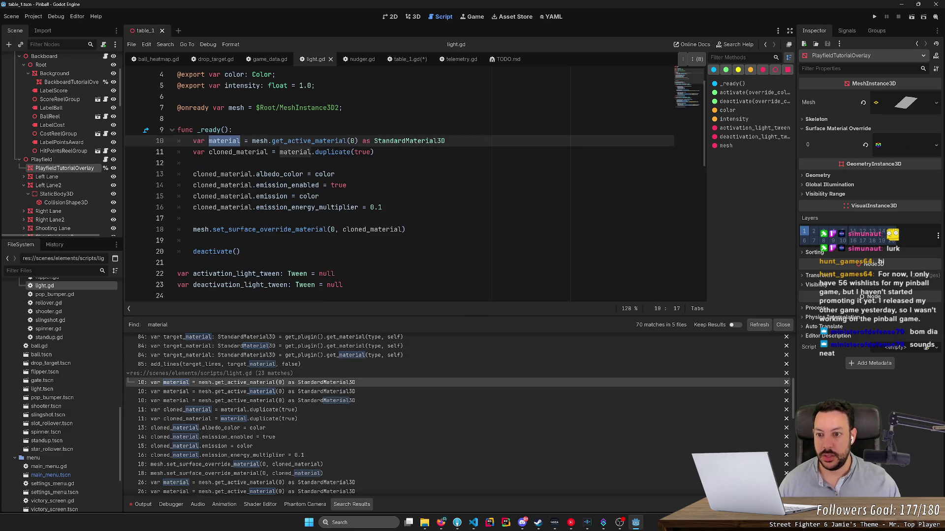
pyautogui.tripleClick(310, 141)
pyautogui.hotkey('alt', 'Left')
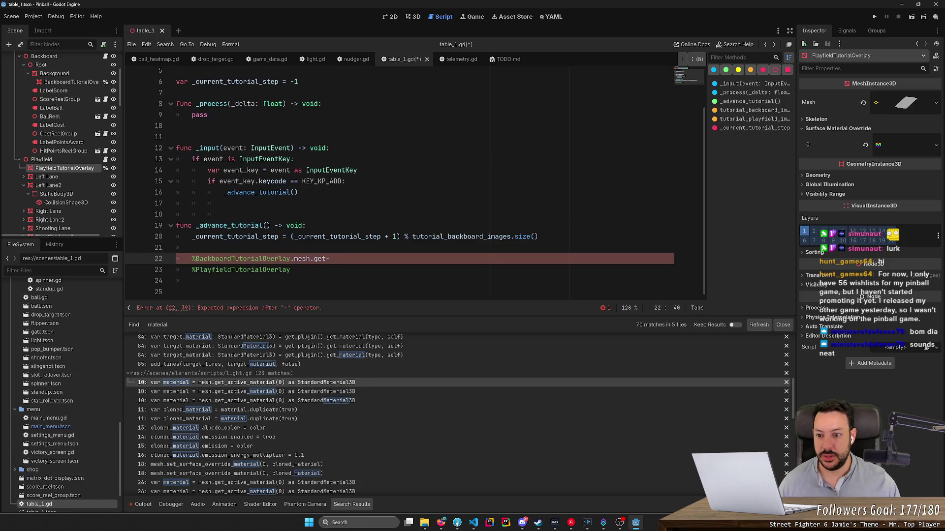
pyautogui.press('Home')
pyautogui.press('Return')
pyautogui.press('Up')
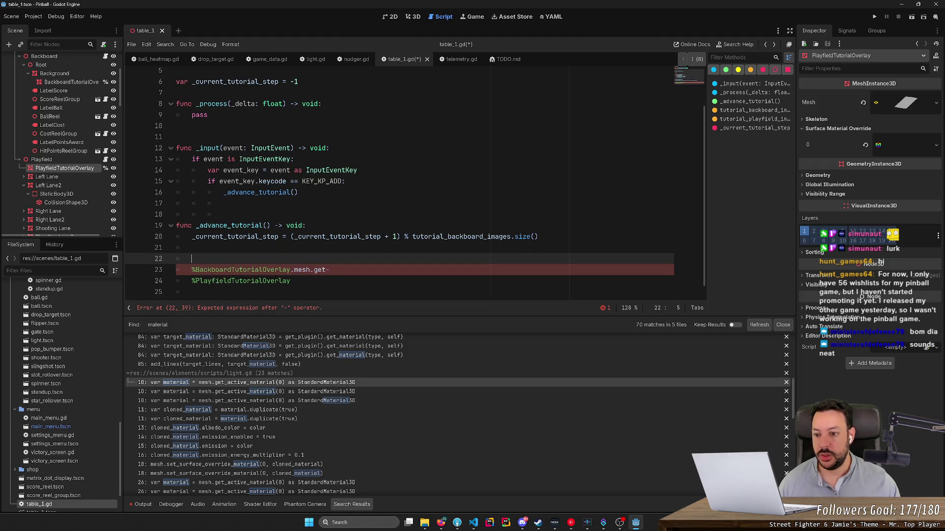
pyautogui.hotkey('ctrl', 'v')
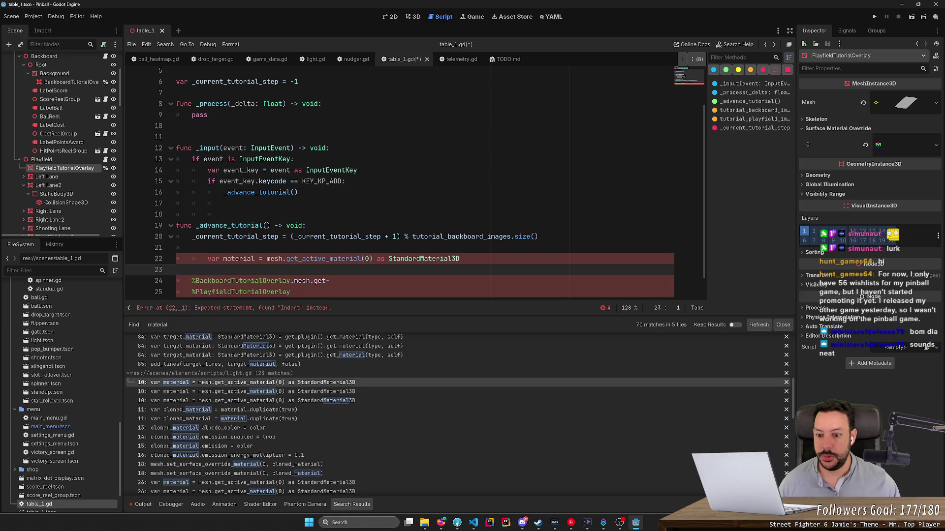
# - Complete the backboard overlay's unfinished mesh.get with the full get_active_material(0) as StandardMaterial3D getter
pyautogui.moveTo(267, 259); pyautogui.dragTo(459, 259)
pyautogui.hotkey('ctrl', 'c')
pyautogui.moveTo(293, 281); pyautogui.dragTo(329, 281)
pyautogui.hotkey('ctrl', 'v')
# - Declare that line as var backboard_material = ..., and delete the temporary copied line
pyautogui.click(302, 259)
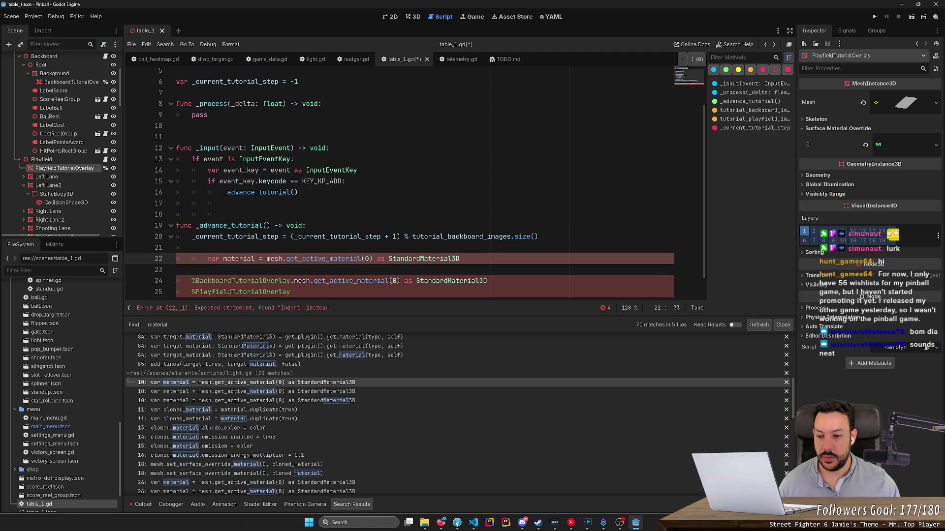
pyautogui.moveTo(207, 259); pyautogui.dragTo(256, 259)
pyautogui.hotkey('ctrl', 'c')
pyautogui.click(192, 281)
pyautogui.hotkey('ctrl', 'v')
pyautogui.write('=')
pyautogui.click(207, 281)
pyautogui.write('backboard_')
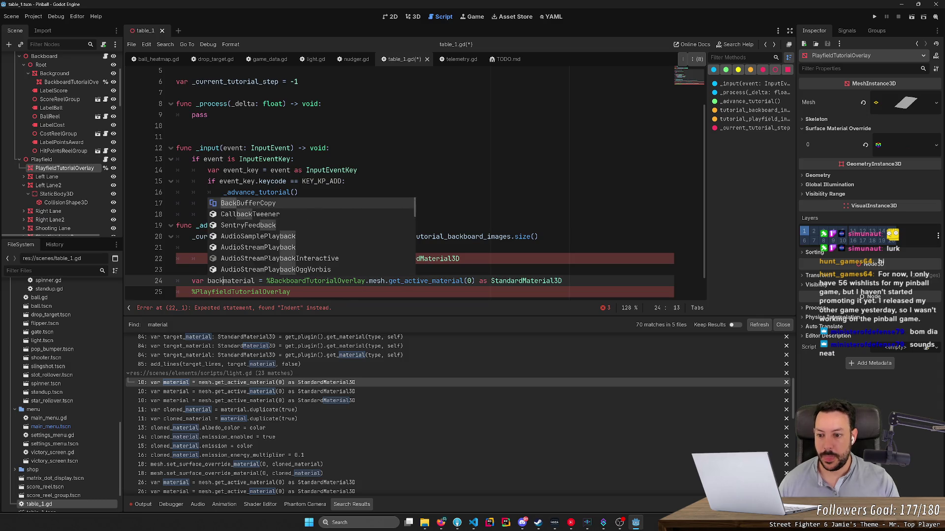
pyautogui.press('Up')
pyautogui.press('Up')
pyautogui.press('Up')
pyautogui.hotkey('shift', 'Down')
pyautogui.hotkey('shift', 'Down')
pyautogui.press('Delete')
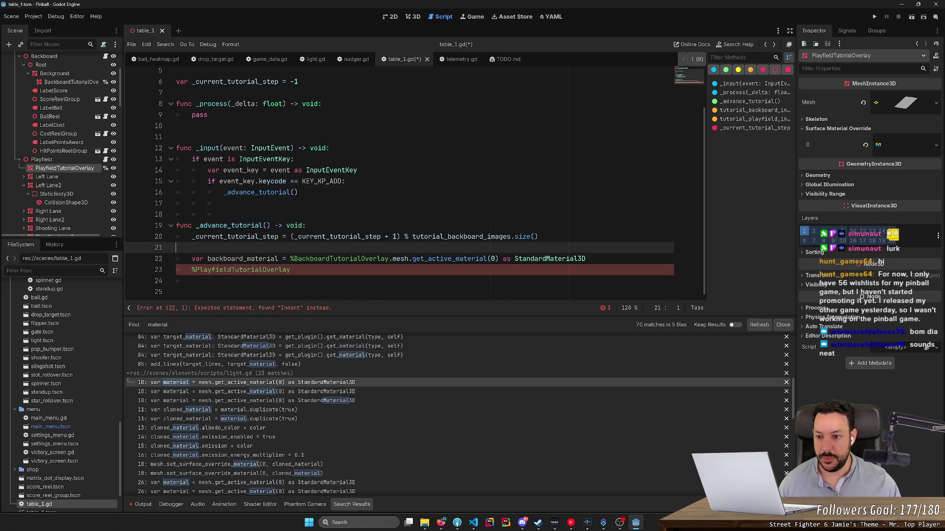
# - Declare var playfield_material = on the %PlayfieldTutorialOverlay line
pyautogui.press('Down')
pyautogui.hotkey('ctrl', 'shift', 'Right')
pyautogui.hotkey('ctrl', 'shift', 'Right')
pyautogui.hotkey('ctrl', 'shift', 'Right')
pyautogui.hotkey('ctrl', 'c')
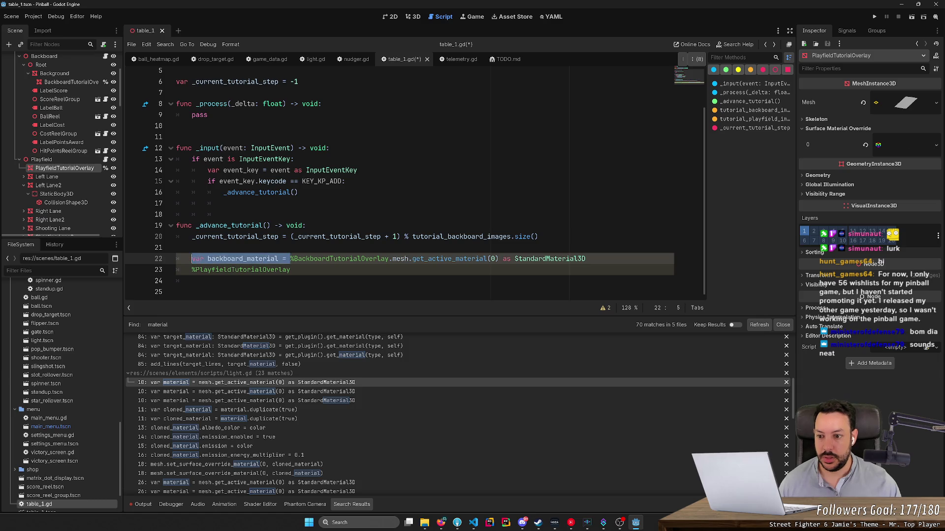
pyautogui.press('Down')
pyautogui.press('Home')
pyautogui.hotkey('ctrl', 'v')
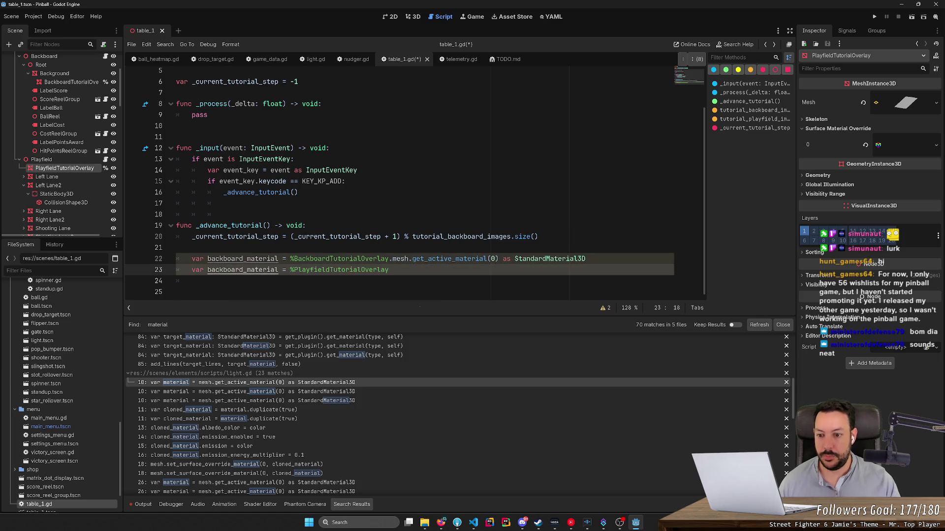
pyautogui.hotkey('ctrl', 'BackSpace')
pyautogui.write('playfield')
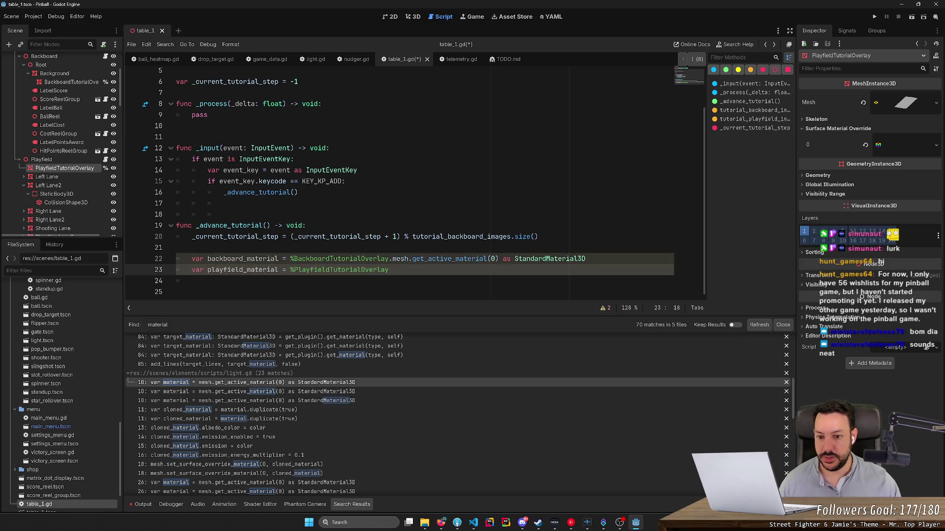
# - Append the .mesh.get_active_material(0) as StandardMaterial3D lookup to the playfield line, then add a new line
pyautogui.click(389, 258)
pyautogui.hotkey('shift', 'End')
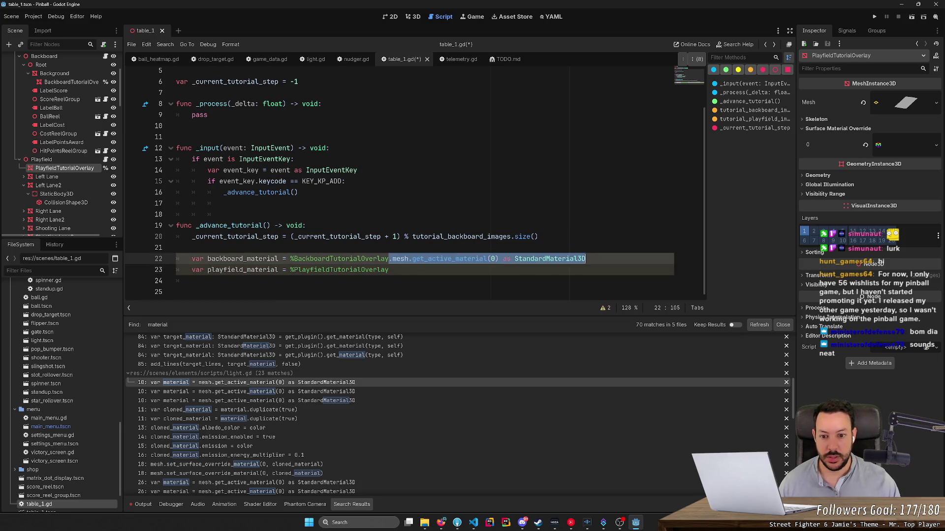
pyautogui.hotkey('ctrl', 'c')
pyautogui.press('Down')
pyautogui.press('End')
pyautogui.hotkey('ctrl', 'v')
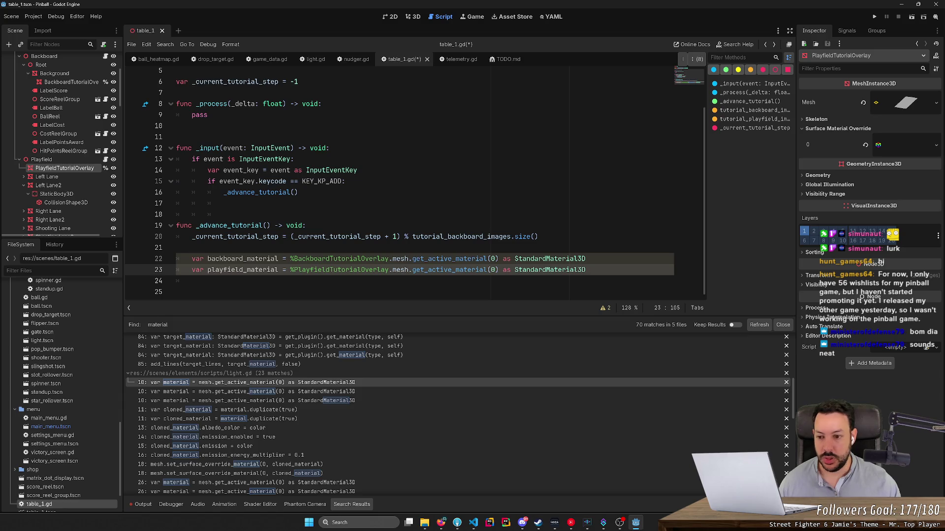
pyautogui.press('Return')
pyautogui.press('Return')
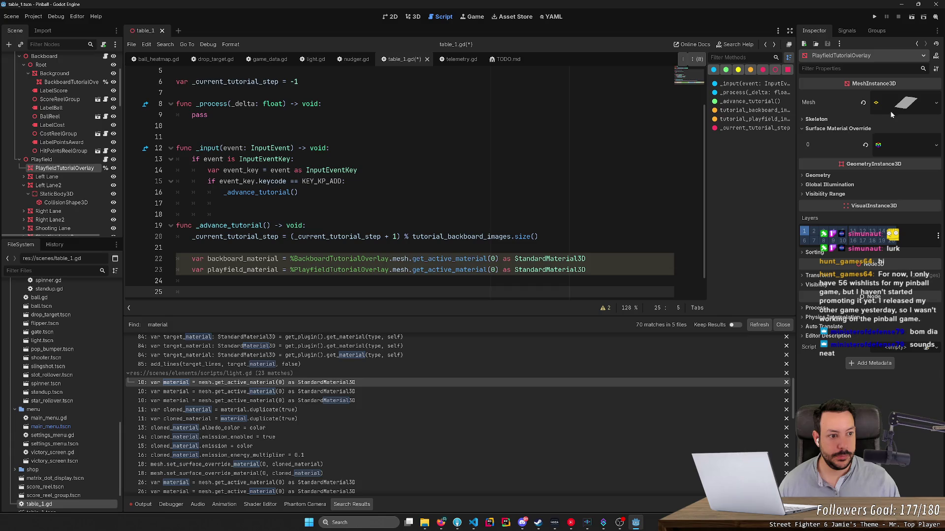
# - Begin line 25 with backboard_material.albedo_texture = using autocomplete
pyautogui.click(890, 147)
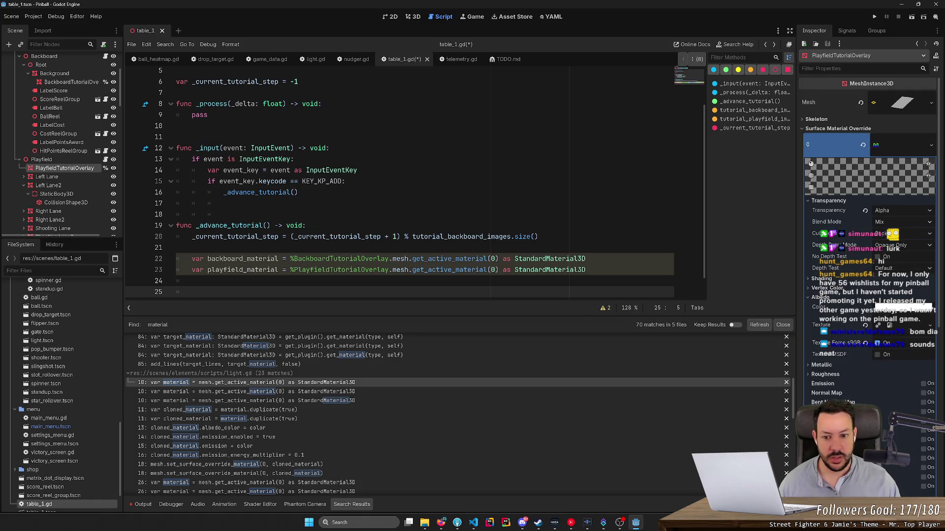
pyautogui.doubleClick(242, 258)
pyautogui.scroll(-1, 243, 258)
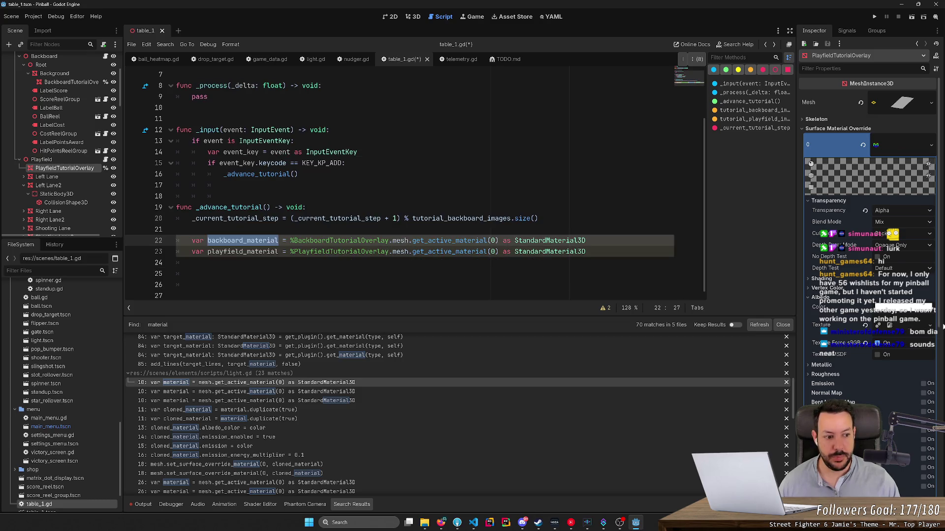
pyautogui.click(192, 273)
pyautogui.write('backboard_material.')
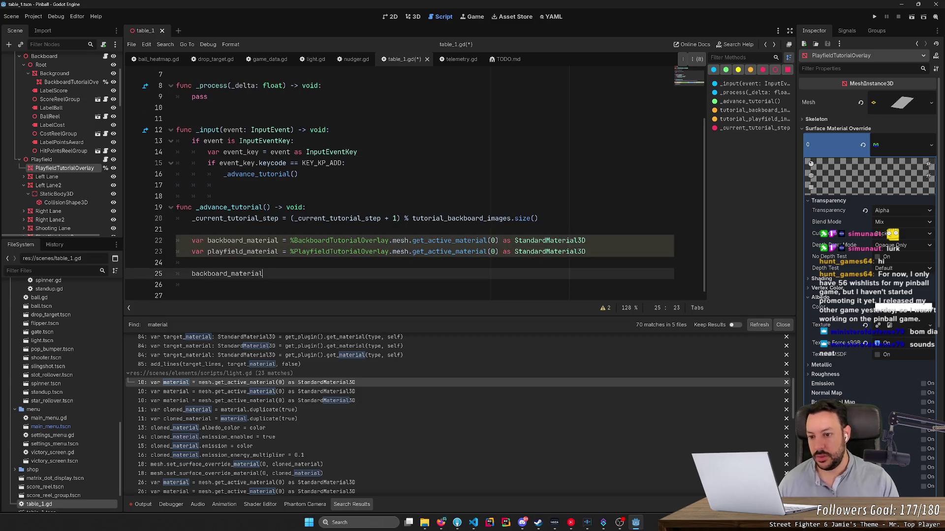
pyautogui.press('Down')
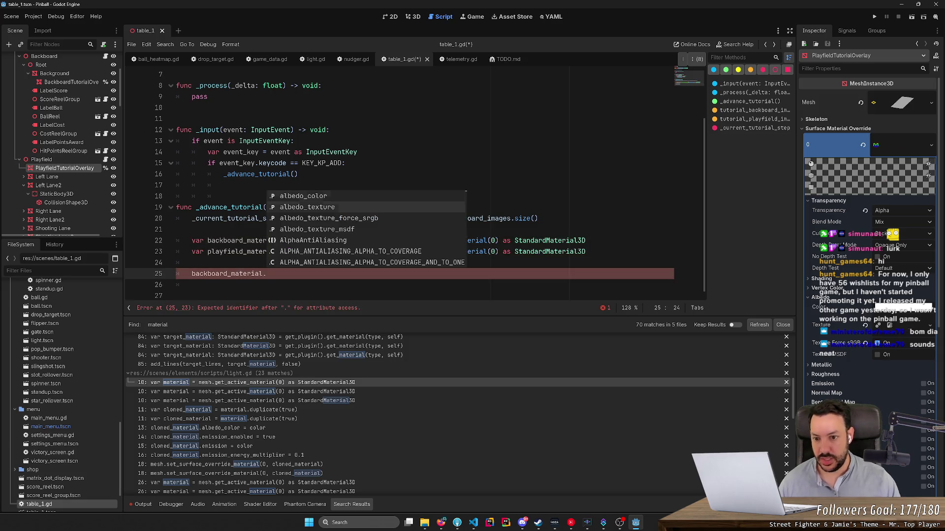
pyautogui.press('Return')
pyautogui.write('=')
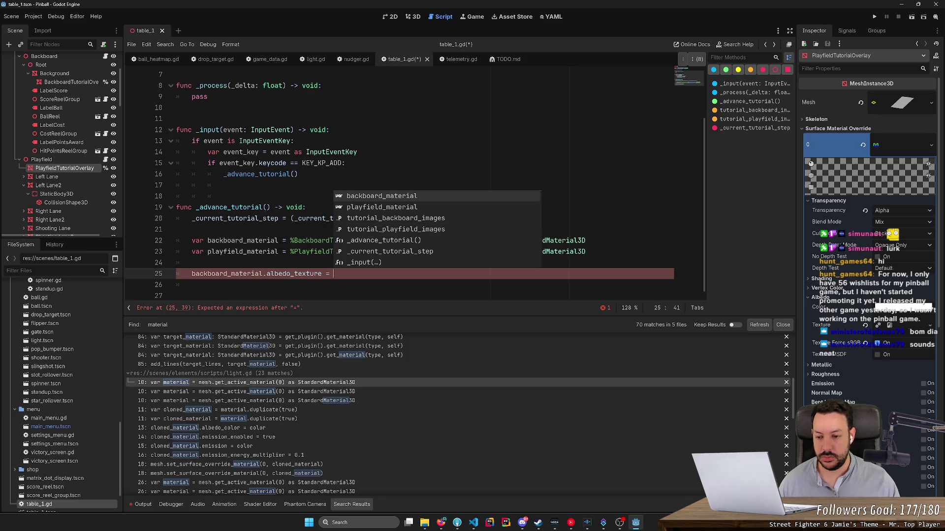
# - Assign tutorial_backboard_images[_current_tutorial_step] as the backboard albedo texture
pyautogui.scroll(2, 393, 187)
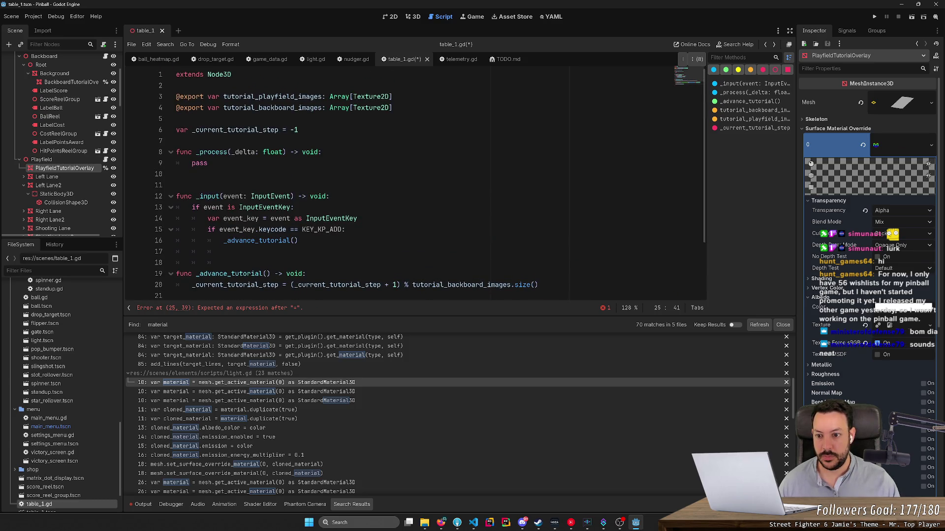
pyautogui.doubleClick(273, 96)
pyautogui.scroll(-1, 273, 97)
pyautogui.scroll(1, 394, 187)
pyautogui.doubleClick(273, 108)
pyautogui.scroll(-2, 393, 187)
pyautogui.click(330, 274)
pyautogui.hotkey('ctrl', 'v')
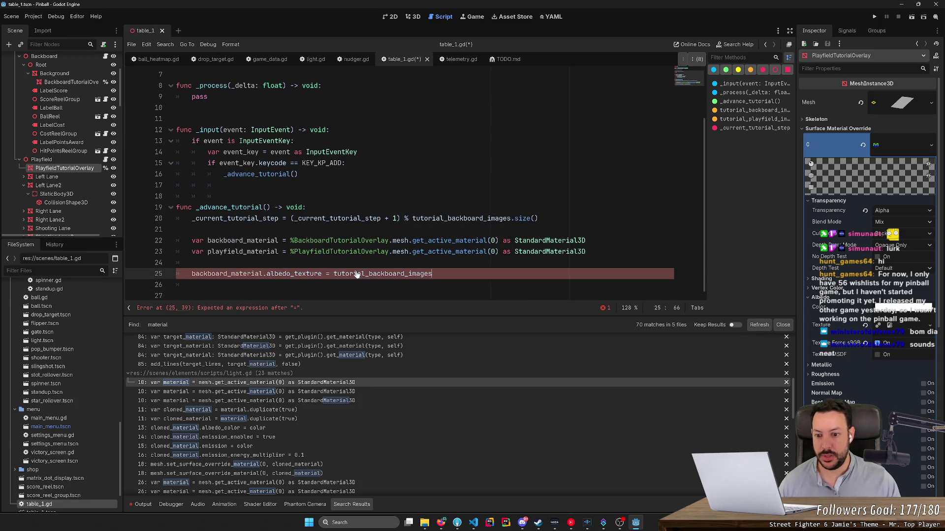
pyautogui.write('[')
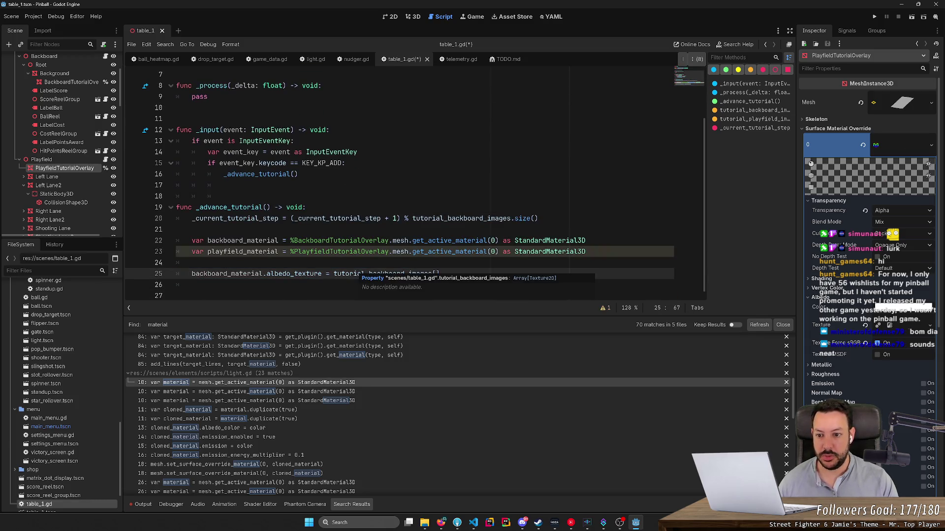
pyautogui.write('_c')
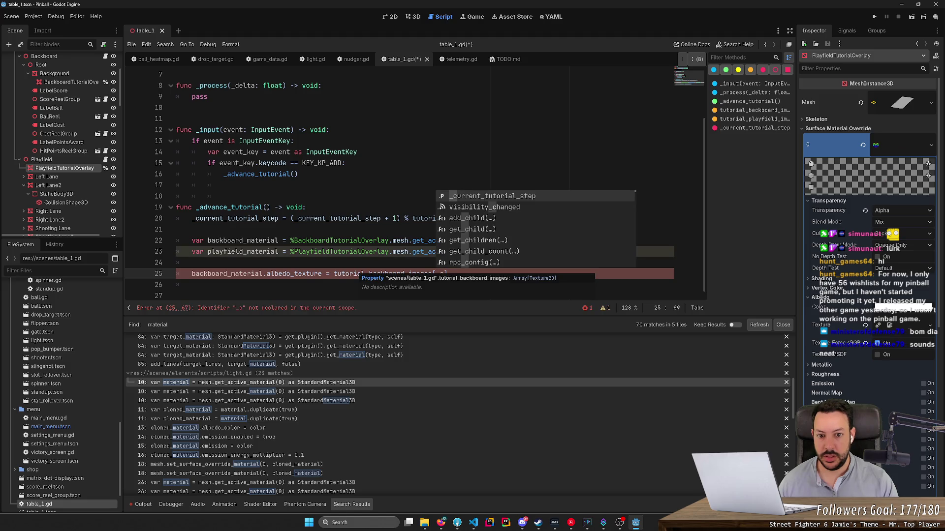
pyautogui.press('Return')
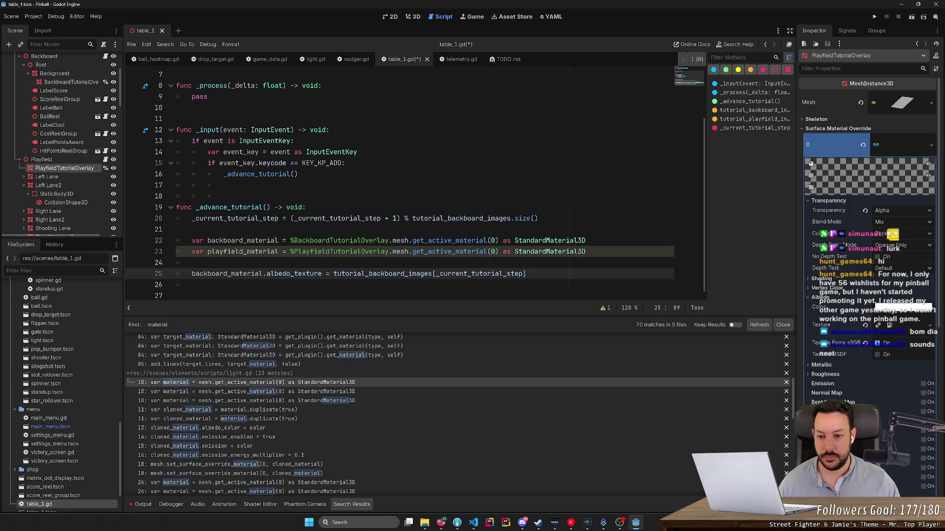
pyautogui.write(']')
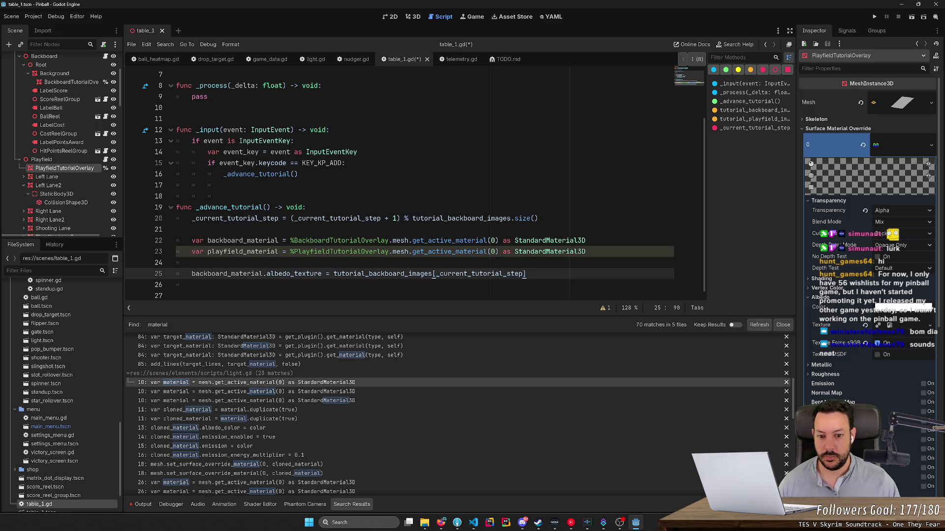
# - Duplicate the line as playfield_material.albedo_texture = tutorial_playfield_images[_current_tutorial_step]
pyautogui.hotkey('ctrl', 'shift', 'd')
pyautogui.click(241, 251)
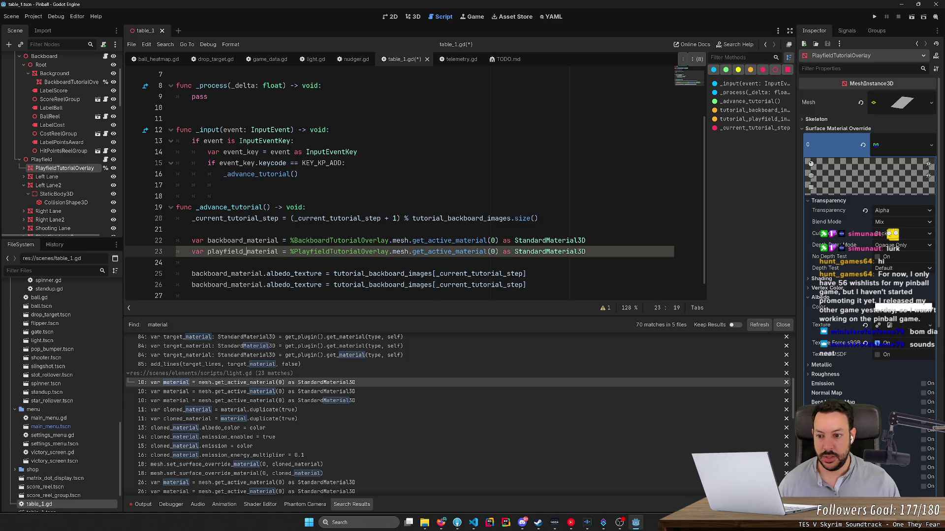
pyautogui.doubleClick(241, 251)
pyautogui.hotkey('ctrl', 'c')
pyautogui.doubleClick(226, 285)
pyautogui.hotkey('ctrl', 'v')
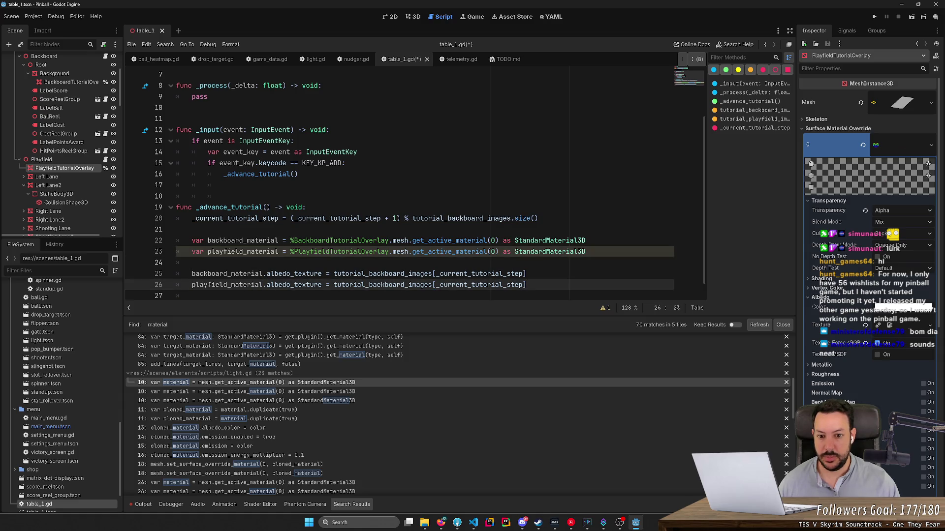
pyautogui.moveTo(372, 285); pyautogui.dragTo(405, 284)
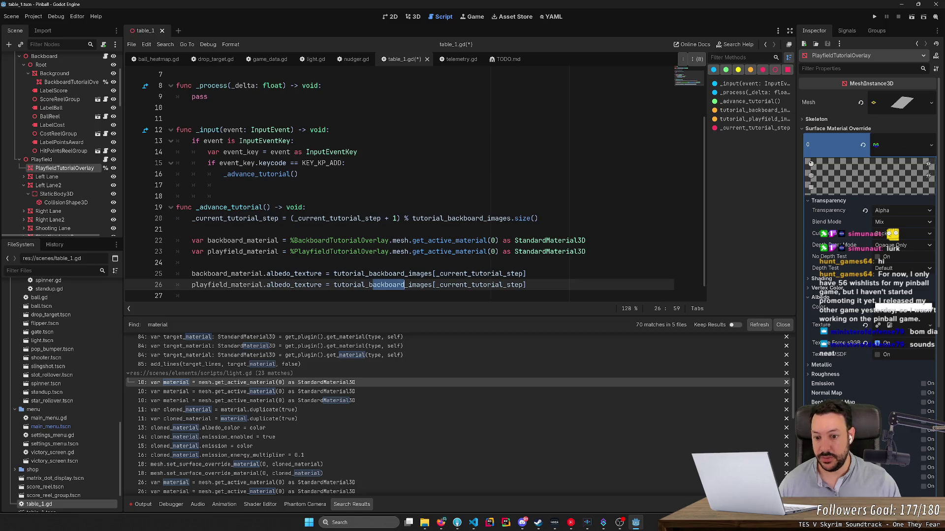
pyautogui.write('b')
pyautogui.press('BackSpace')
pyautogui.write('play')
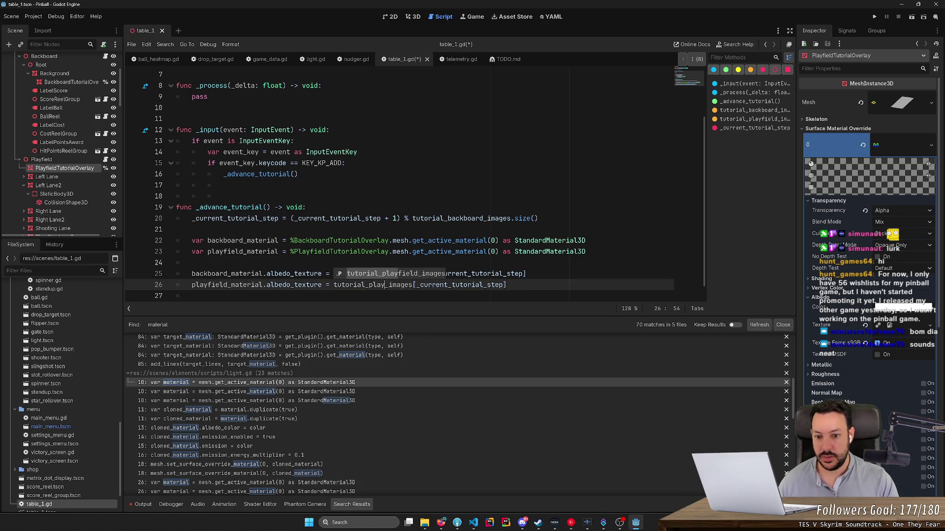
pyautogui.write('field')
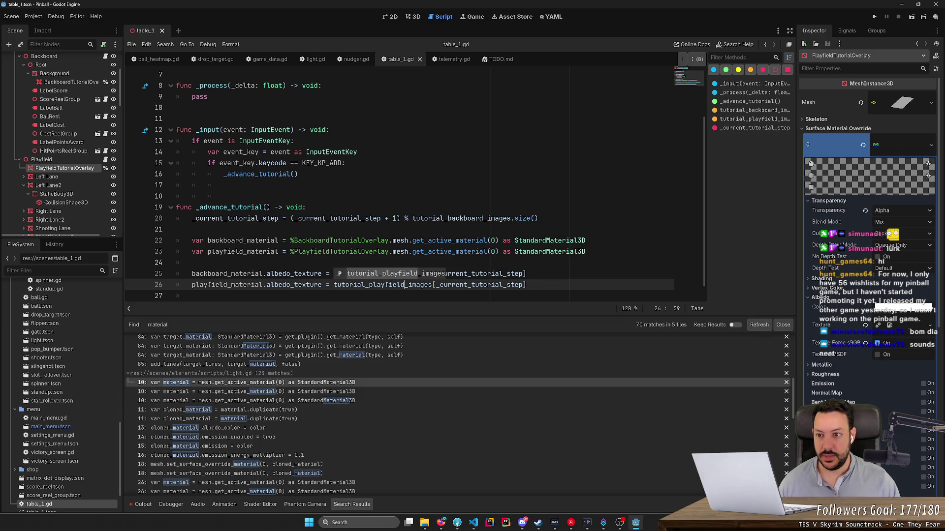
# - Save the script and scene, then run the game to test the overlays
pyautogui.scroll(2, 246, 162)
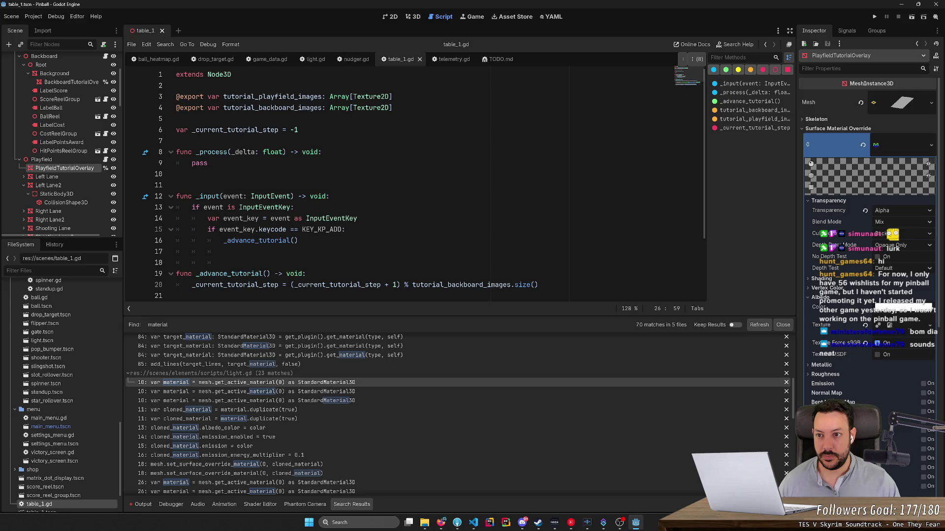
pyautogui.hotkey('ctrl', 's')
pyautogui.scroll(-2, 345, 197)
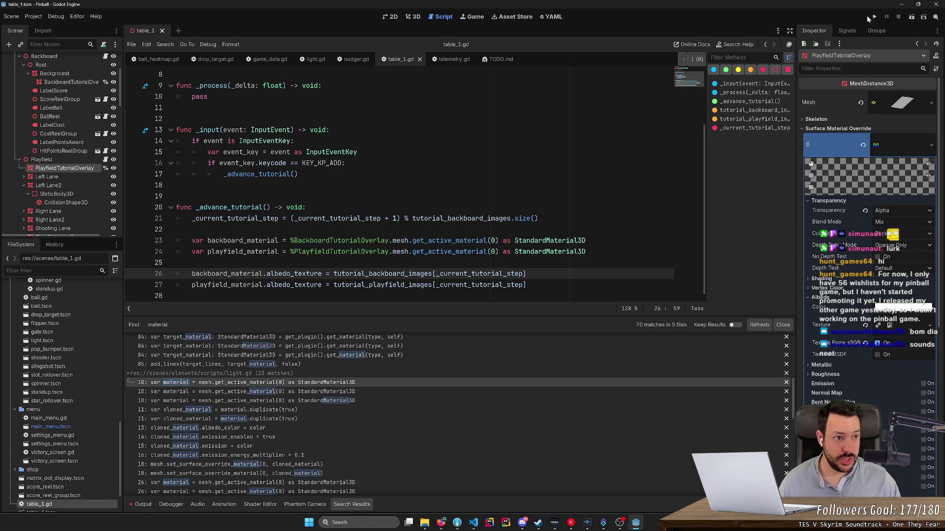
pyautogui.click(907, 18)
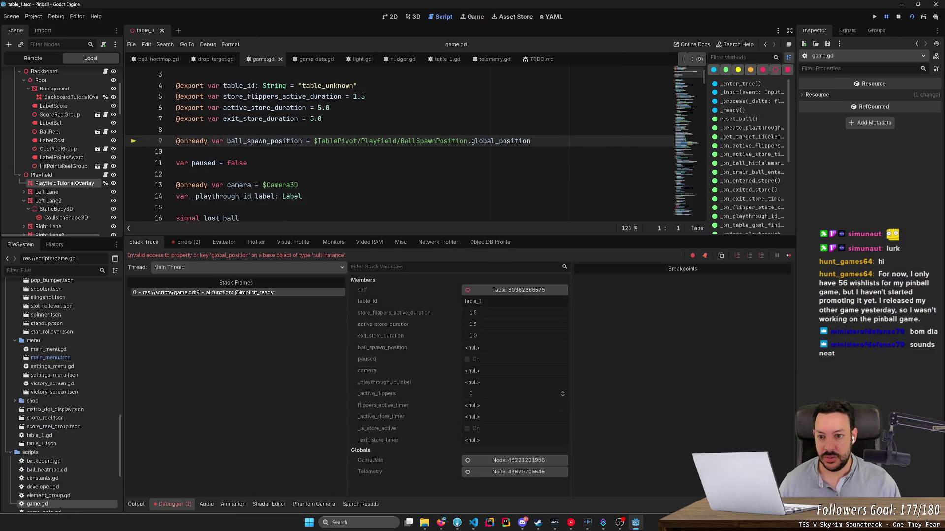
# - Replace game.gd's long ball spawn node path with %BallSpawnPosition
pyautogui.doubleClick(337, 141)
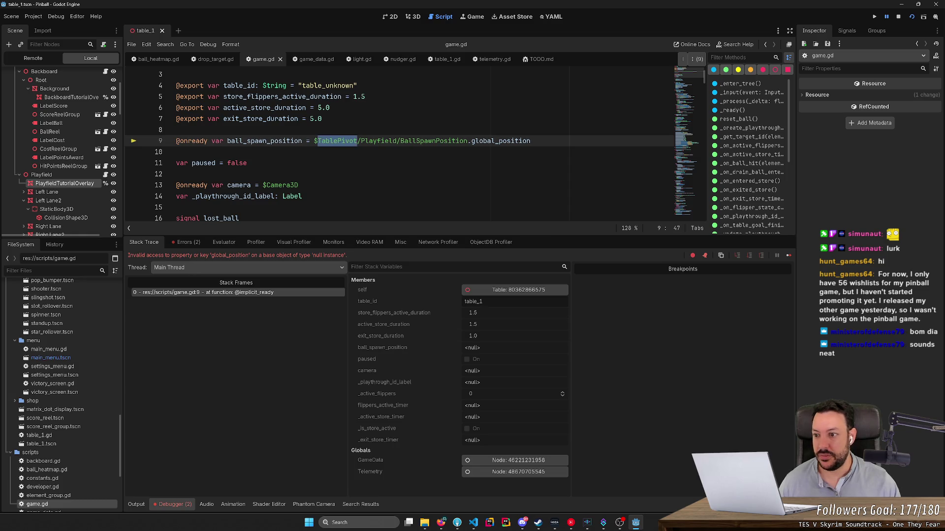
pyautogui.scroll(4, 60, 160)
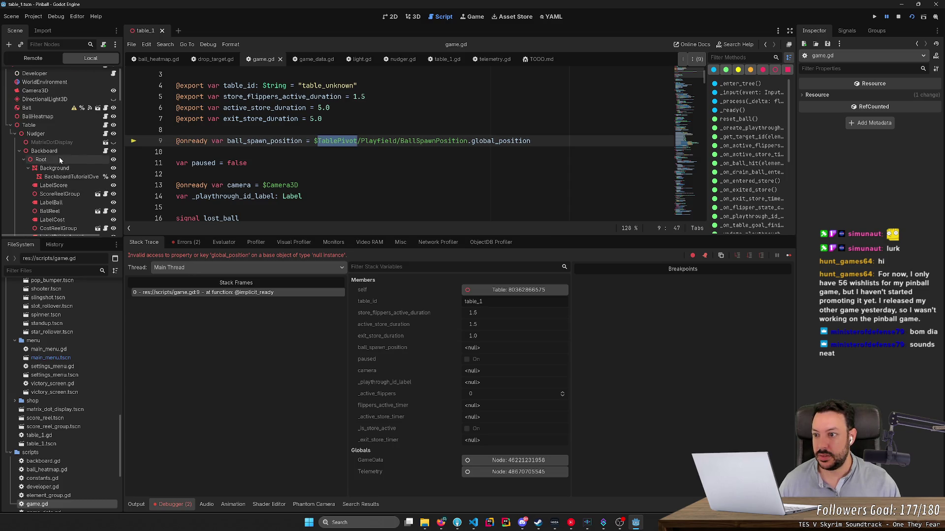
pyautogui.click(314, 141)
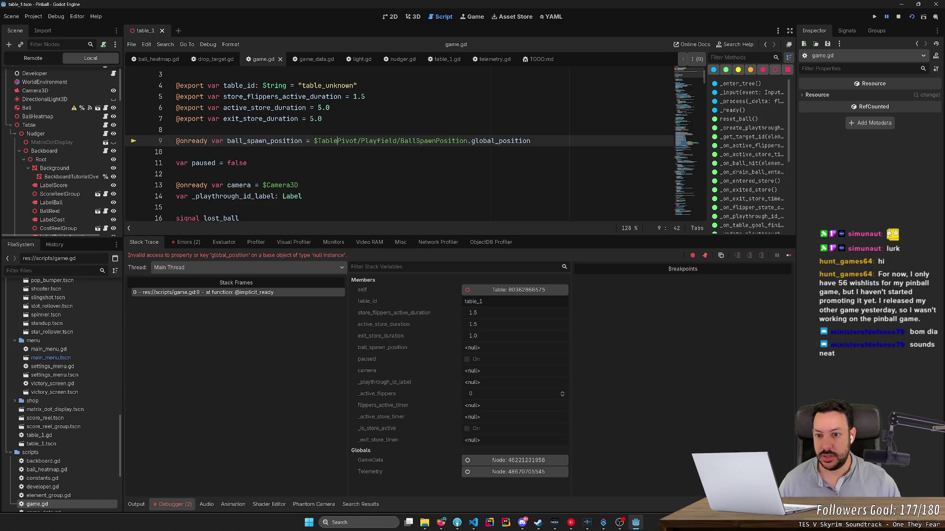
pyautogui.write('/')
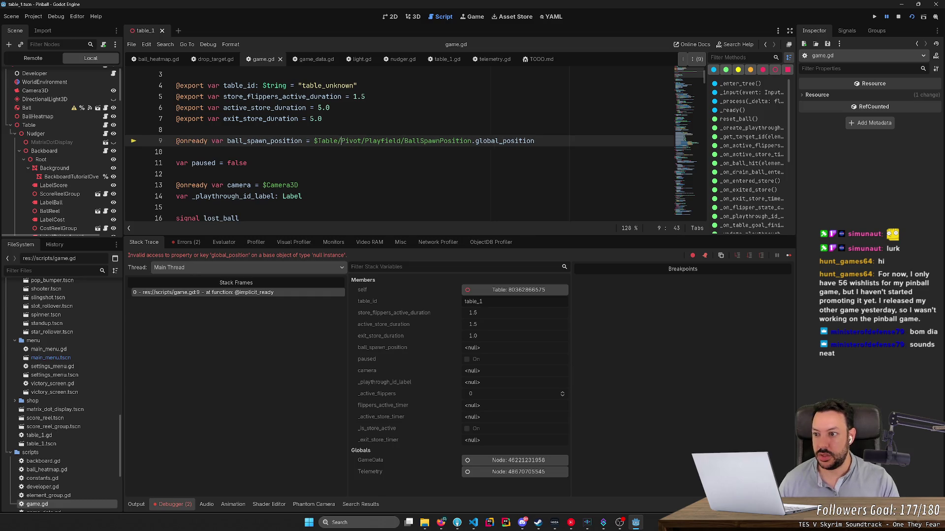
pyautogui.write('Nudg')
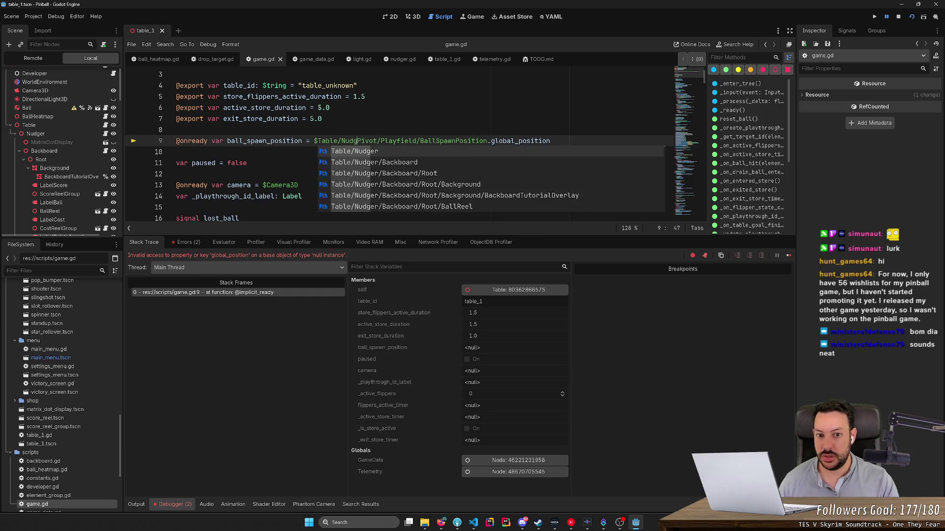
pyautogui.write('er')
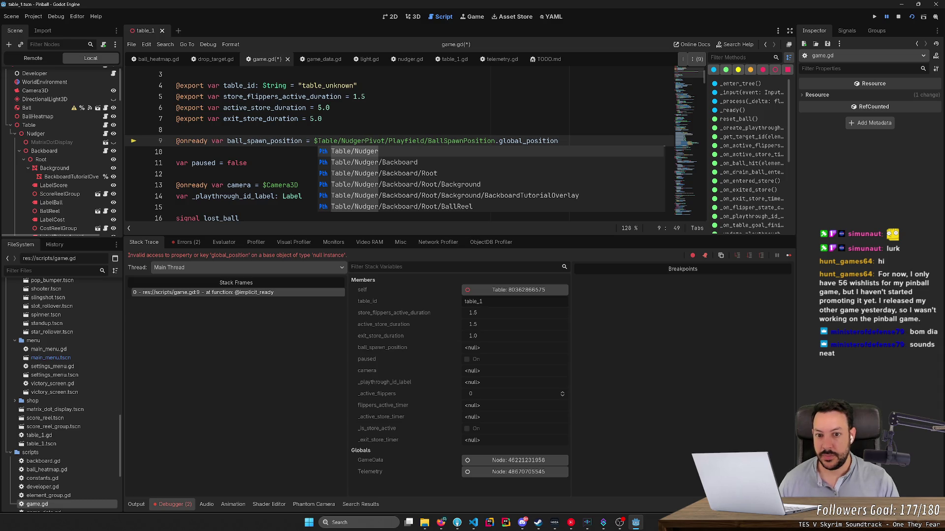
pyautogui.press('Escape')
pyautogui.doubleClick(461, 140)
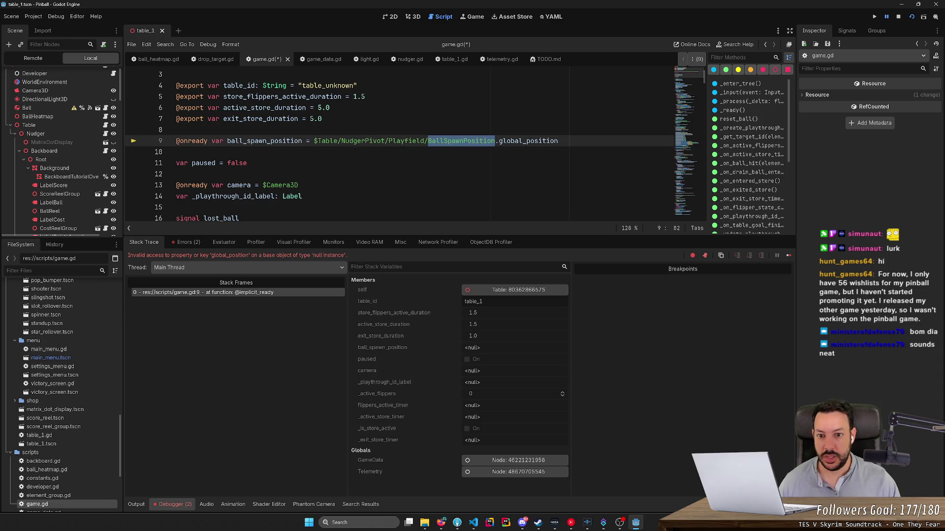
pyautogui.click(427, 141)
pyautogui.moveTo(428, 141); pyautogui.dragTo(314, 141)
pyautogui.write('&')
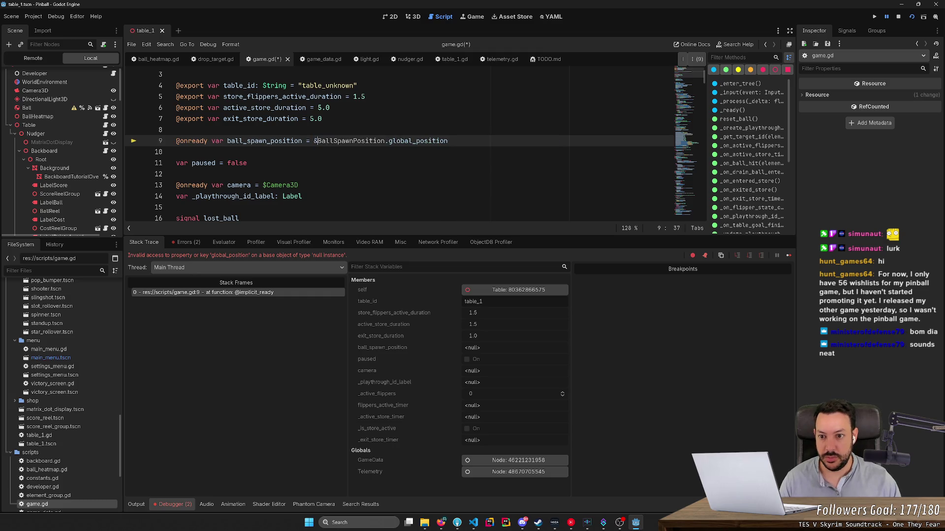
pyautogui.press('BackSpace')
pyautogui.write('%')
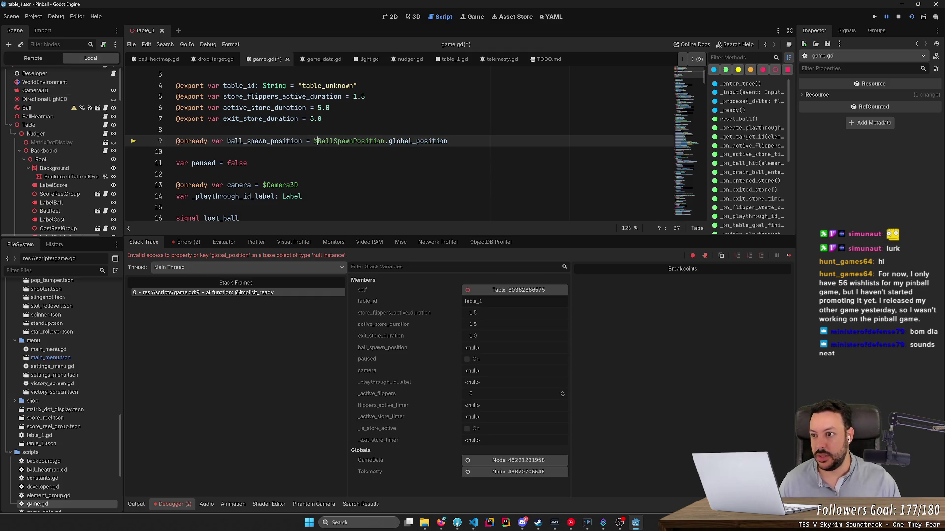
# - Set BallSpawnPosition to Access as Unique Name in the Scene tree, then rerun the game
pyautogui.click(54, 45)
pyautogui.write('ballsp')
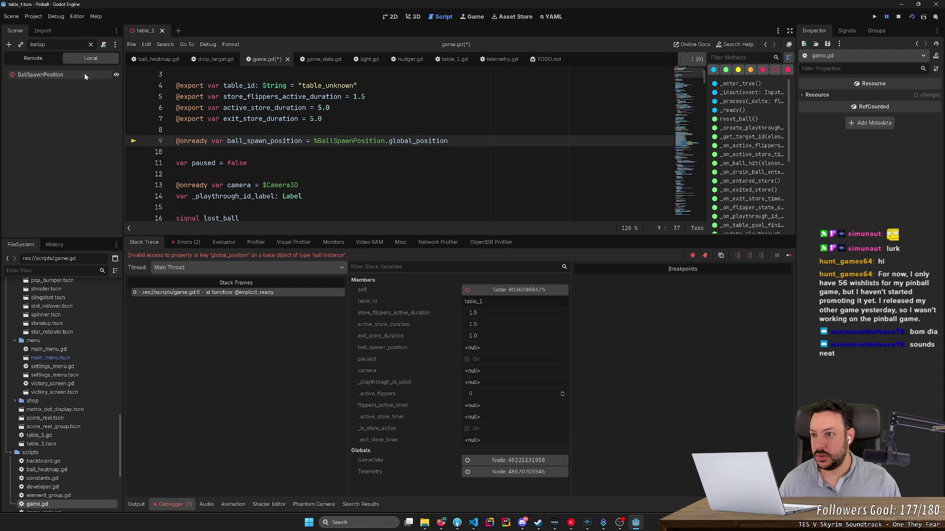
pyautogui.click(84, 74)
pyautogui.rightClick(78, 76)
pyautogui.click(130, 268)
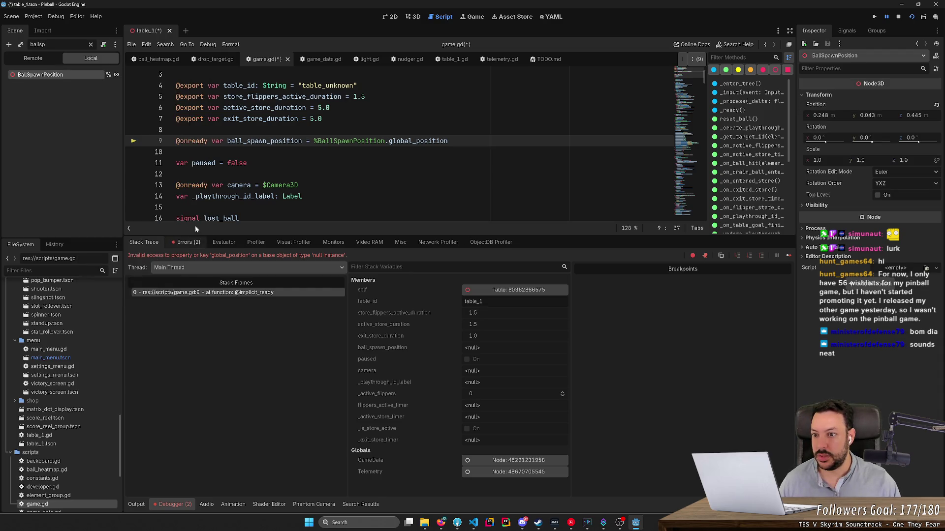
pyautogui.click(875, 16)
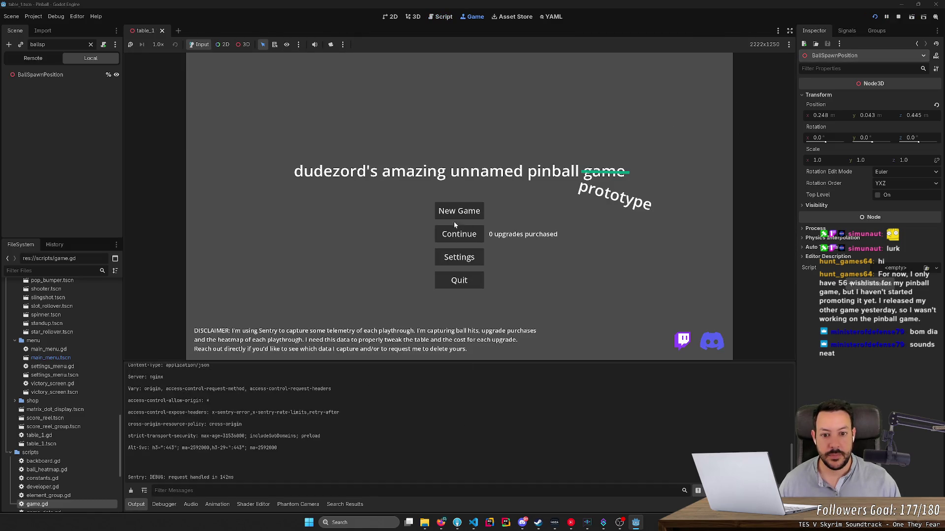
# - Start a New Game, advance the tutorial with keypad +, inspect the line 21 modulo-by-zero error, then stop
pyautogui.click(460, 214)
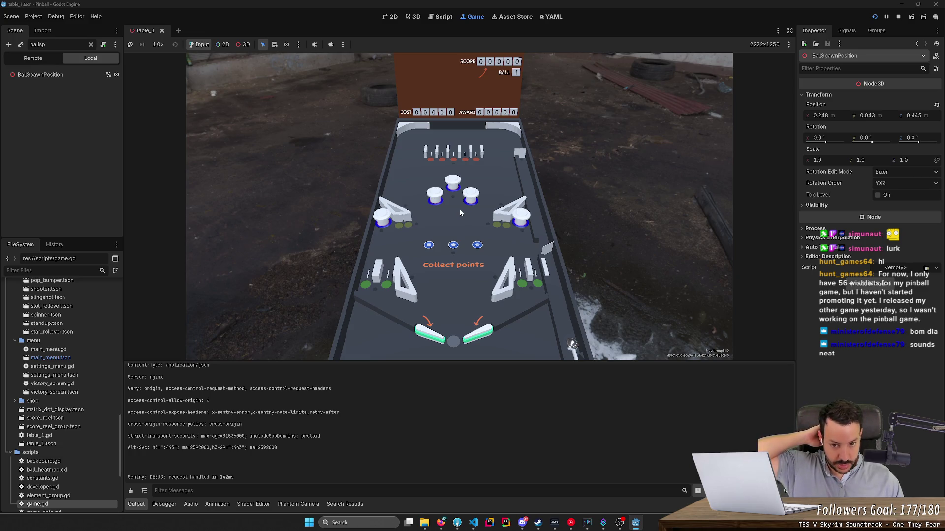
pyautogui.press('KP_Add')
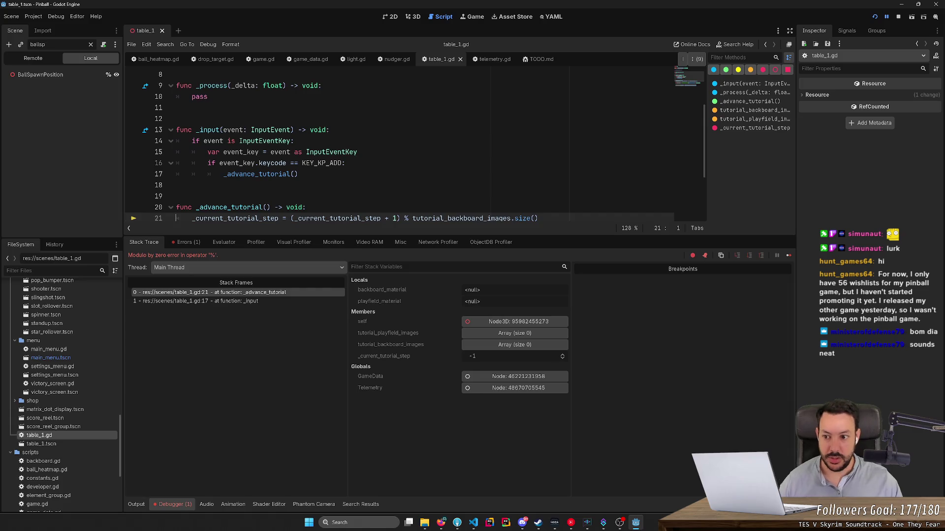
pyautogui.scroll(-1, 398, 148)
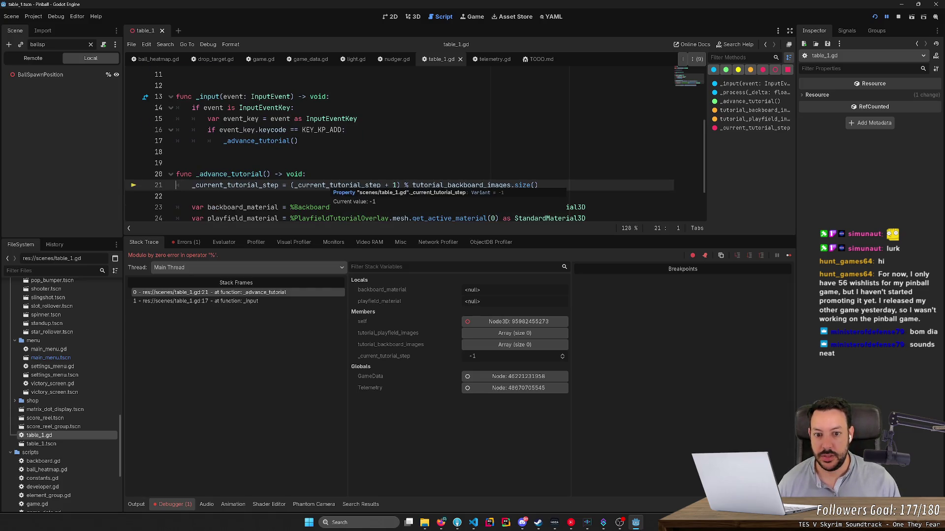
pyautogui.moveTo(460, 185)
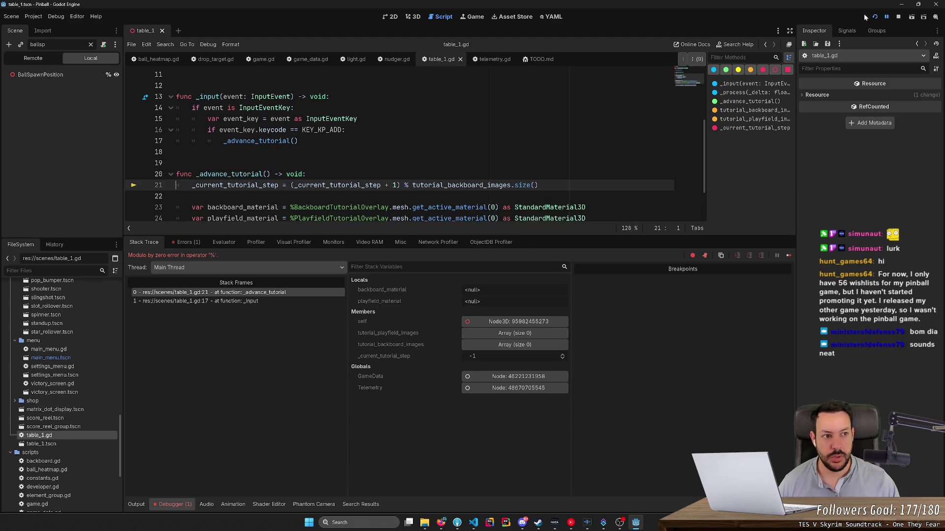
pyautogui.click(898, 17)
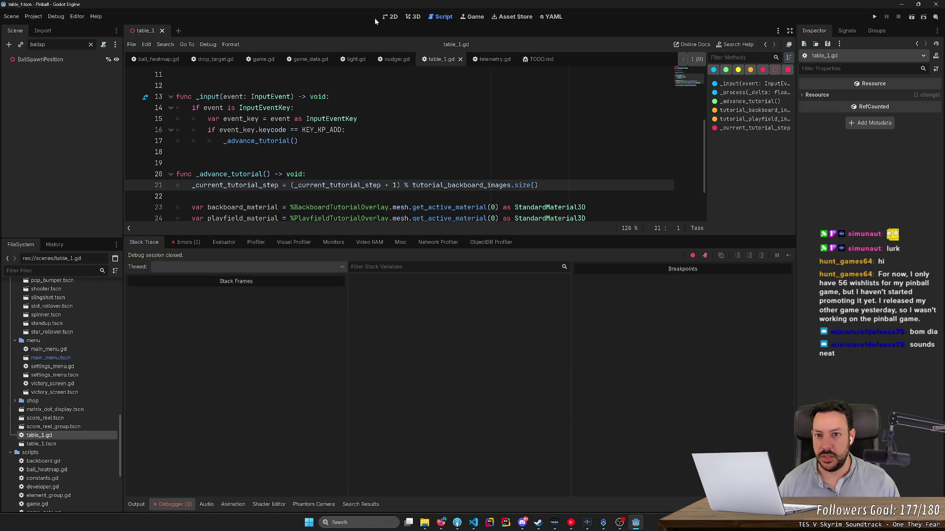
# - In the 3D view, clear the Scene filter and inspect the Table's seven-image tutorial arrays and script
pyautogui.click(415, 18)
pyautogui.click(91, 45)
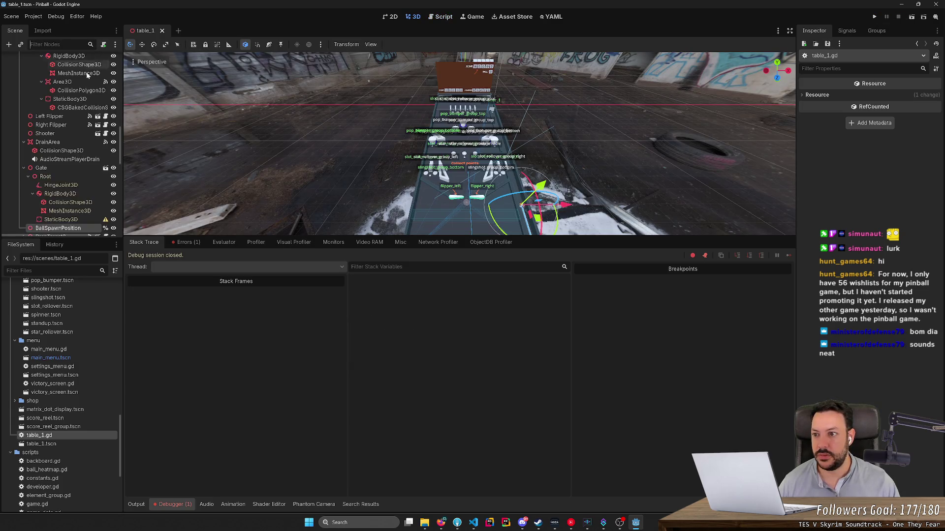
pyautogui.scroll(5, 85, 82)
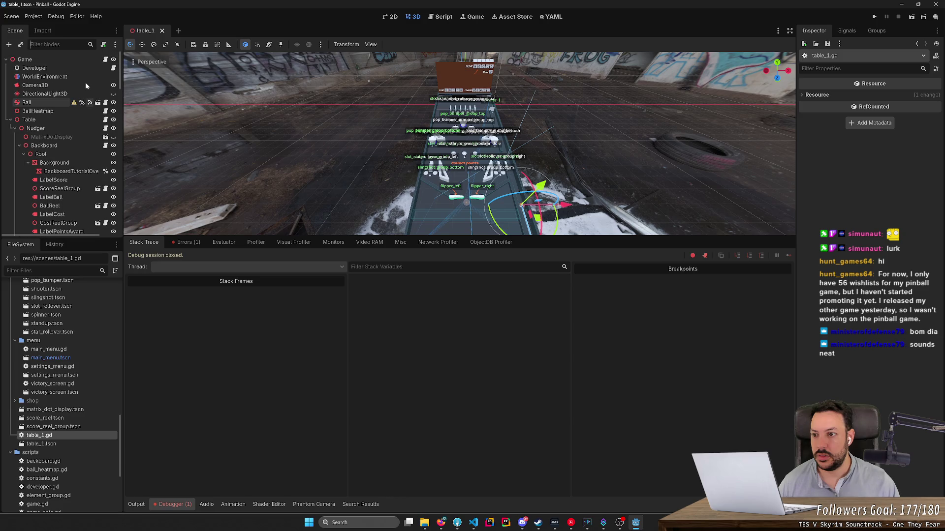
pyautogui.click(54, 120)
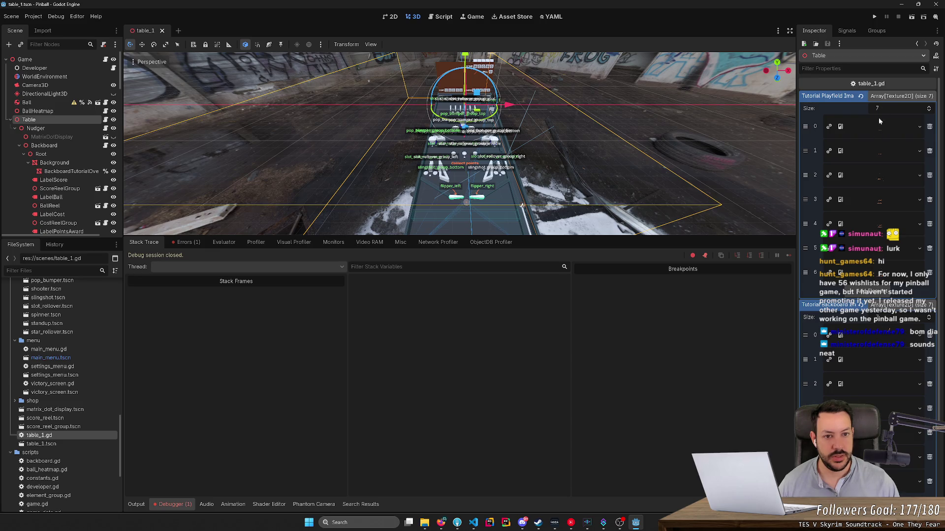
pyautogui.click(105, 119)
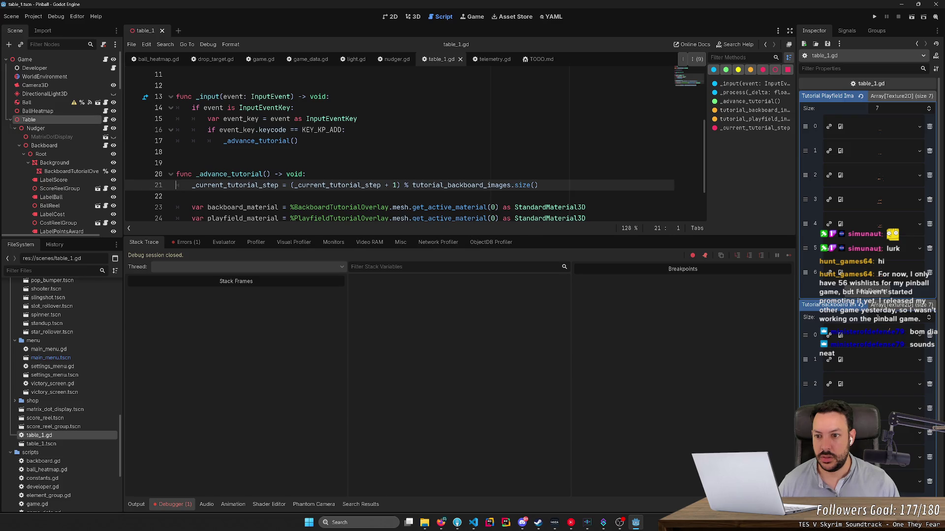
pyautogui.scroll(3, 295, 148)
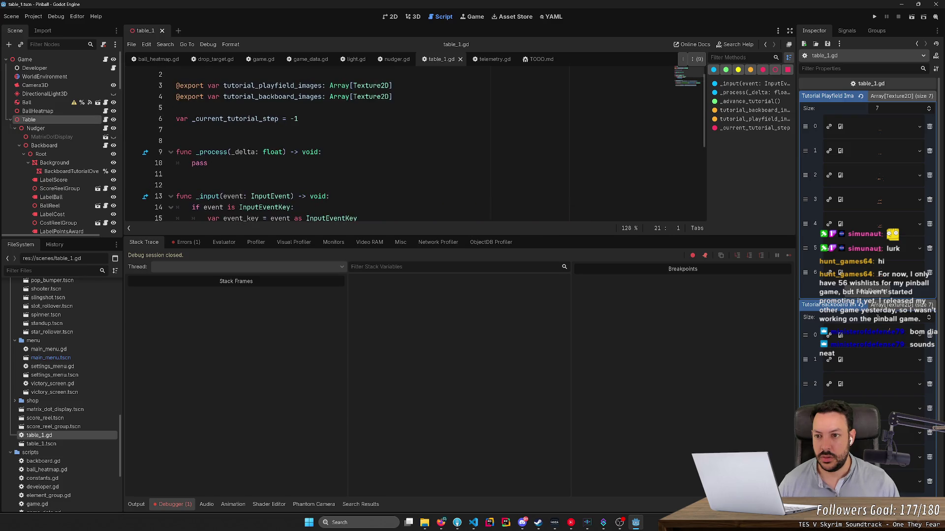
pyautogui.click(44, 146)
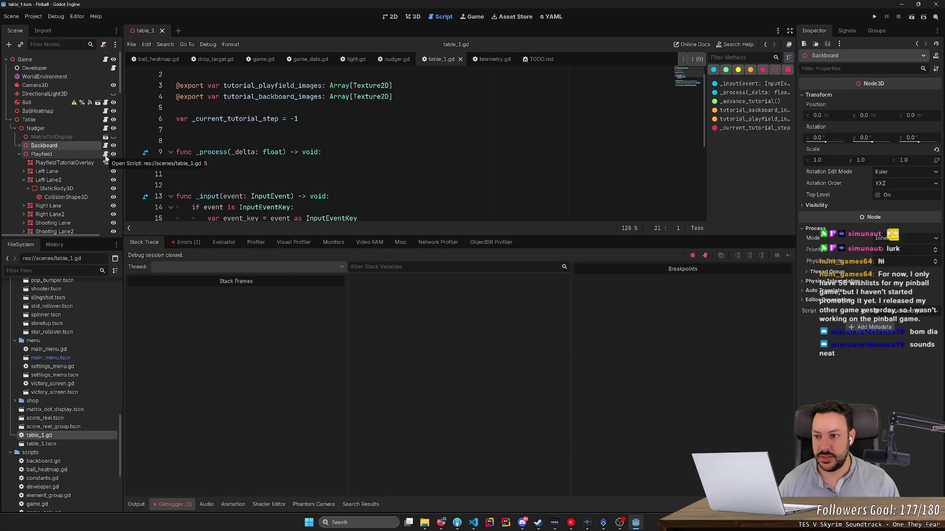
# - Detach the duplicate table_1.gd script from Playfield, save the scene, and relaunch the game
pyautogui.rightClick(89, 156)
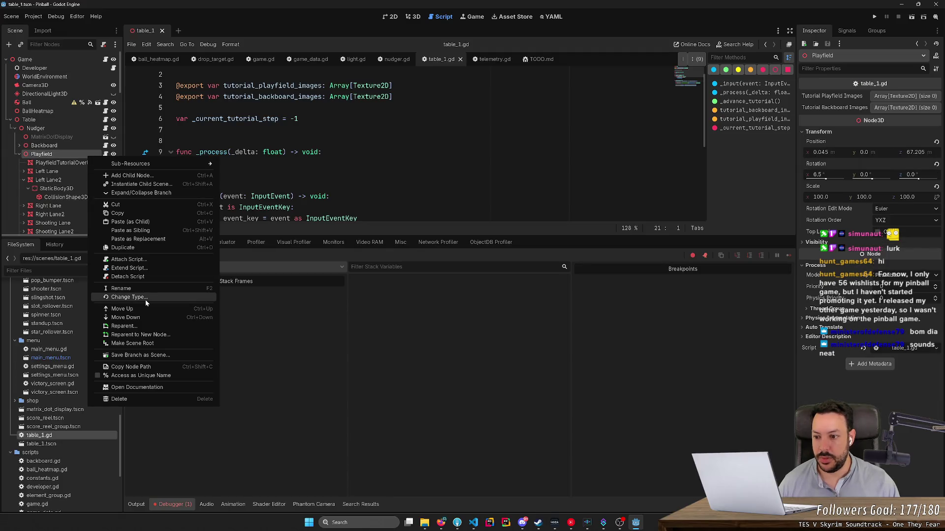
pyautogui.click(145, 277)
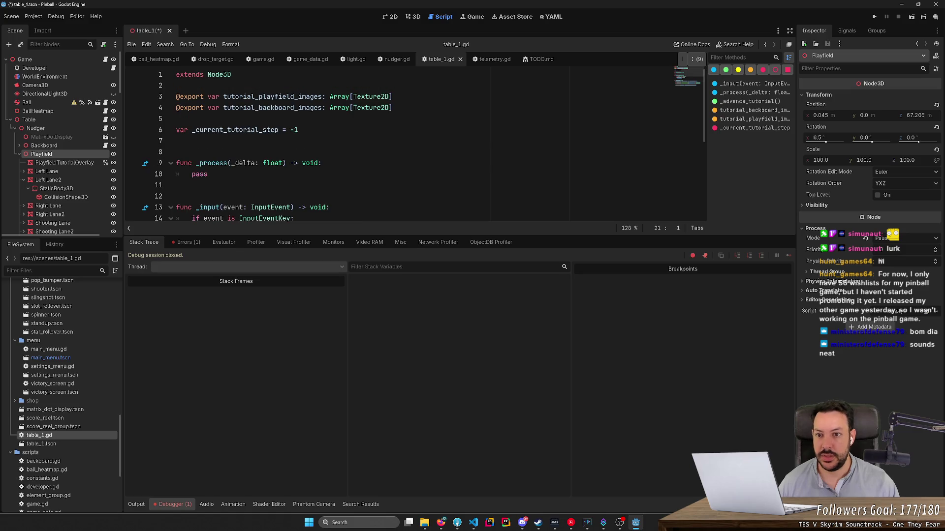
pyautogui.hotkey('ctrl', 's')
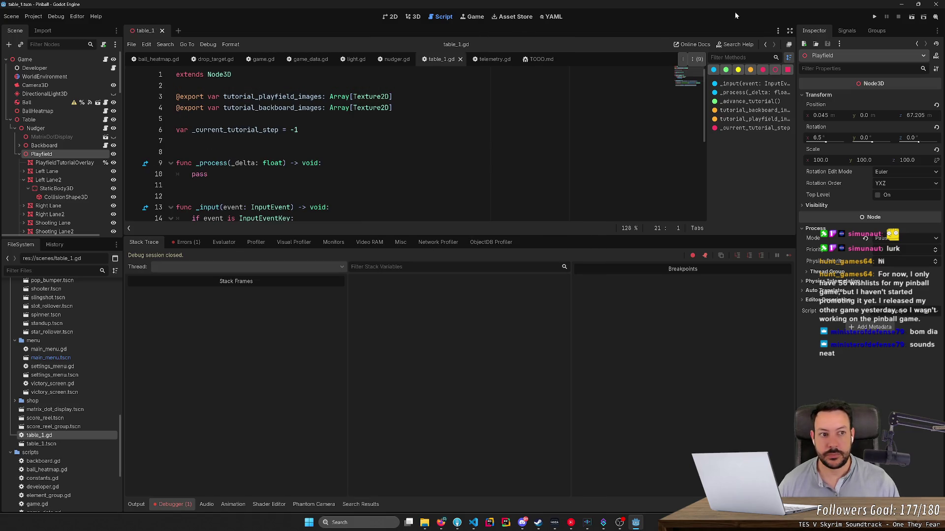
pyautogui.click(873, 17)
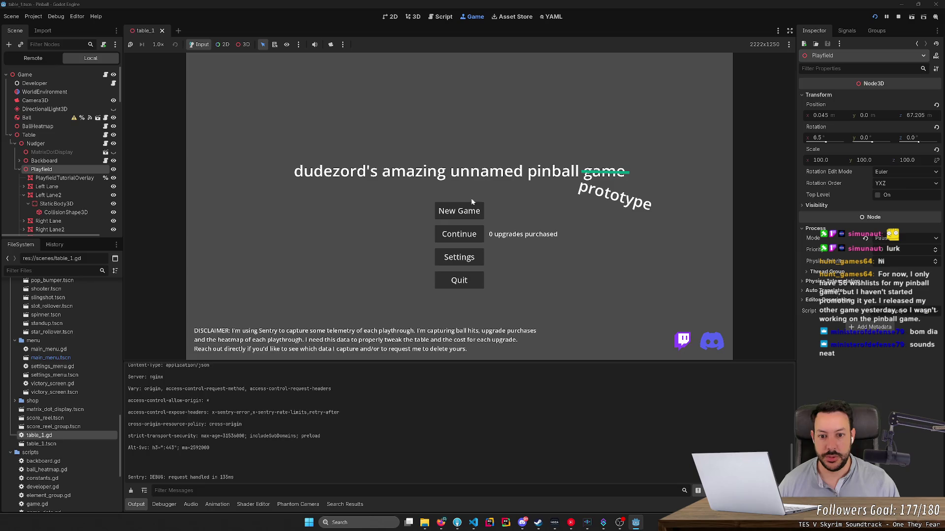
# - Start a New Game and advance the tutorial, reaching the PlaneMesh get_active_material error at line 23
pyautogui.click(463, 212)
pyautogui.press('space')
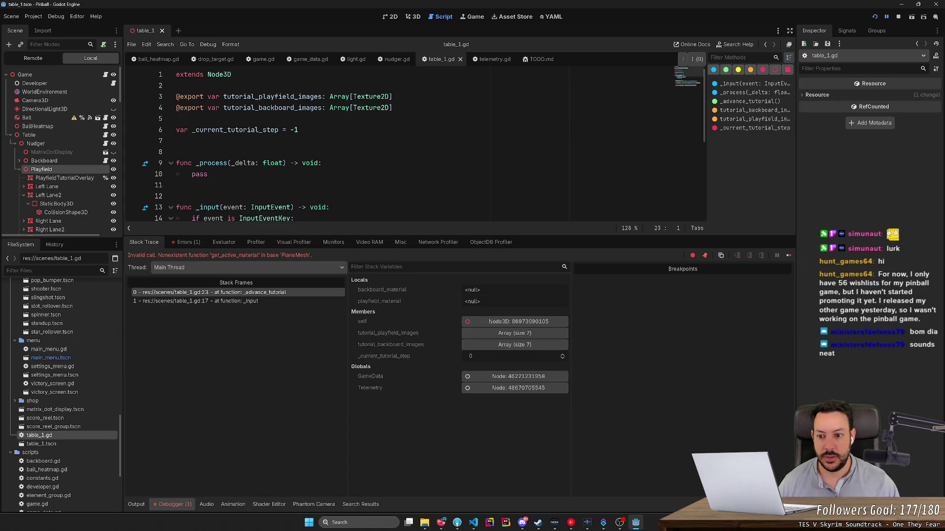
pyautogui.scroll(-3, 414, 147)
pyautogui.scroll(-1, 414, 143)
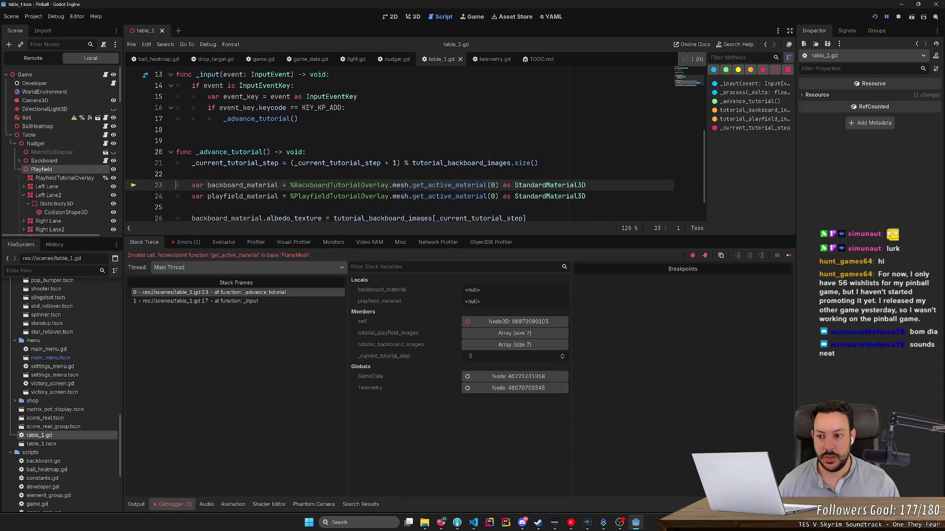
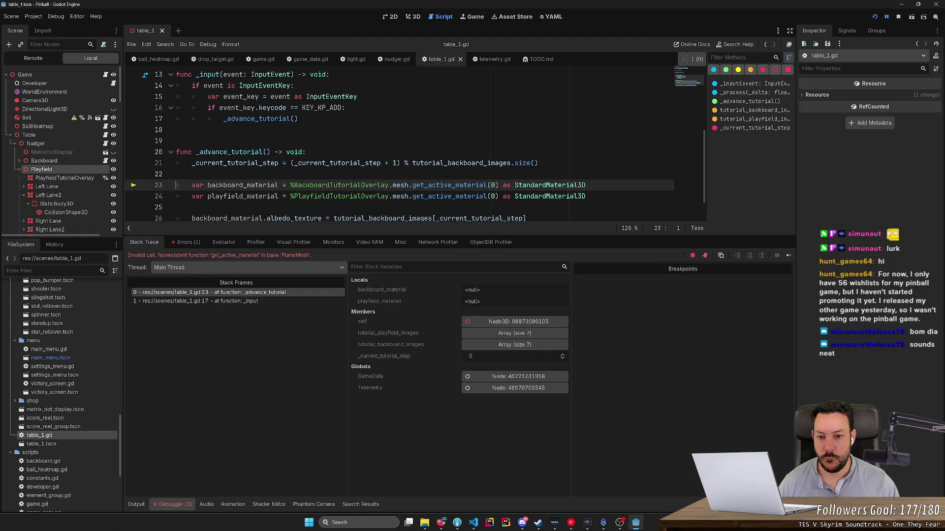
# - Read the mesh property and Mesh class docs, stop the crashed game, and show the 3D table
pyautogui.keyDown('ctrl'); pyautogui.click(401, 186); pyautogui.keyUp('ctrl')
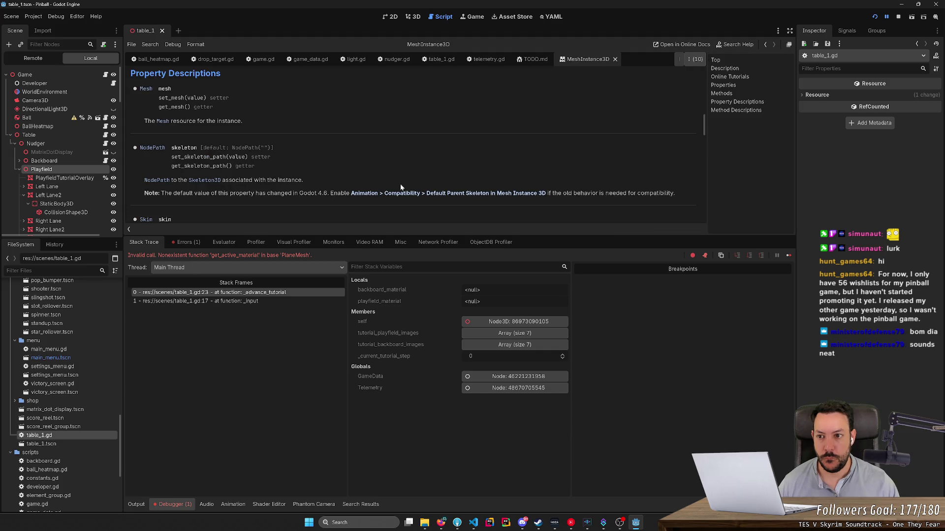
pyautogui.click(147, 90)
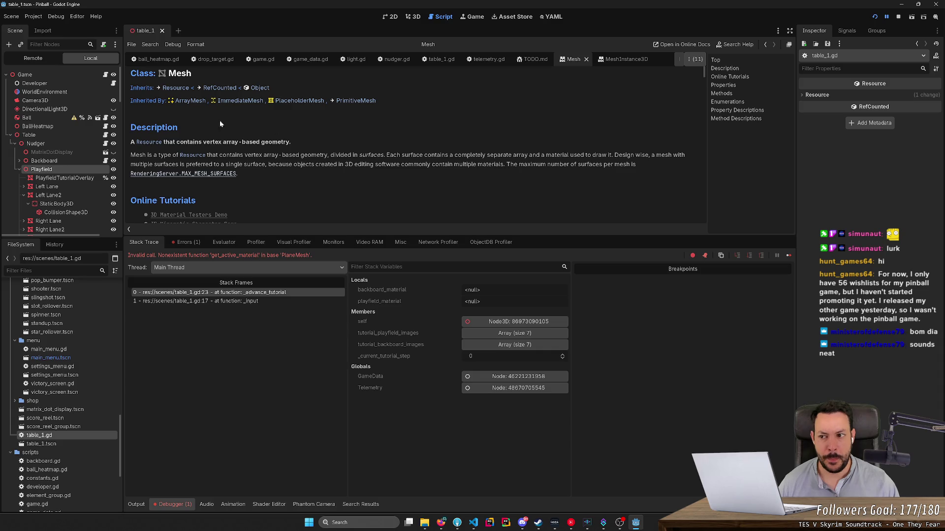
pyautogui.click(898, 16)
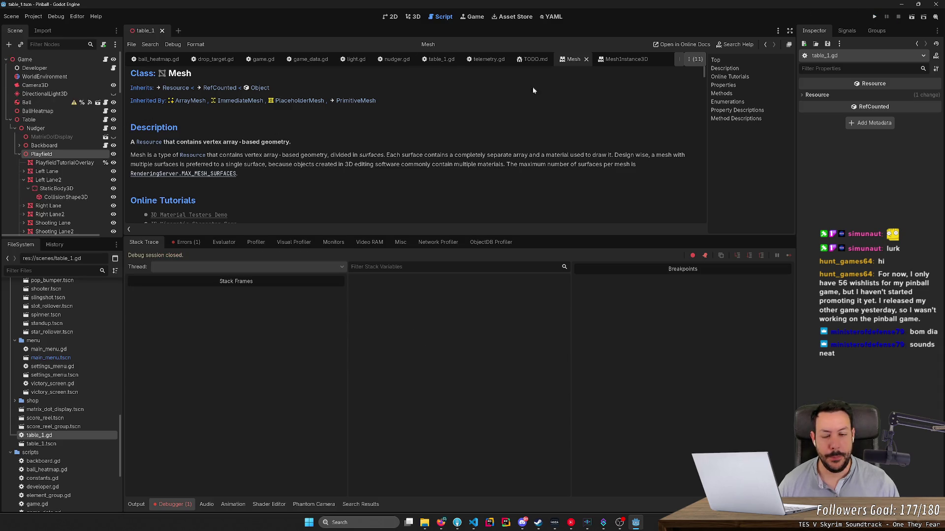
pyautogui.moveTo(74, 105)
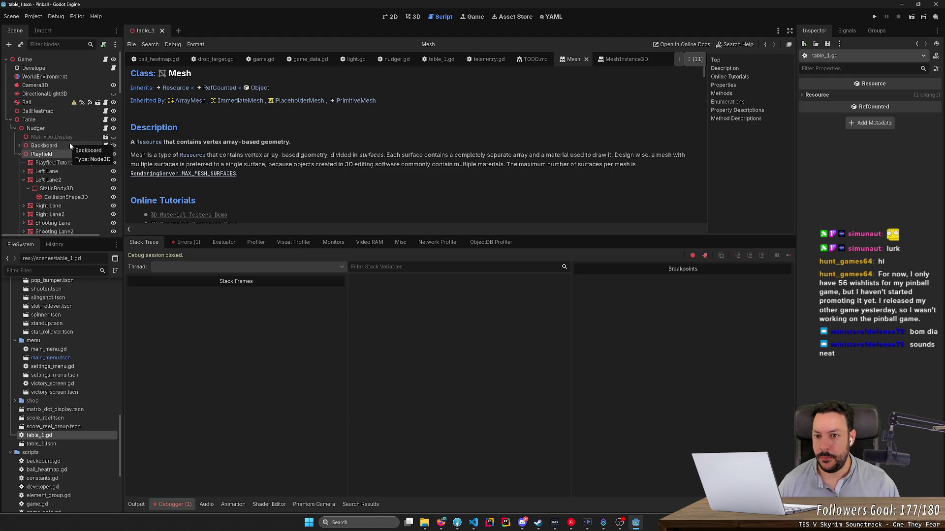
pyautogui.click(412, 16)
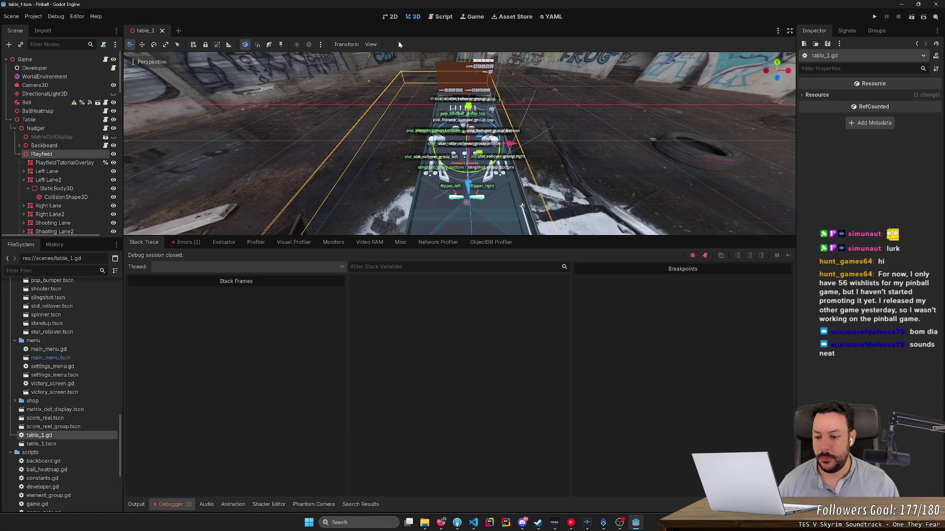
# - Review the get_active_material error and select PlayfieldTutorialOverlay to inspect its PlaneMesh
pyautogui.click(187, 242)
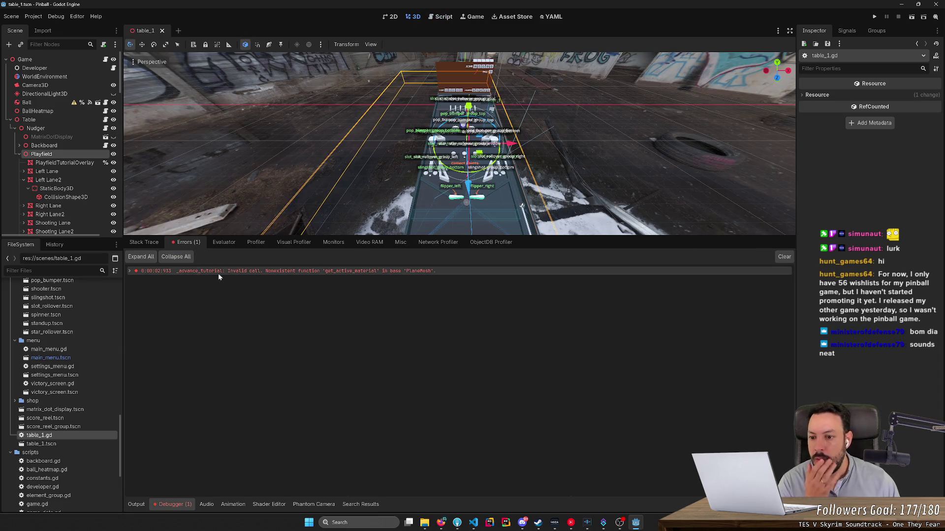
pyautogui.moveTo(227, 270)
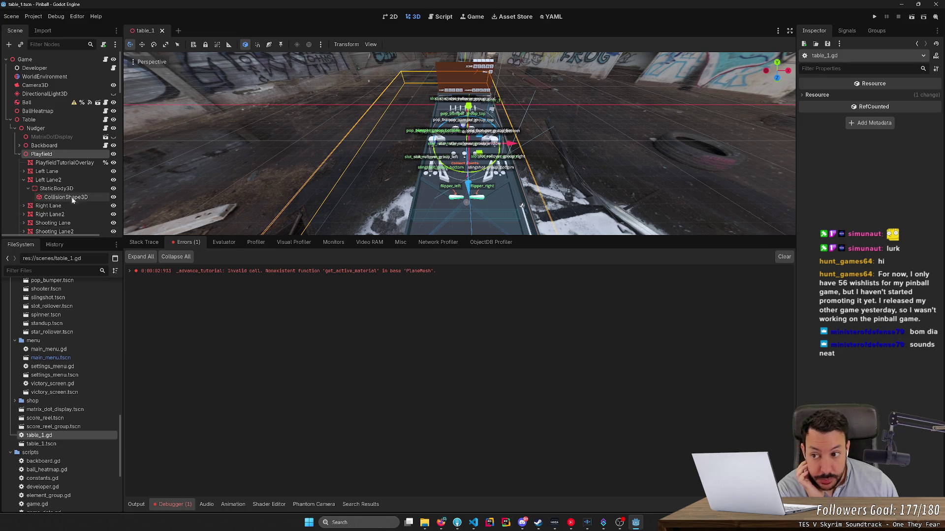
pyautogui.click(62, 162)
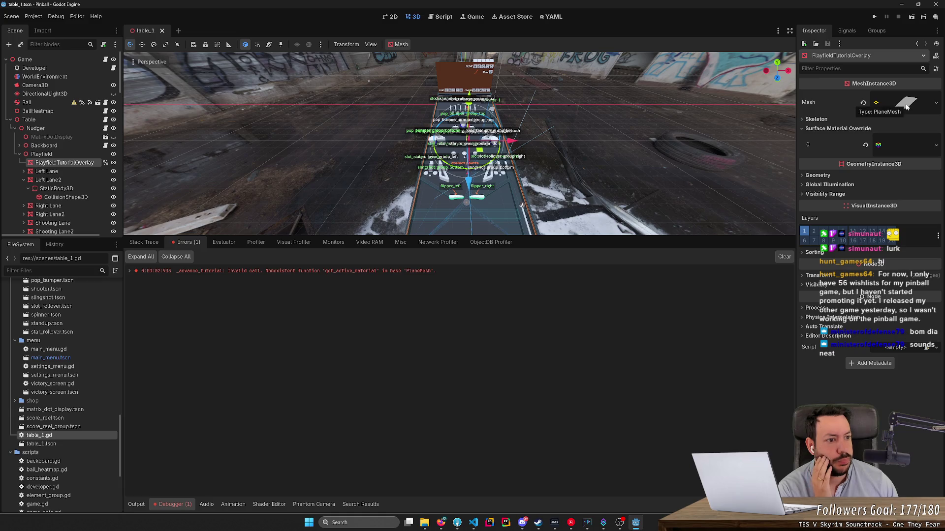
pyautogui.click(905, 104)
pyautogui.click(895, 100)
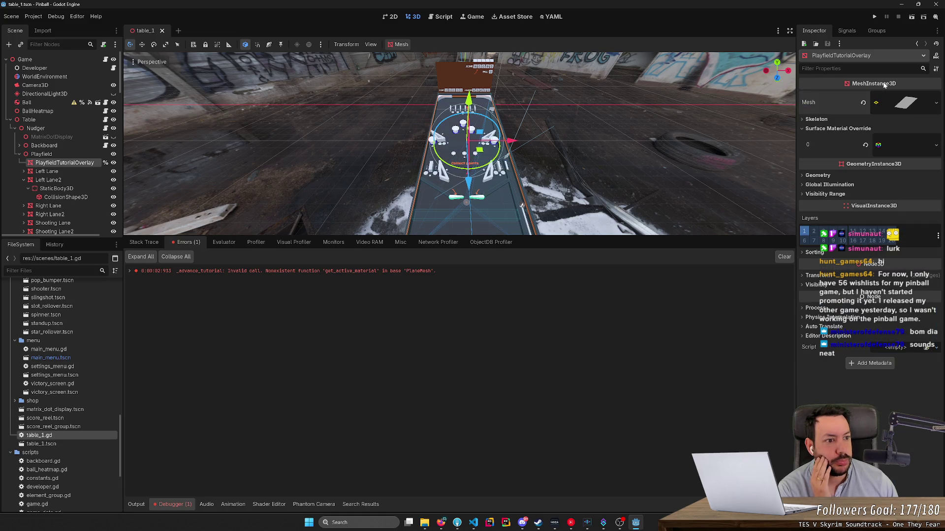
# - Check the overlay's mesh resource options, then switch to the Game view
pyautogui.moveTo(885, 85)
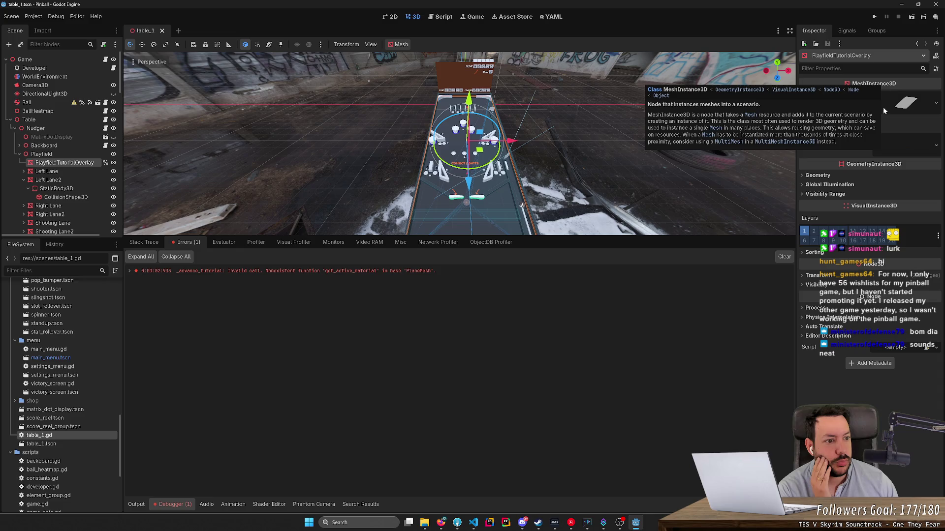
pyautogui.click(885, 105)
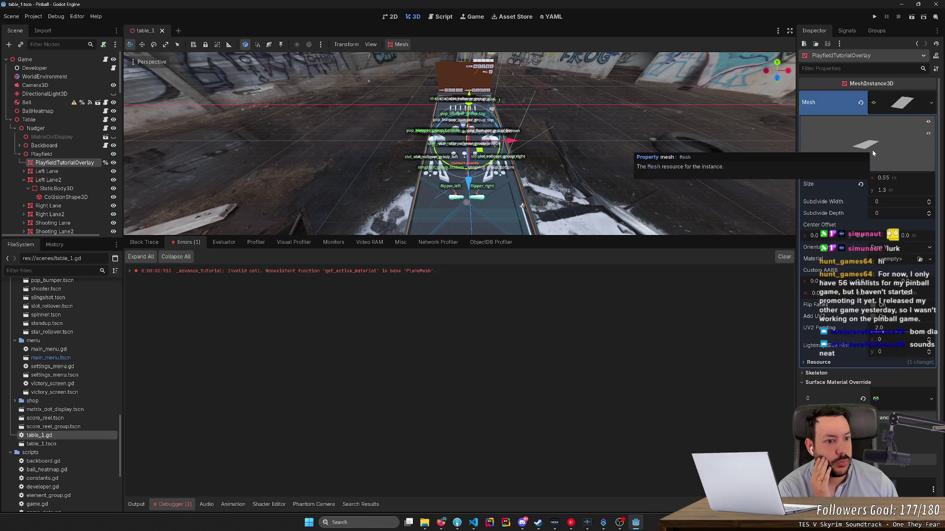
pyautogui.click(899, 104)
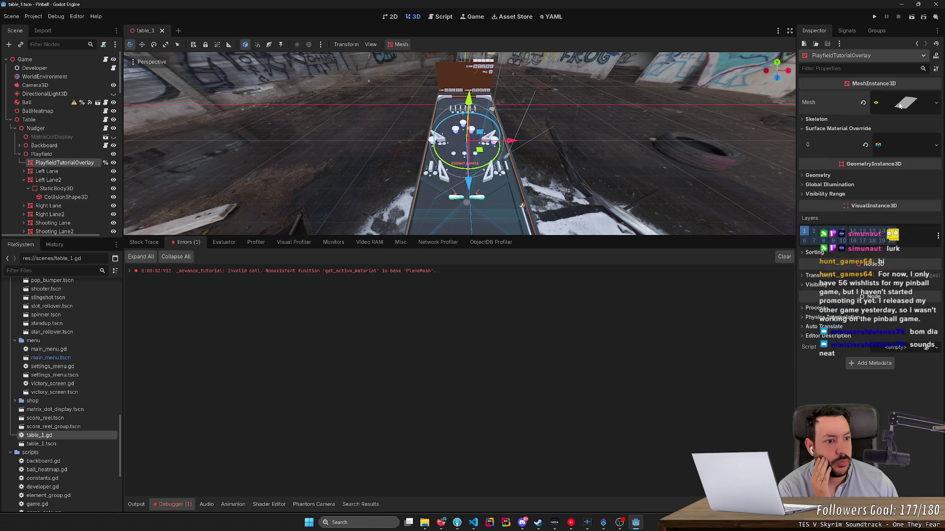
pyautogui.rightClick(899, 104)
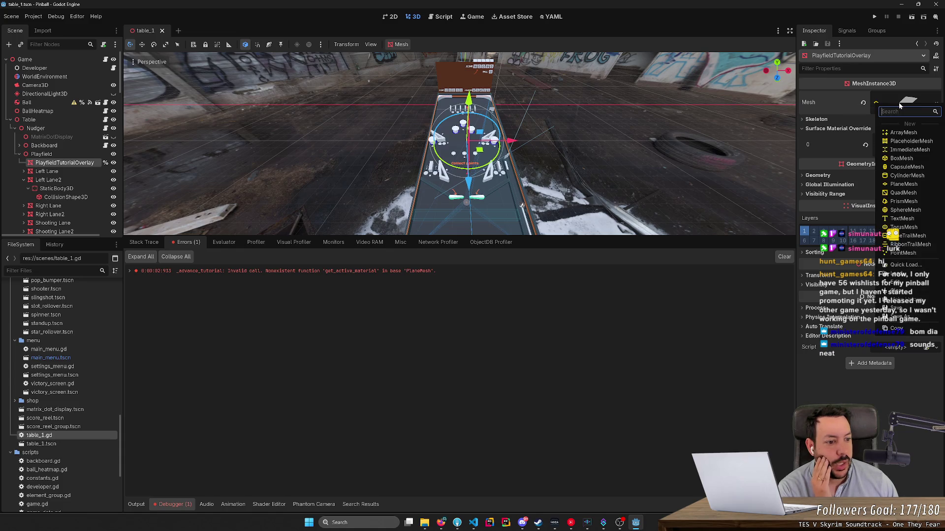
pyautogui.click(850, 145)
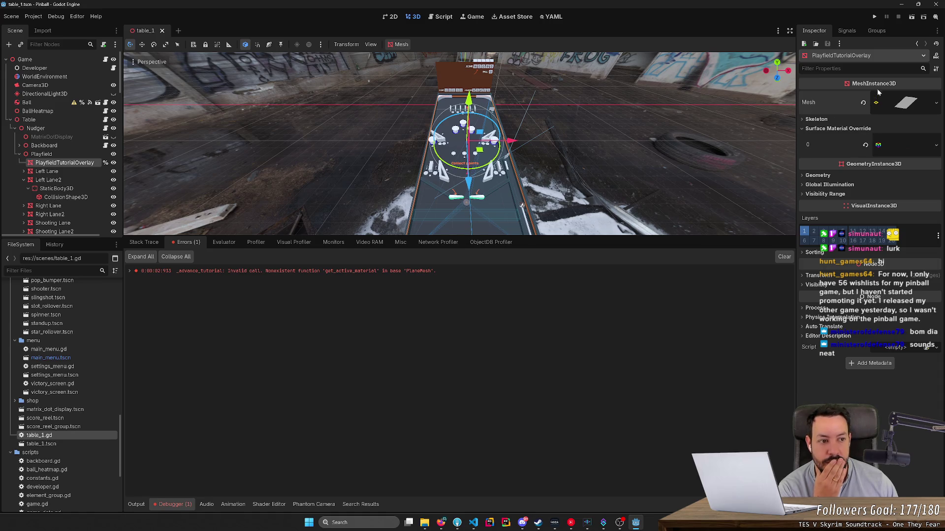
pyautogui.click(433, 18)
pyautogui.click(465, 18)
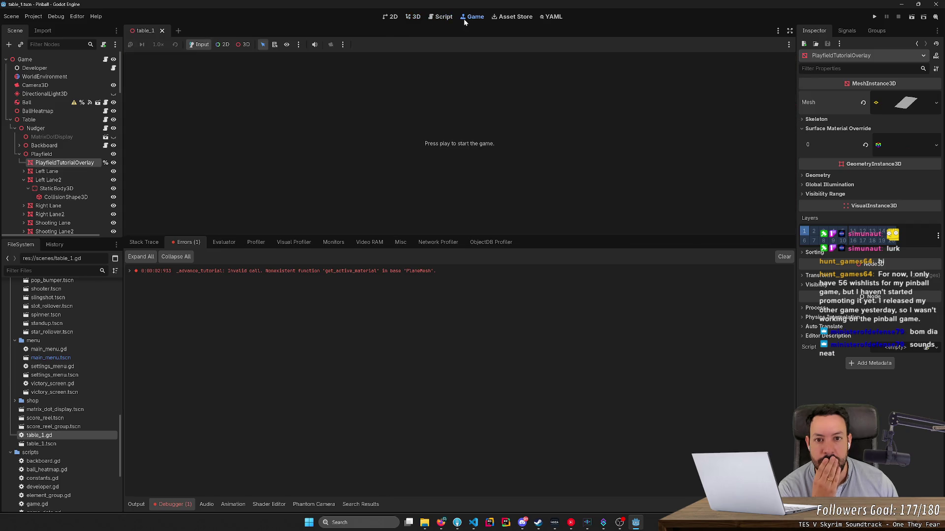
# - Close the other scripts, TODO.md and documentation tabs, keeping only table_1.gd open
pyautogui.click(442, 16)
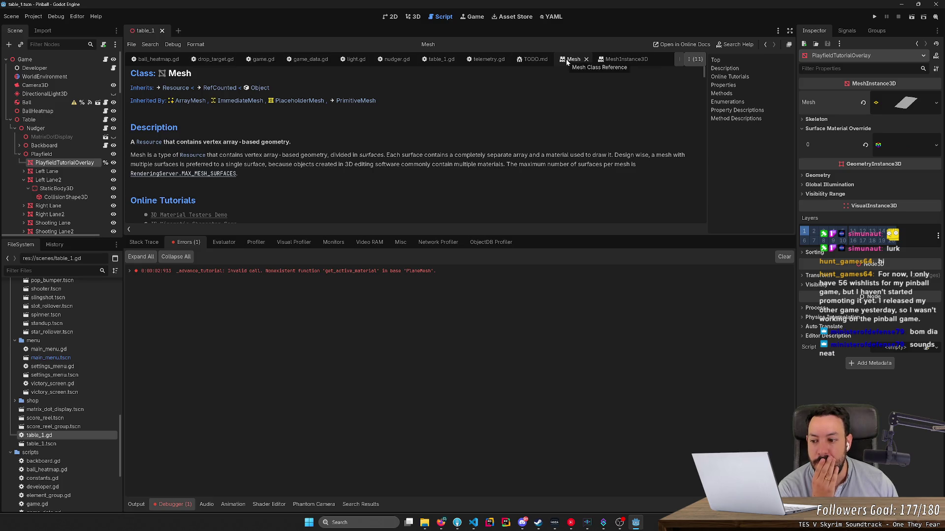
pyautogui.middleClick(155, 62)
pyautogui.middleClick(155, 63)
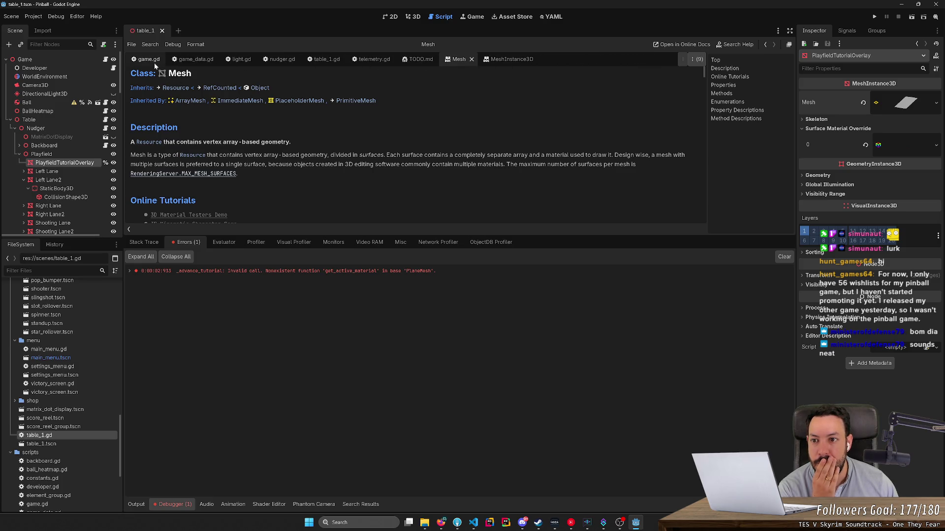
pyautogui.middleClick(154, 62)
pyautogui.middleClick(155, 63)
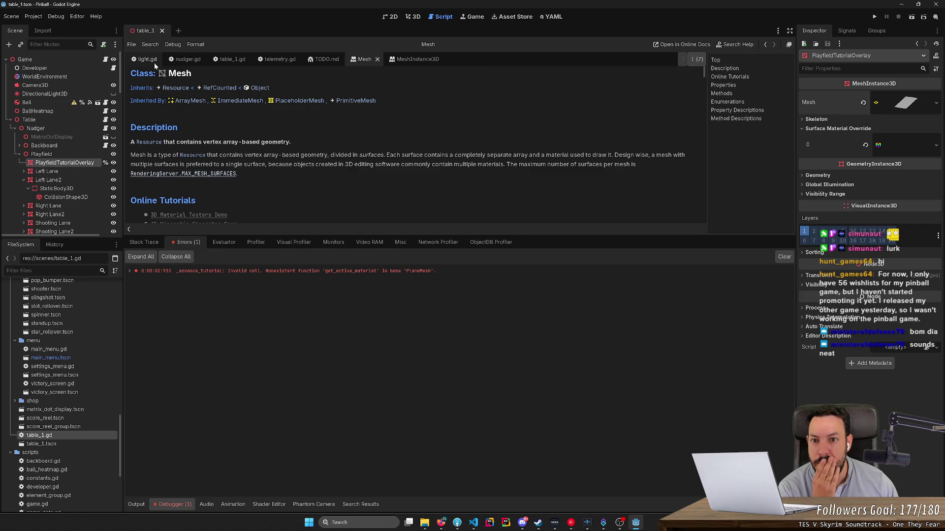
pyautogui.middleClick(154, 63)
pyautogui.middleClick(155, 63)
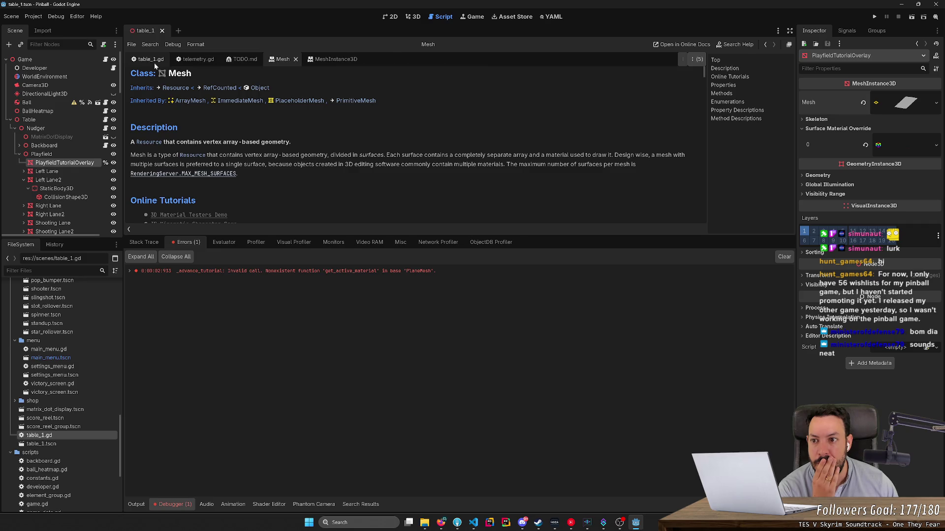
pyautogui.middleClick(196, 59)
pyautogui.middleClick(197, 59)
pyautogui.middleClick(197, 59)
pyautogui.middleClick(197, 59)
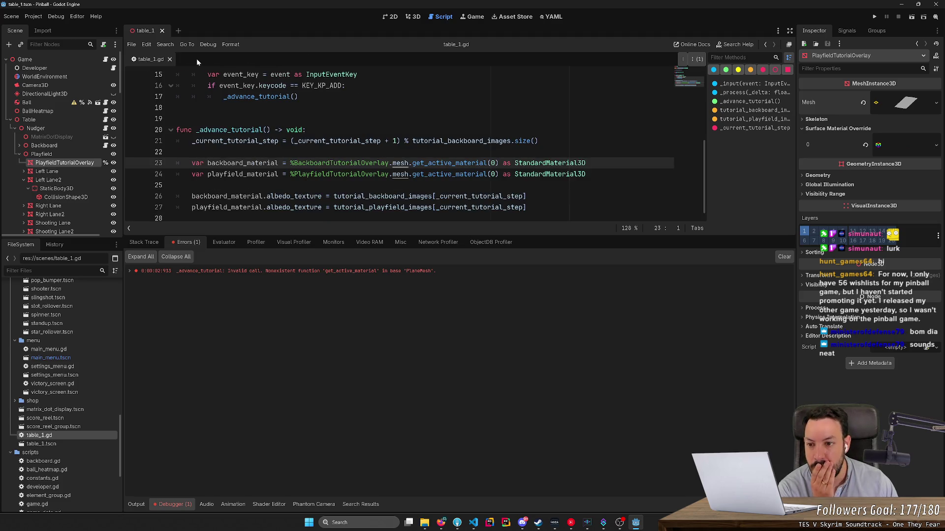
# - Open the MeshInstance3D reference for the mesh property used on line 23
pyautogui.moveTo(399, 165)
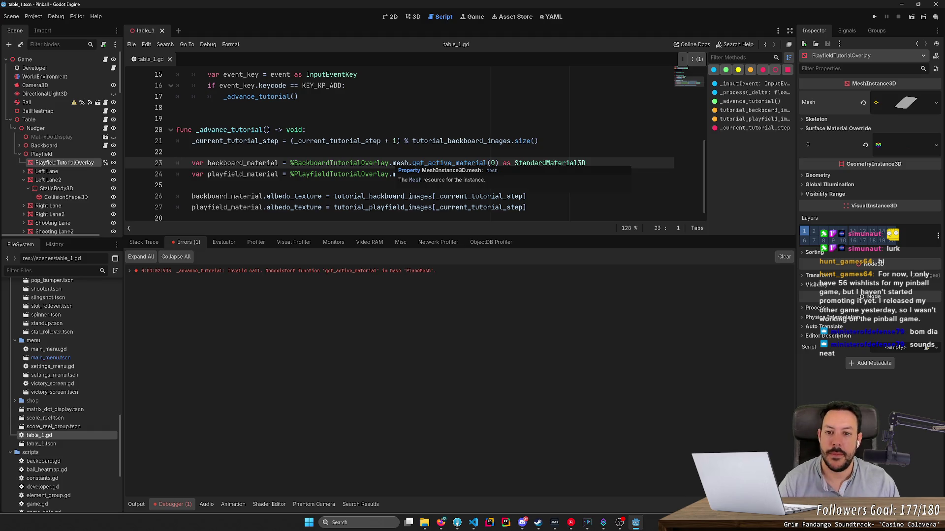
pyautogui.click(434, 163)
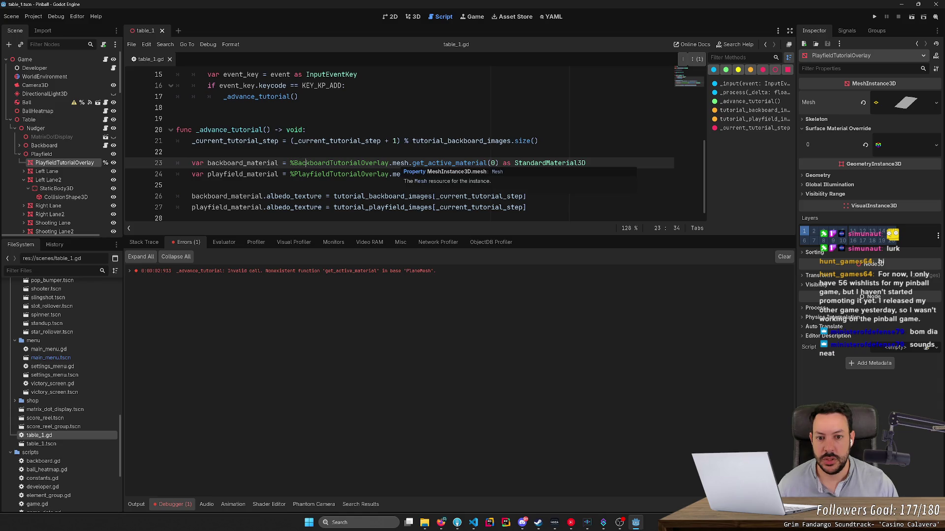
pyautogui.keyDown('ctrl'); pyautogui.click(399, 163); pyautogui.keyUp('ctrl')
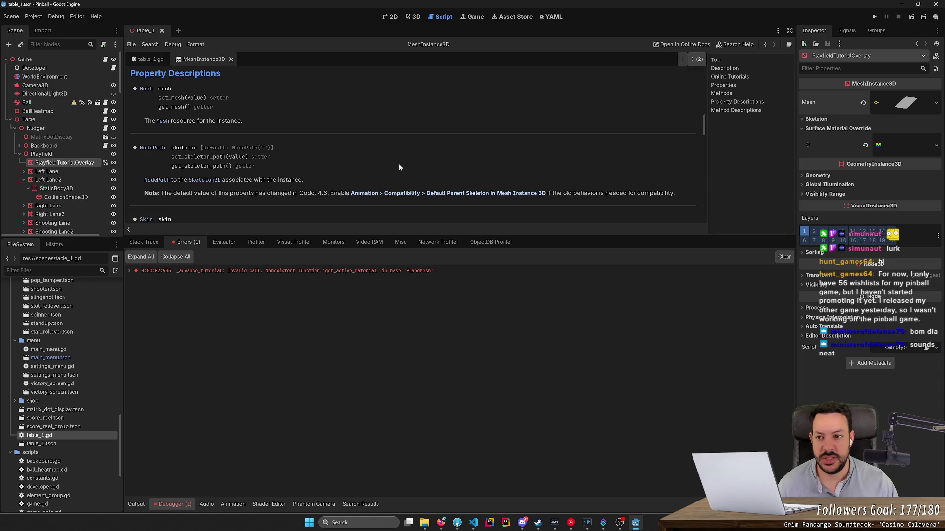
# - Browse the Mesh class reference to surface_get_material, then return to table_1.gd line 23
pyautogui.click(146, 90)
pyautogui.scroll(-2, 248, 104)
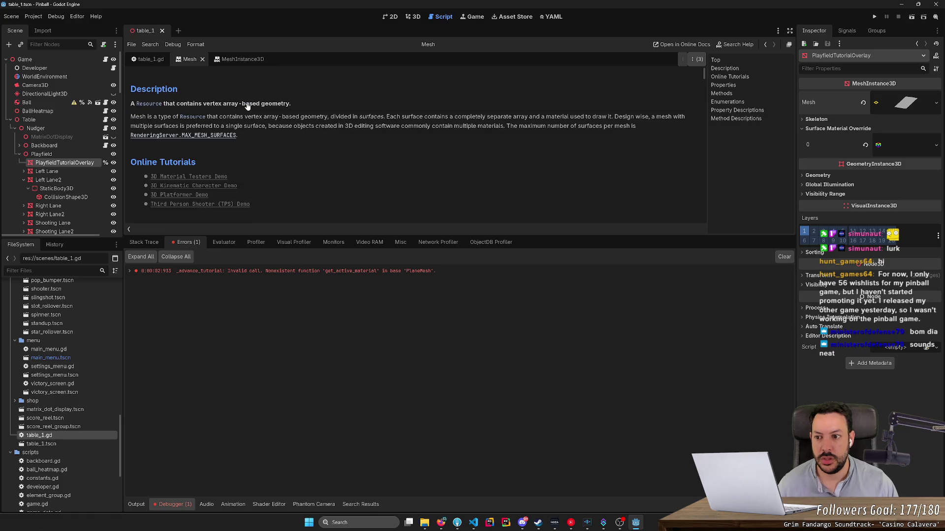
pyautogui.scroll(-2, 247, 104)
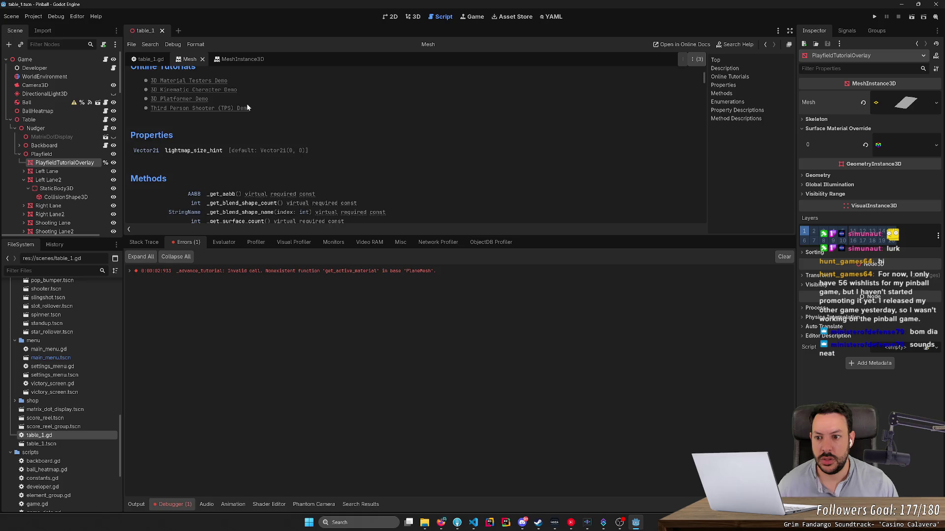
pyautogui.scroll(-1, 247, 108)
pyautogui.scroll(-1, 248, 107)
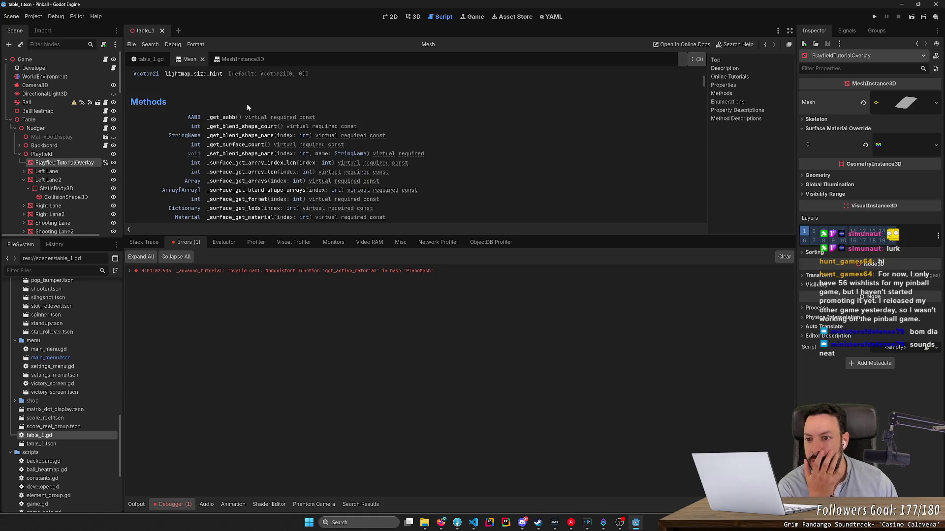
pyautogui.scroll(-3, 255, 108)
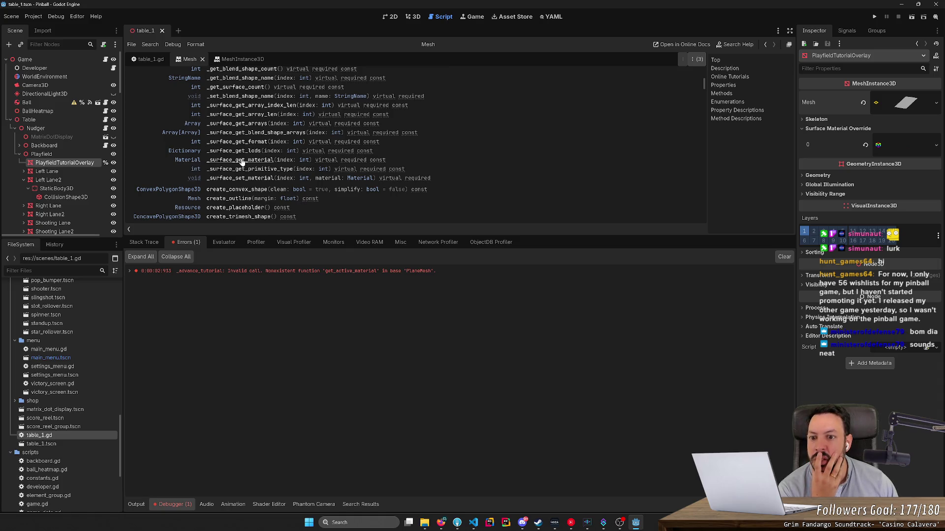
pyautogui.scroll(4, 241, 162)
pyautogui.scroll(-3, 240, 169)
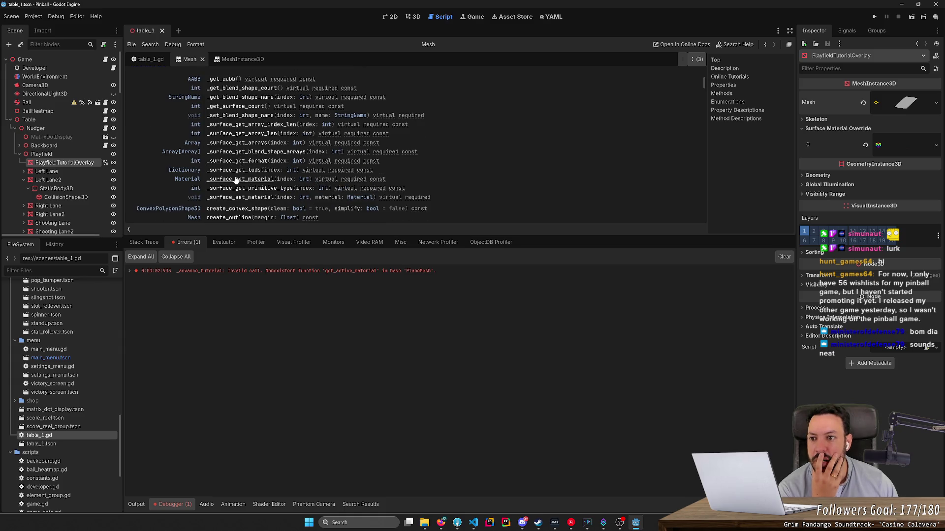
pyautogui.scroll(-4, 234, 180)
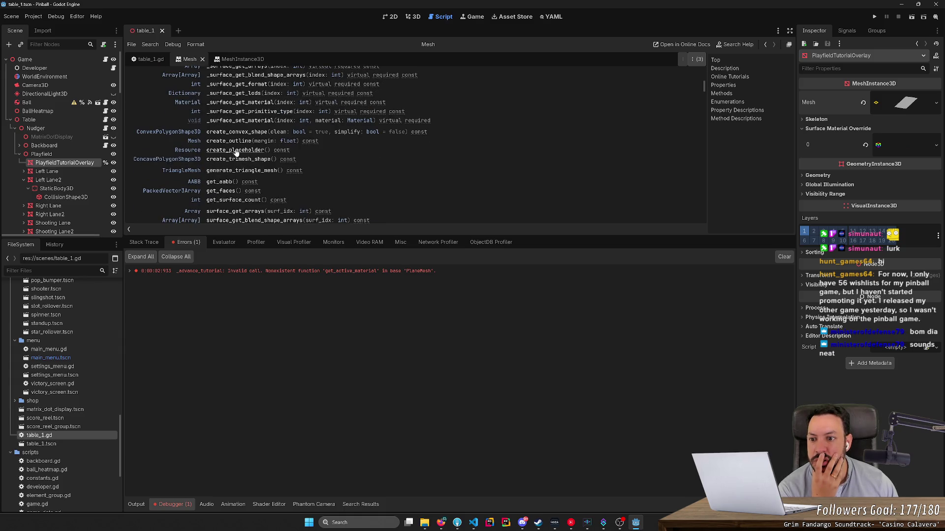
pyautogui.scroll(-2, 235, 141)
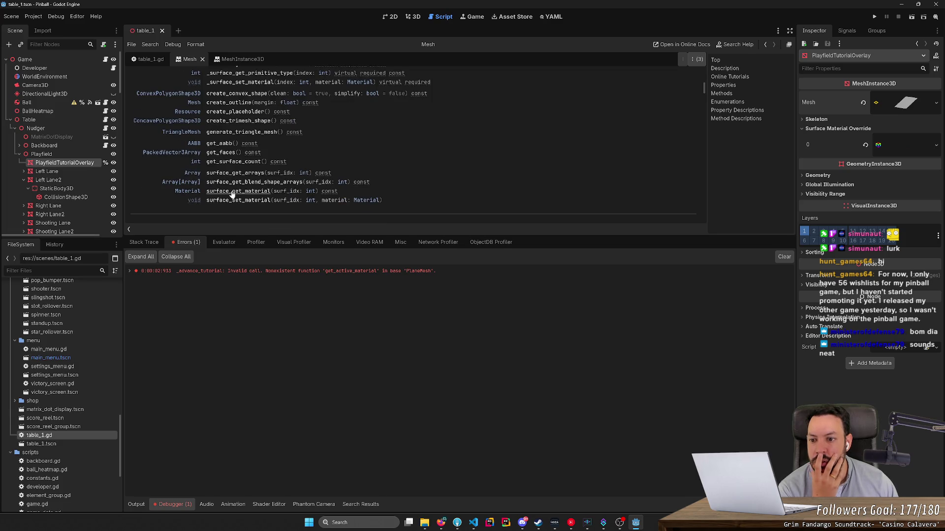
pyautogui.hotkey('alt', 'Left')
pyautogui.hotkey('alt', 'Left')
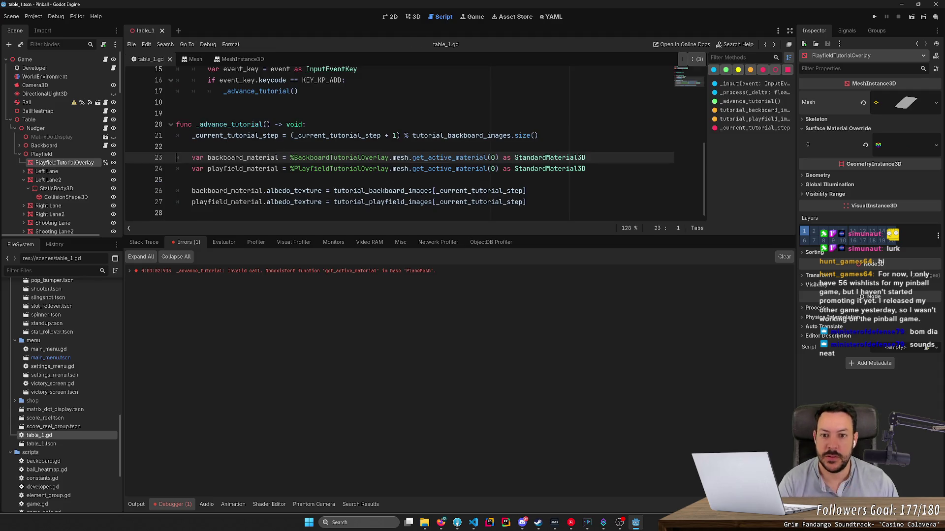
# - Replace get_active_material with surface_get_material on both material lines
pyautogui.doubleClick(487, 157)
pyautogui.hotkey('ctrl', 'd')
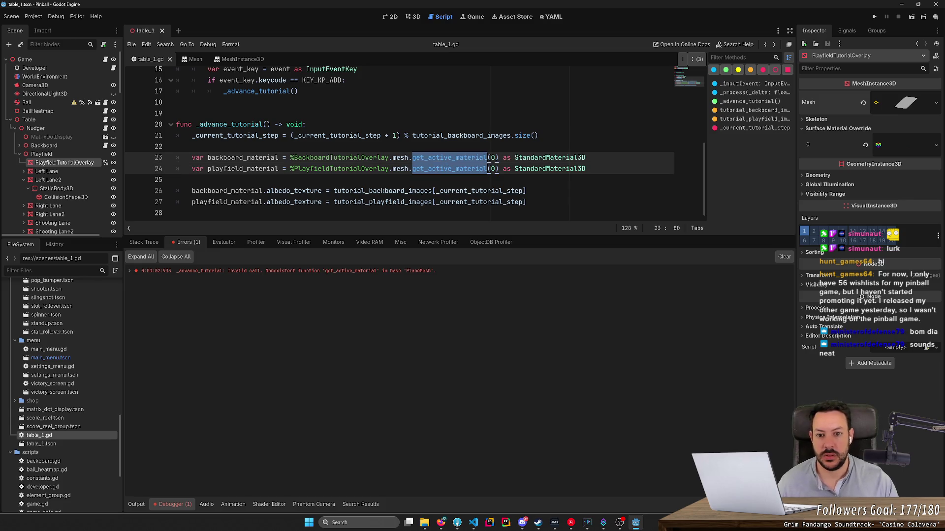
pyautogui.write('surface_get_')
pyautogui.write('material')
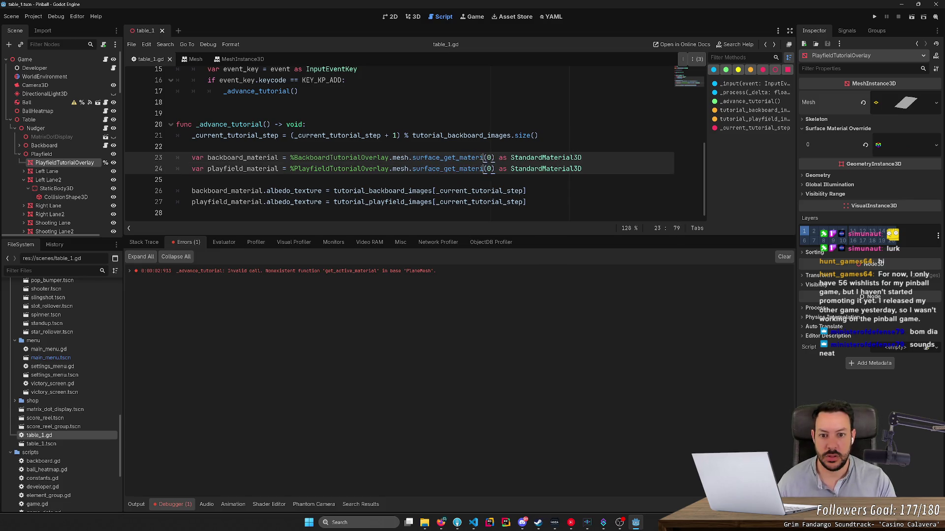
pyautogui.click(177, 146)
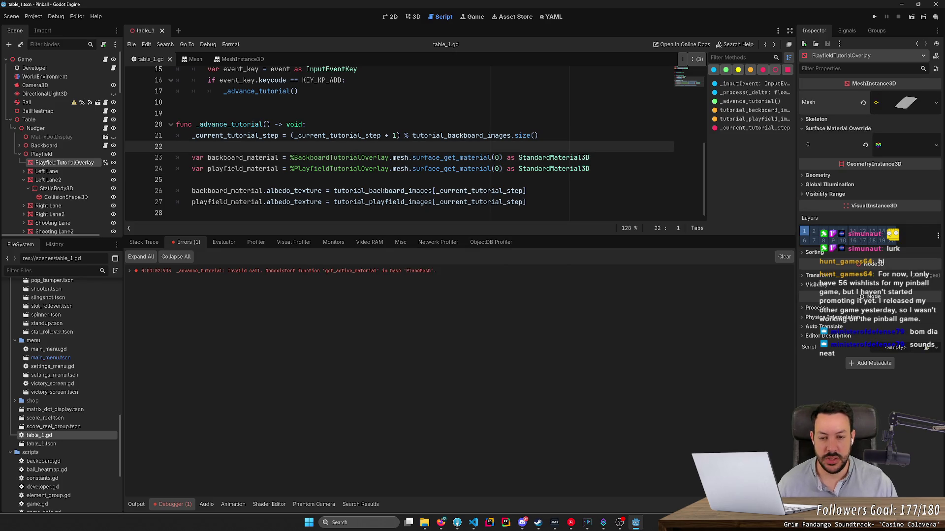
# - Test a new game, advance the tutorial with keypad +, and stop the run
pyautogui.press('F5')
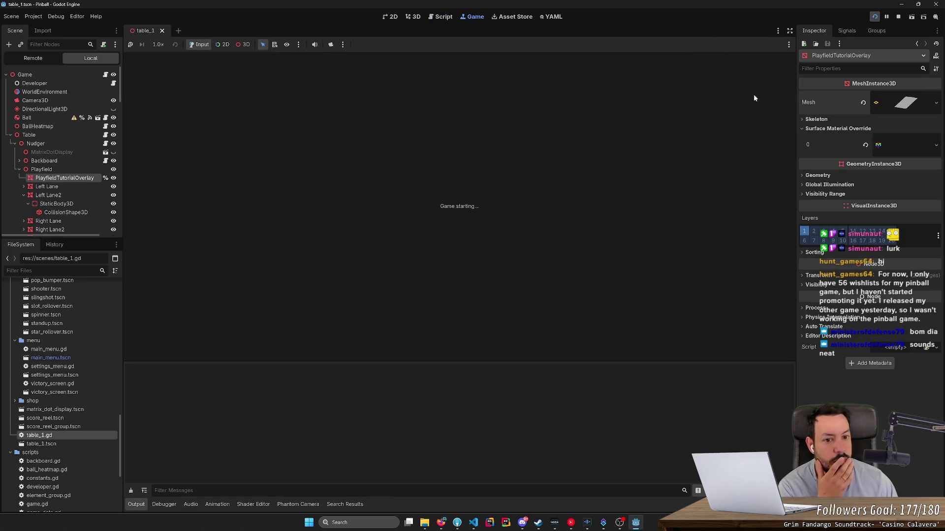
pyautogui.click(466, 210)
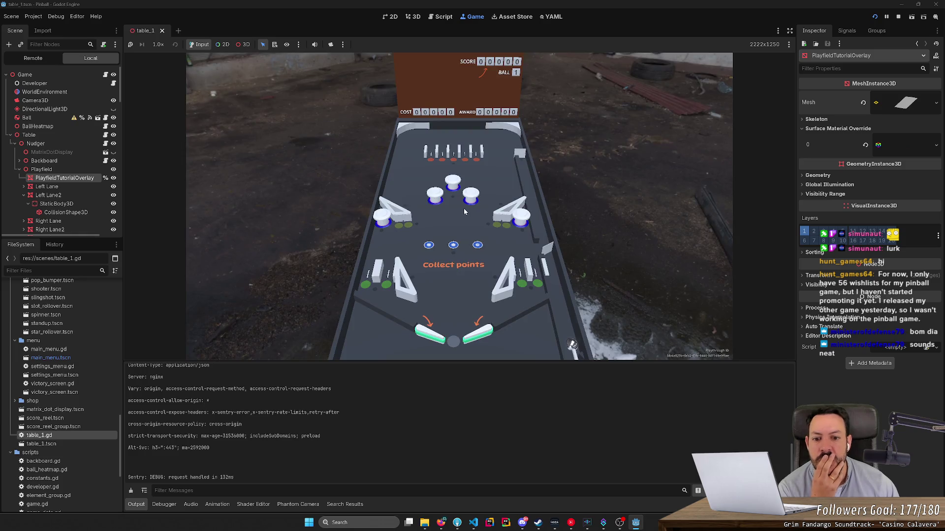
pyautogui.press('KP_Add')
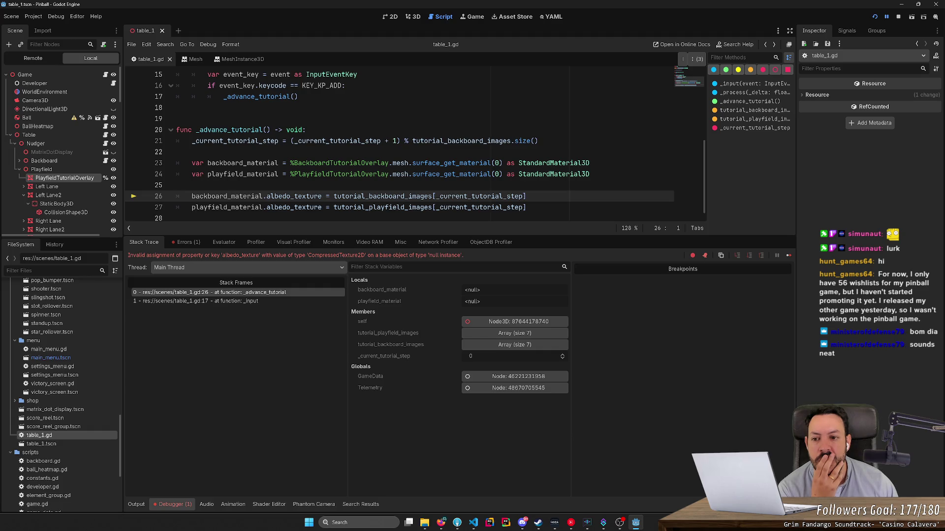
pyautogui.moveTo(248, 197)
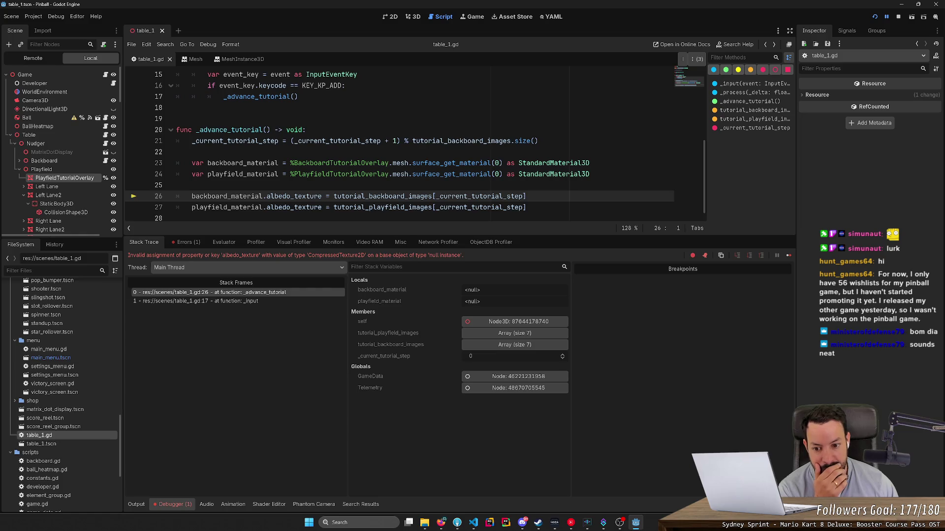
pyautogui.click(898, 17)
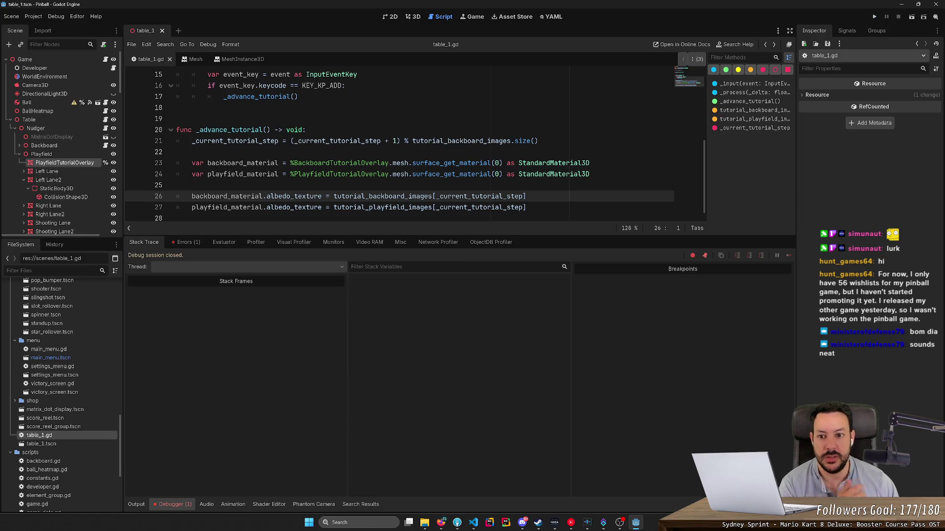
# - Add a new line 'var backboard = %BackboardTutorialOverlay' above the material lines
pyautogui.moveTo(290, 163); pyautogui.dragTo(386, 163)
pyautogui.hotkey('ctrl', 'c')
pyautogui.press('Up')
pyautogui.press('Return')
pyautogui.write('var backboard =')
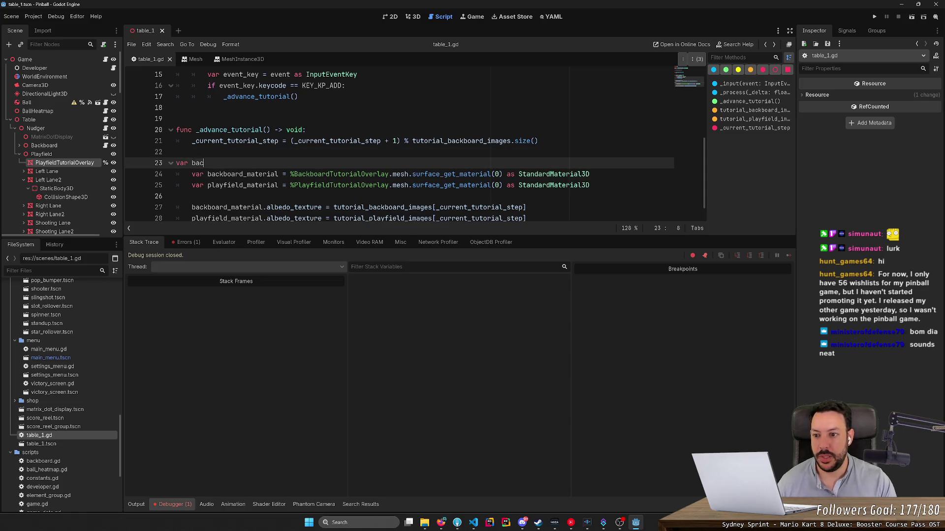
pyautogui.hotkey('ctrl', 'v')
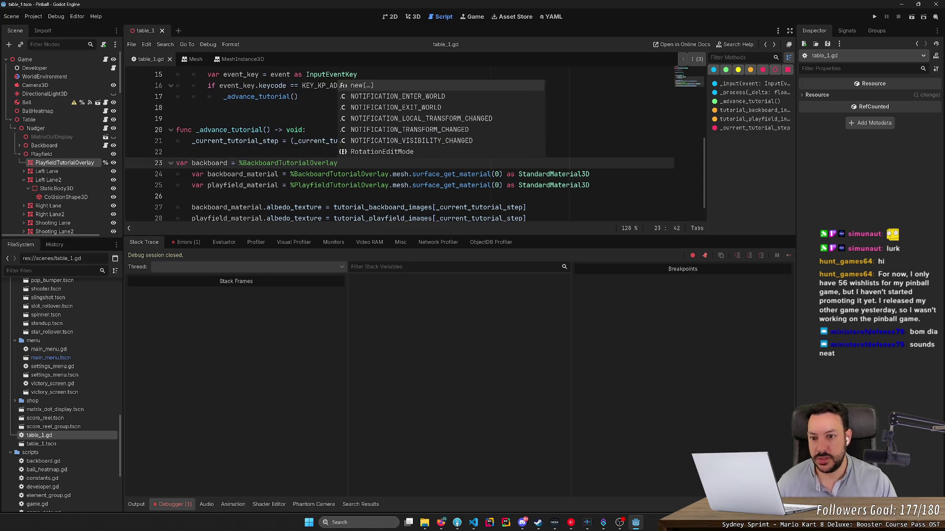
# - Indent the backboard line and set a breakpoint on line 24
pyautogui.press('Escape')
pyautogui.press('Home')
pyautogui.press('Tab')
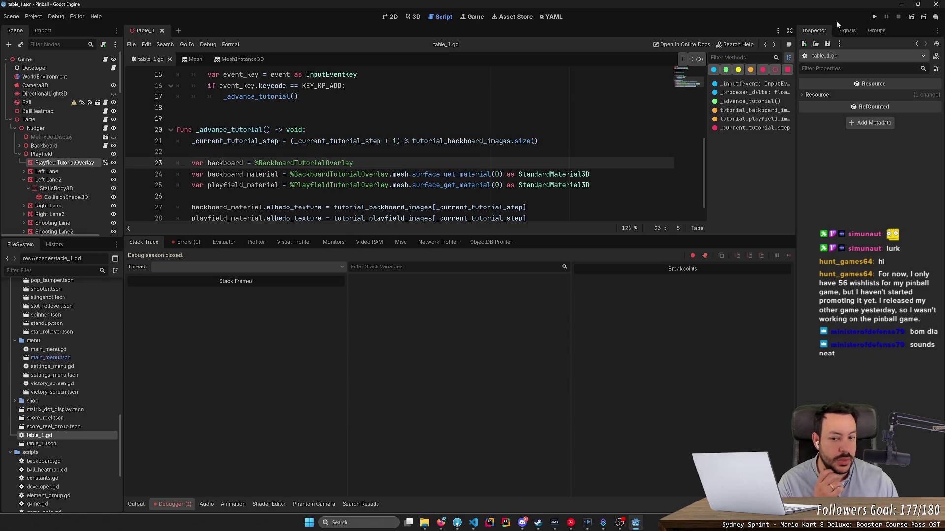
pyautogui.click(134, 174)
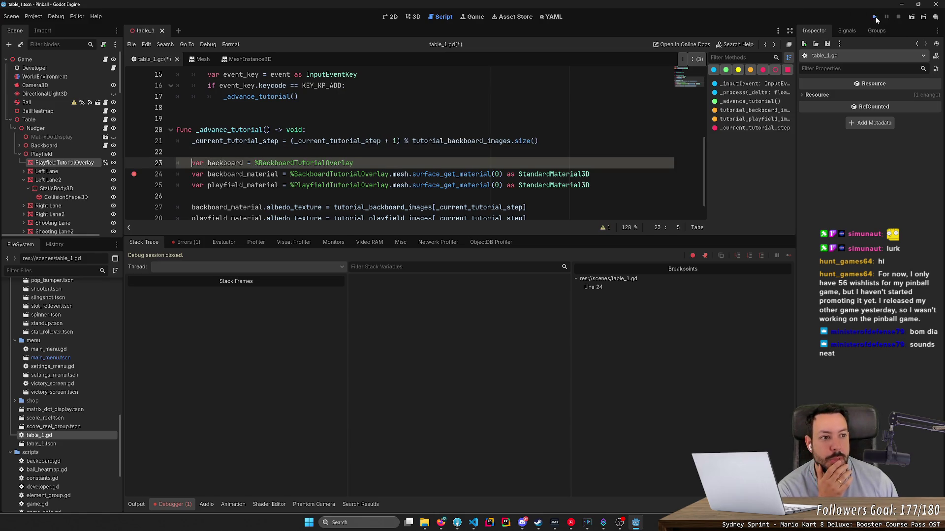
# - Run a new game to the breakpoint, inspect the backboard node in Locals, and stop
pyautogui.click(876, 19)
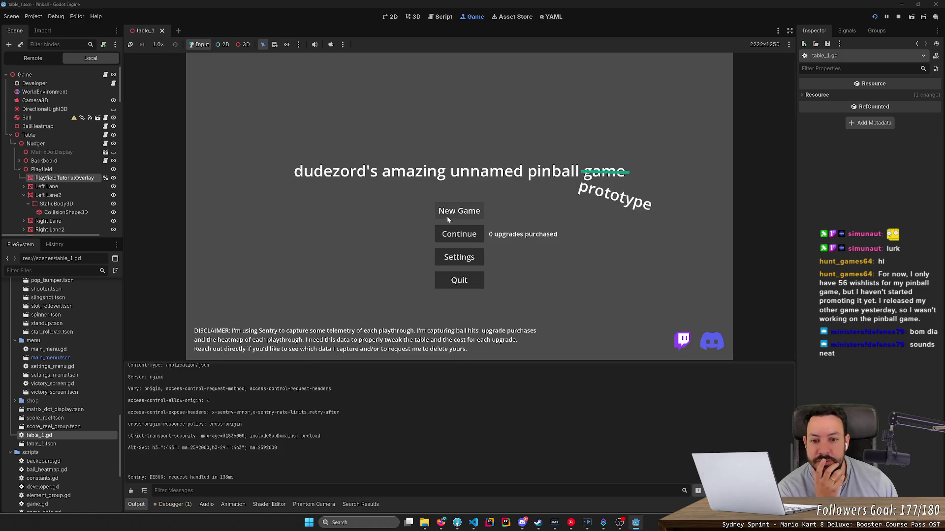
pyautogui.click(458, 213)
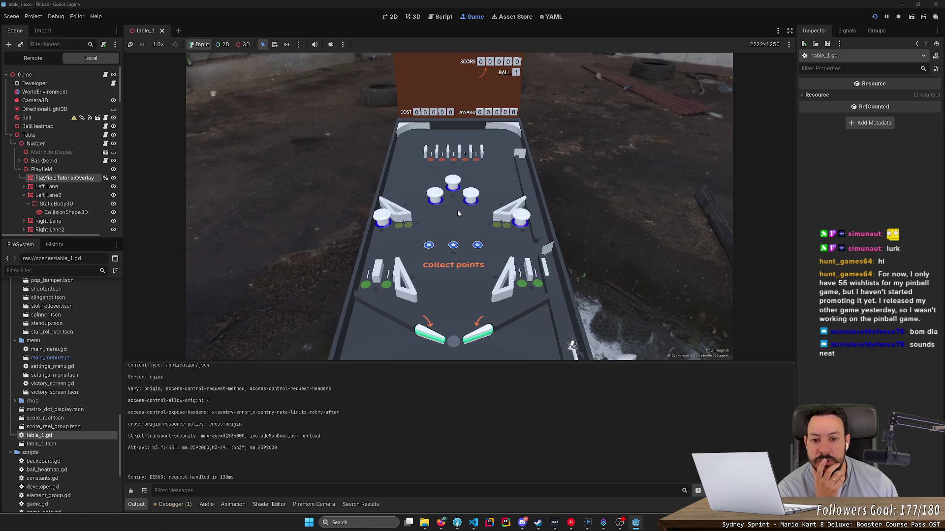
pyautogui.press('KP_Add')
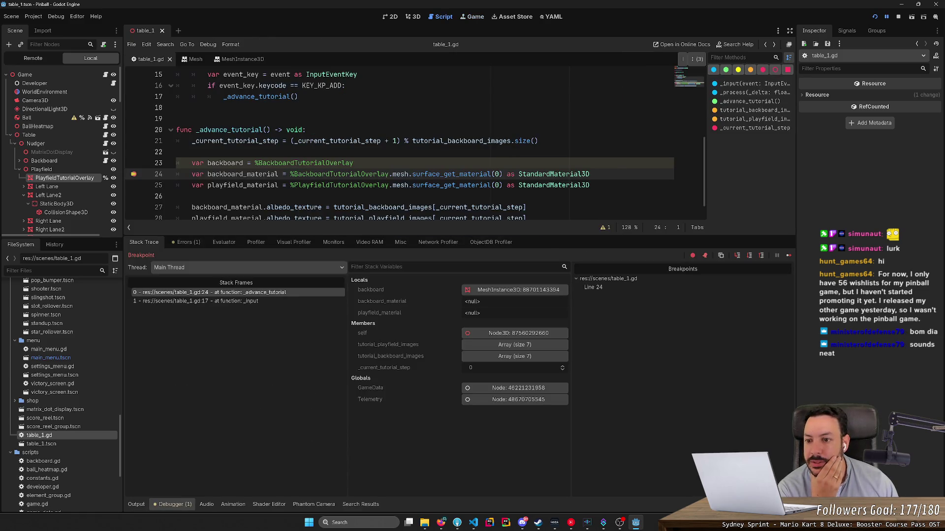
pyautogui.moveTo(231, 163)
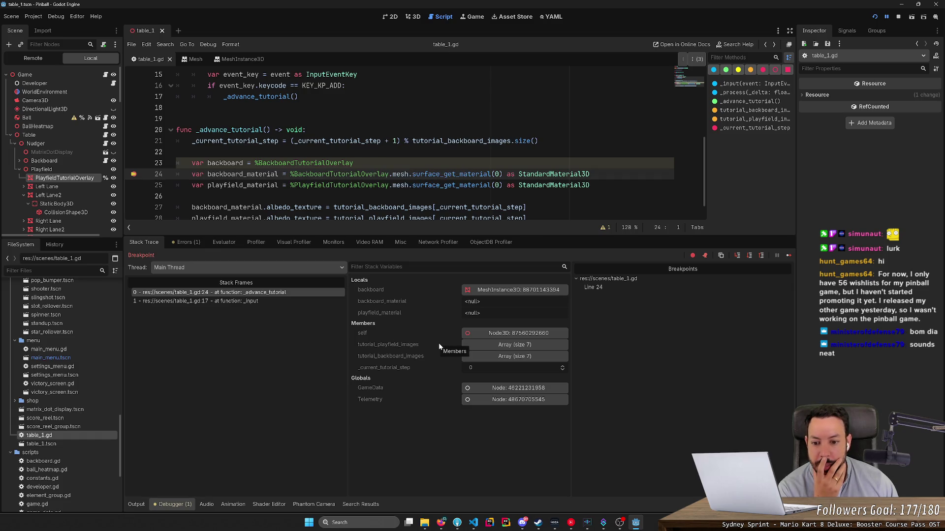
pyautogui.click(531, 290)
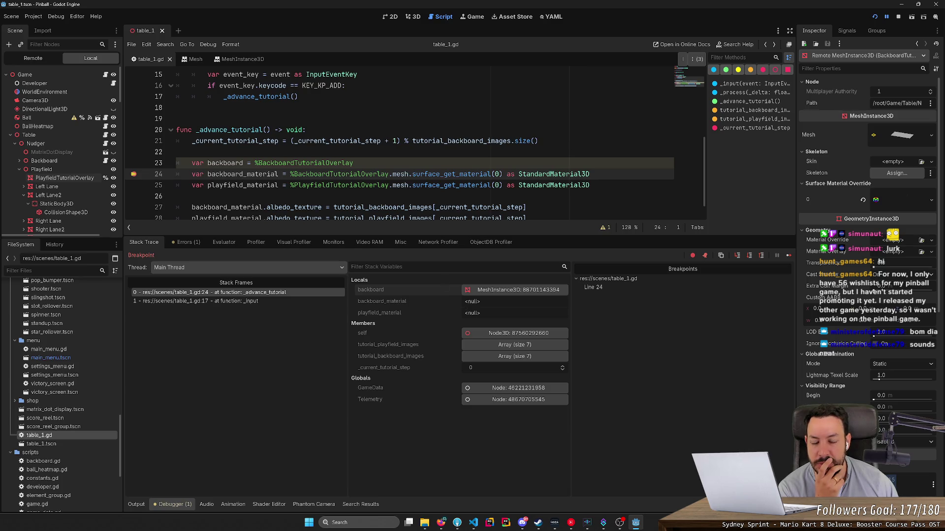
pyautogui.moveTo(223, 163)
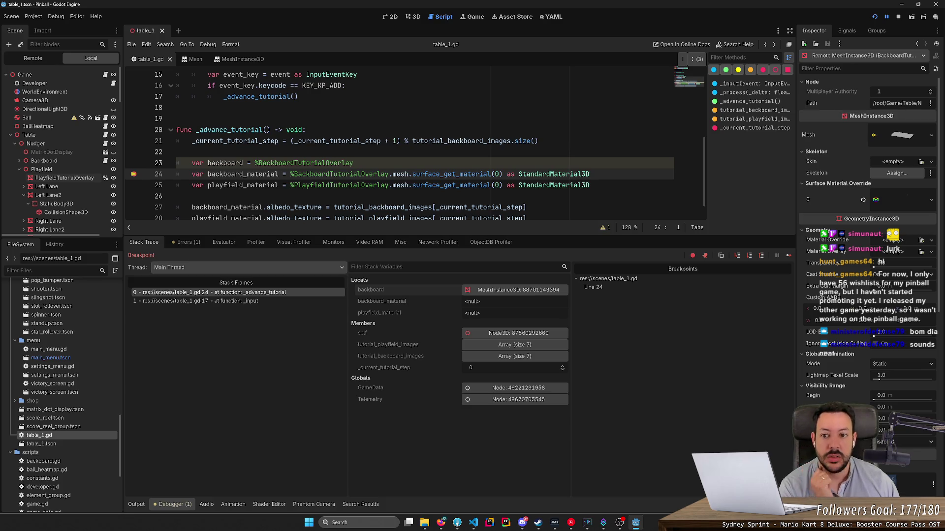
pyautogui.press('F8')
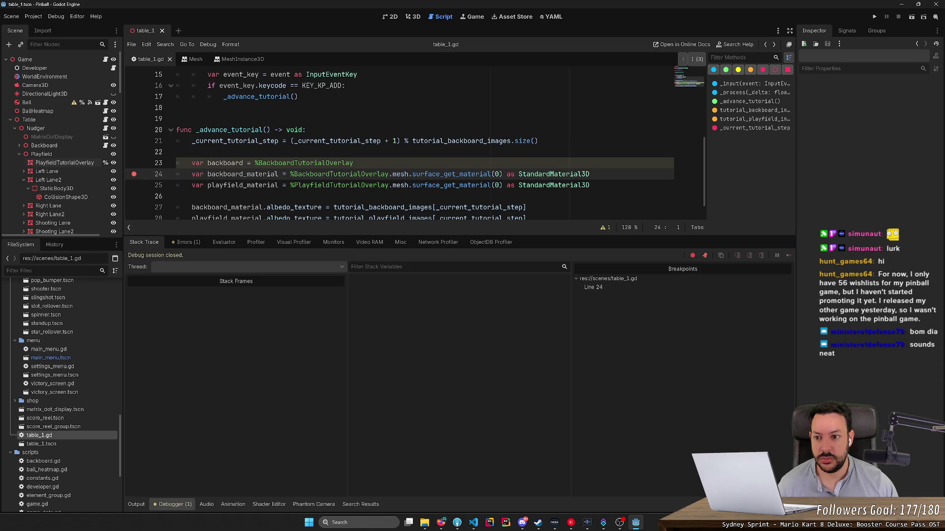
# - Give the backboard variable the type MeshInstance3D
pyautogui.click(351, 163)
pyautogui.write('as MeshInstance3D')
pyautogui.press('Escape')
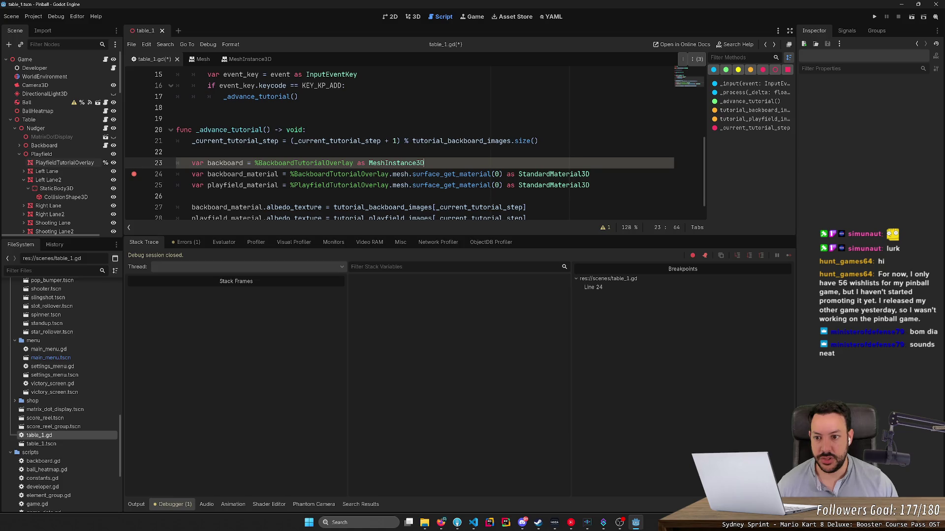
pyautogui.hotkey('ctrl', 'shift', 'd')
pyautogui.hotkey('ctrl', 'z')
pyautogui.hotkey('ctrl', 'z')
pyautogui.hotkey('ctrl', 'z')
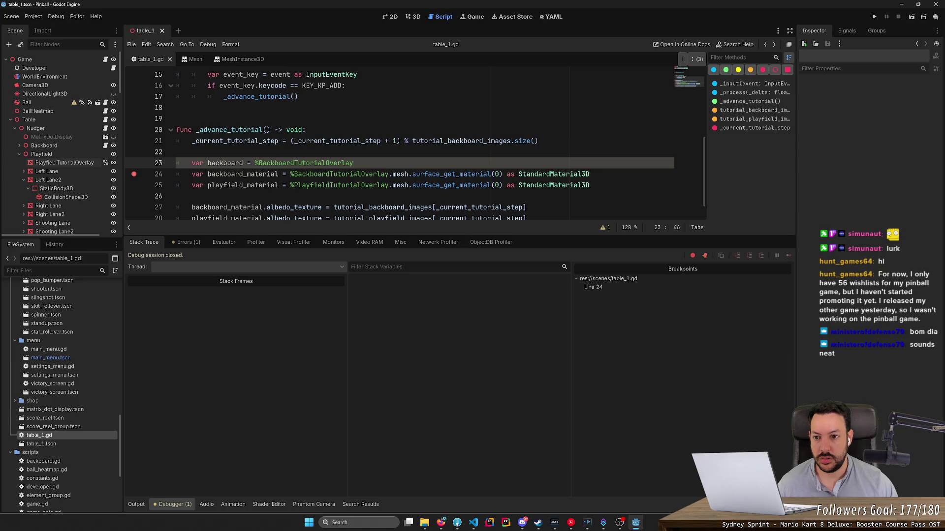
pyautogui.click(252, 163)
pyautogui.write(': ')
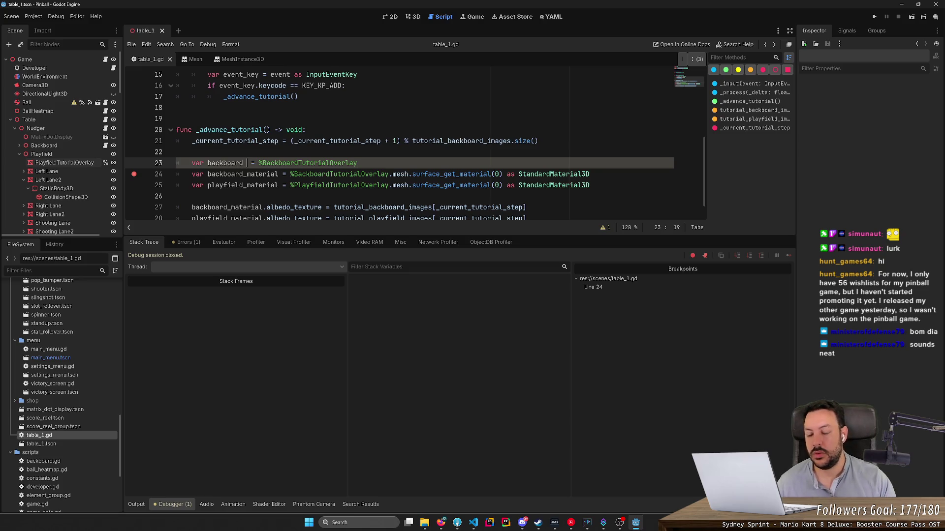
pyautogui.write('MeshIn')
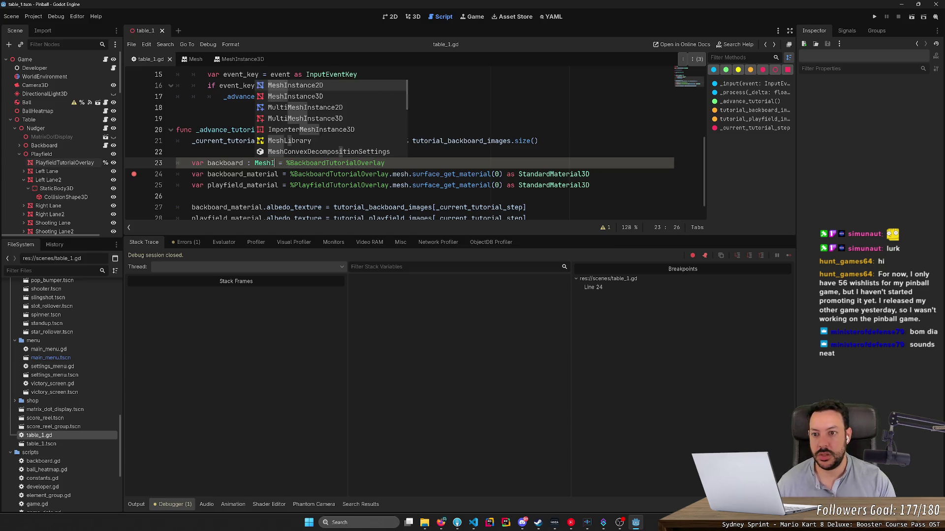
pyautogui.press('Down')
pyautogui.press('Return')
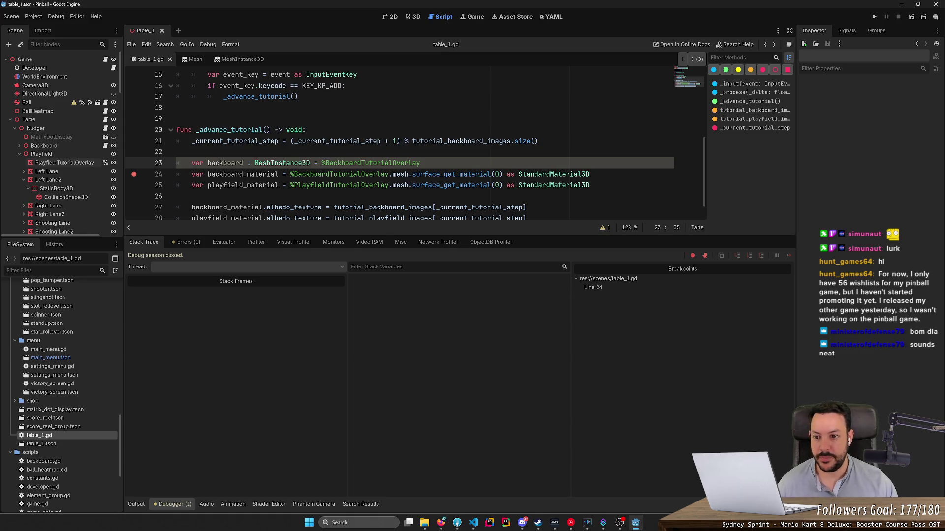
# - Duplicate the declaration as a playfield variable referencing %PlayfieldTutorialOverlay
pyautogui.hotkey('ctrl', 'shift', 'd')
pyautogui.click(226, 174)
pyautogui.doubleClick(226, 174)
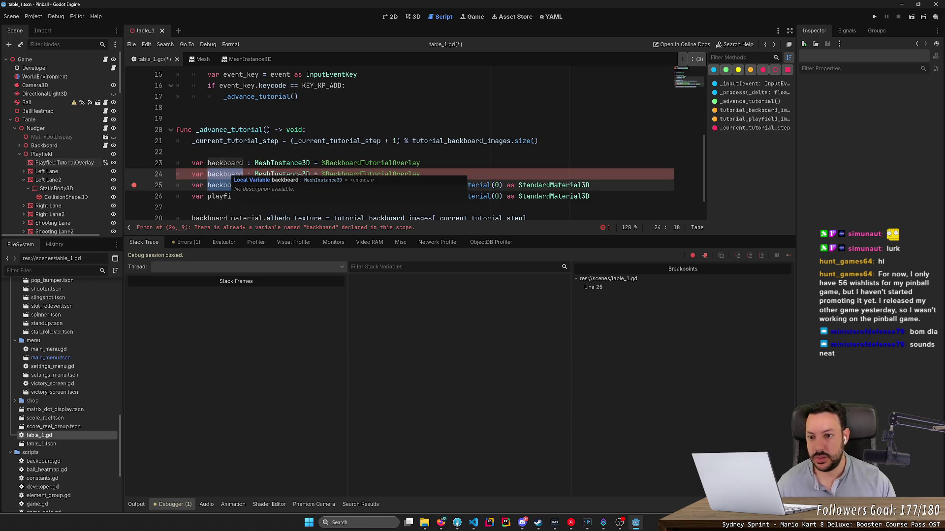
pyautogui.write('playf')
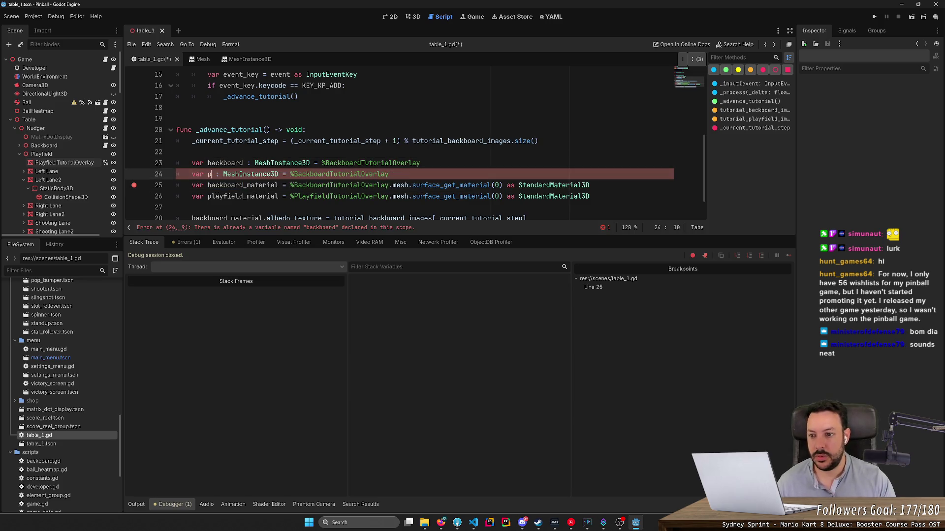
pyautogui.write('ield')
pyautogui.doubleClick(364, 196)
pyautogui.hotkey('ctrl', 'c')
pyautogui.doubleClick(374, 174)
pyautogui.hotkey('ctrl', 'v')
# - Point the two material lines at the backboard and playfield variables, and save
pyautogui.doubleClick(225, 162)
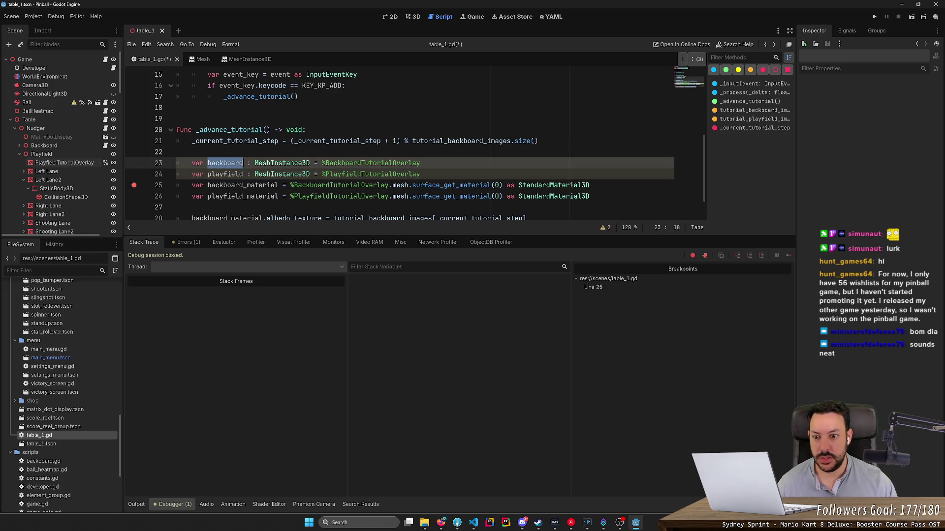
pyautogui.hotkey('ctrl', 'c')
pyautogui.doubleClick(340, 185)
pyautogui.hotkey('ctrl', 'v')
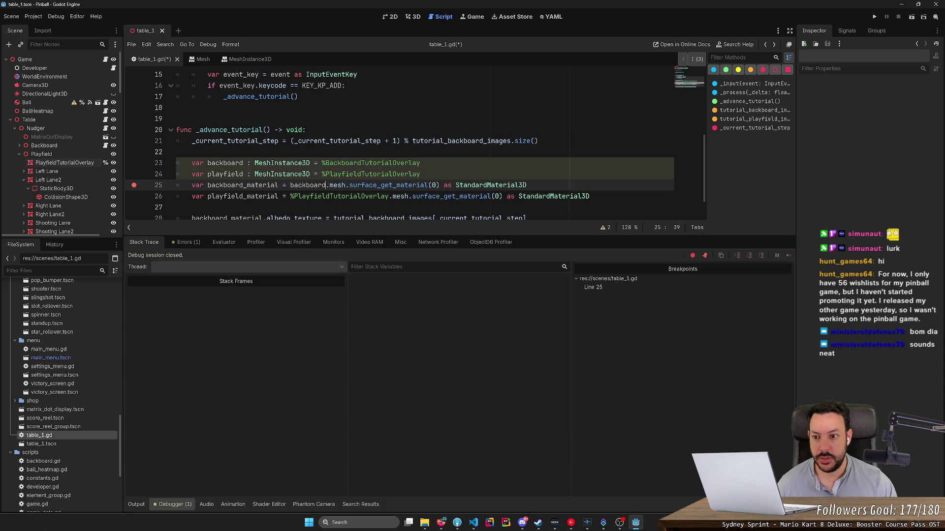
pyautogui.doubleClick(225, 174)
pyautogui.hotkey('ctrl', 'c')
pyautogui.doubleClick(340, 196)
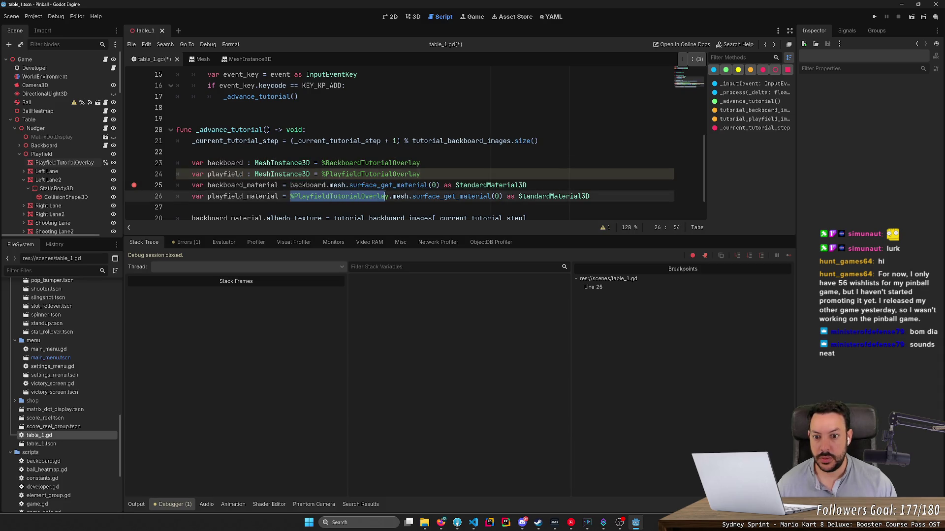
pyautogui.hotkey('ctrl', 'v')
pyautogui.hotkey('ctrl', 's')
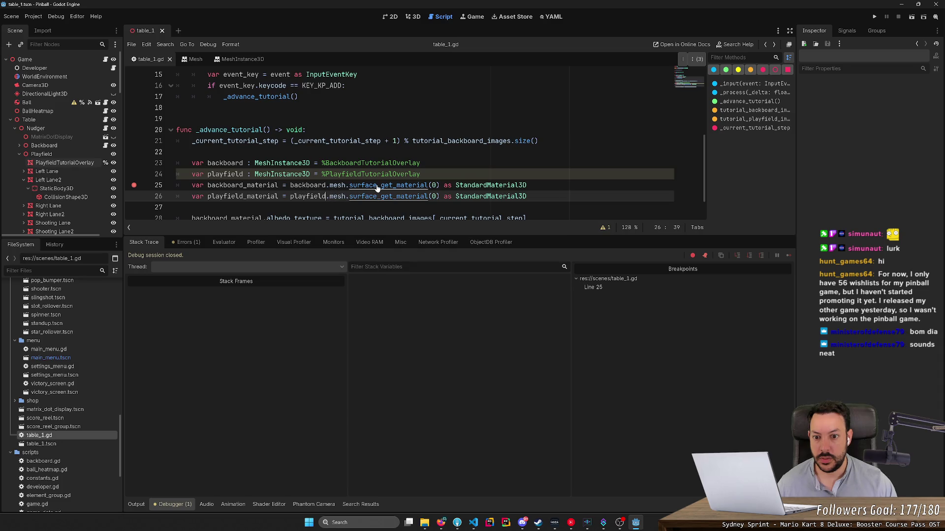
pyautogui.scroll(-1, 377, 189)
# - Move the breakpoint from line 25 to line 28 and run a new game until it pauses
pyautogui.click(135, 197)
pyautogui.click(136, 166)
pyautogui.click(875, 17)
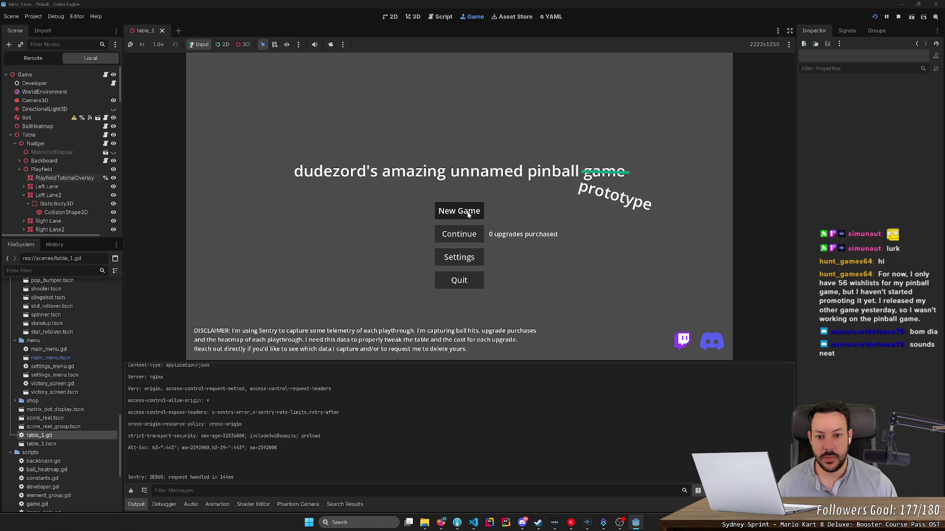
pyautogui.click(459, 211)
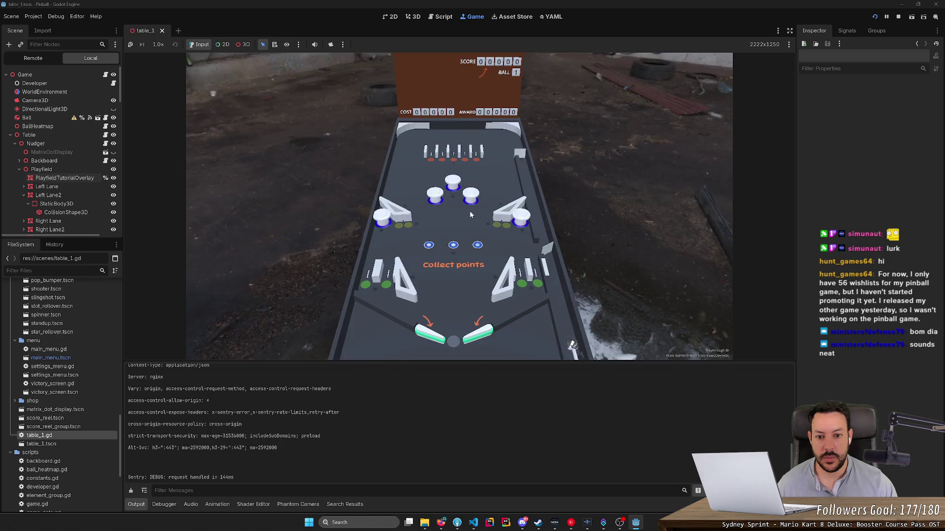
pyautogui.click(470, 215)
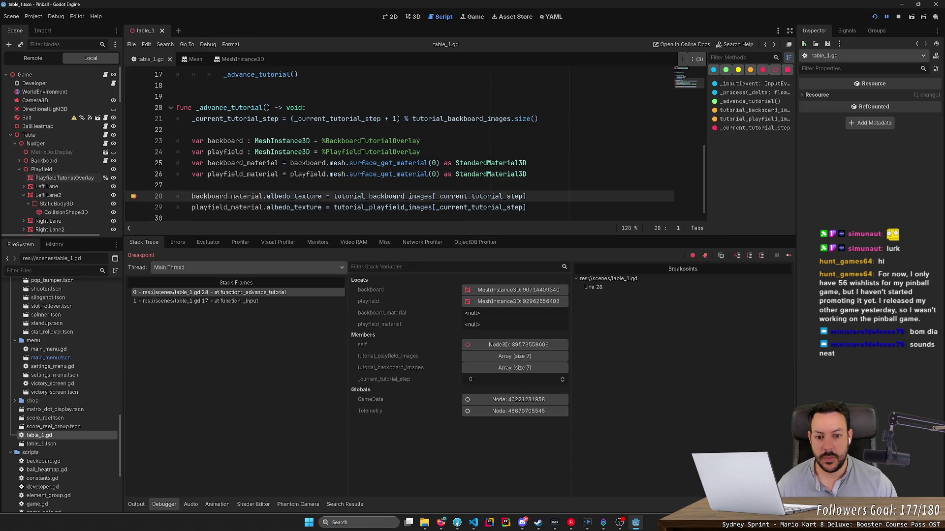
# - Inspect backboard and its mesh access on line 25, finding the materials null
pyautogui.moveTo(393, 164)
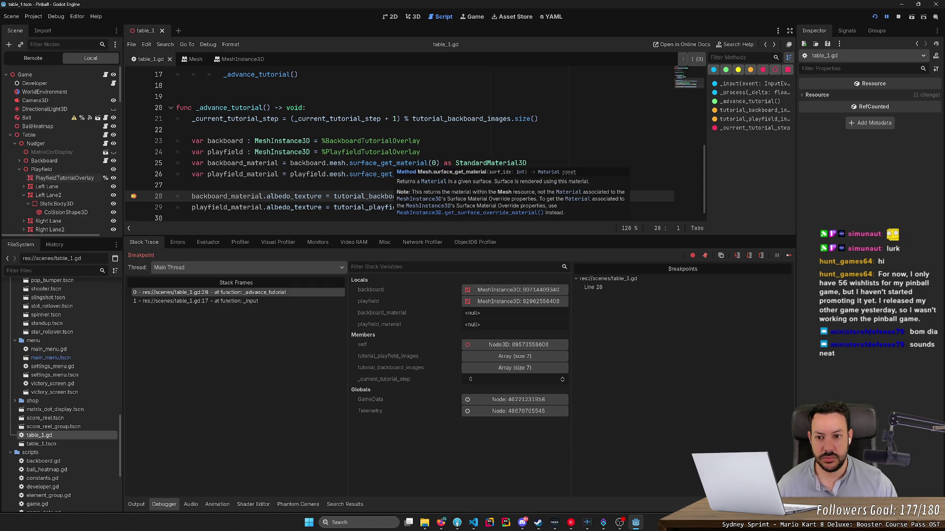
pyautogui.click(337, 163)
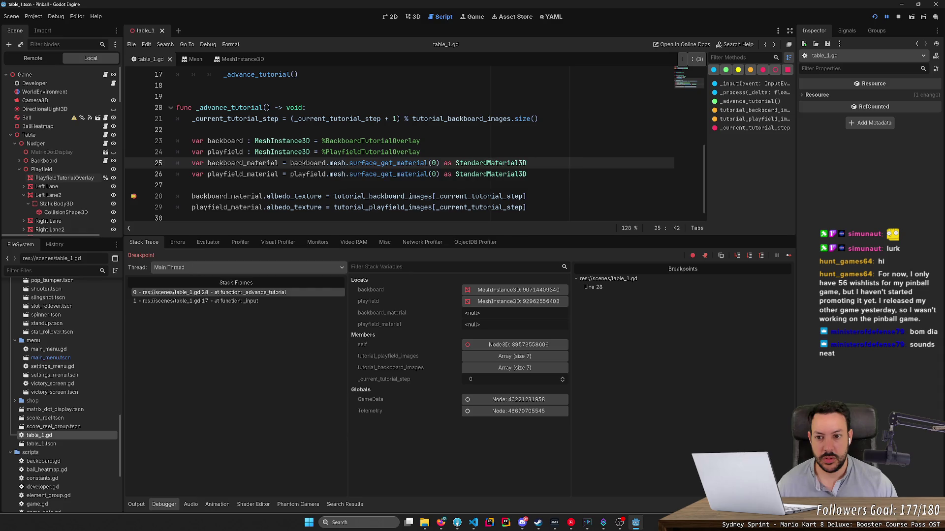
pyautogui.moveTo(309, 164)
pyautogui.moveTo(338, 164)
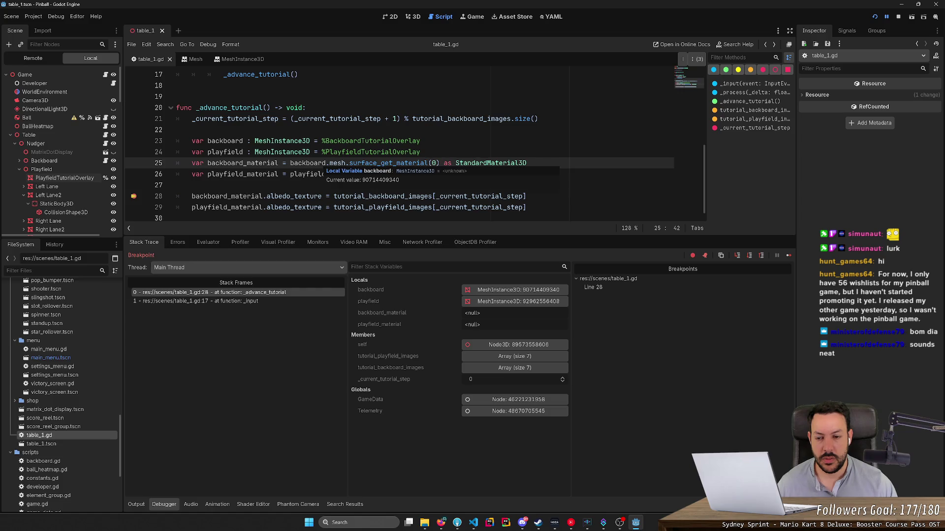
pyautogui.doubleClick(308, 164)
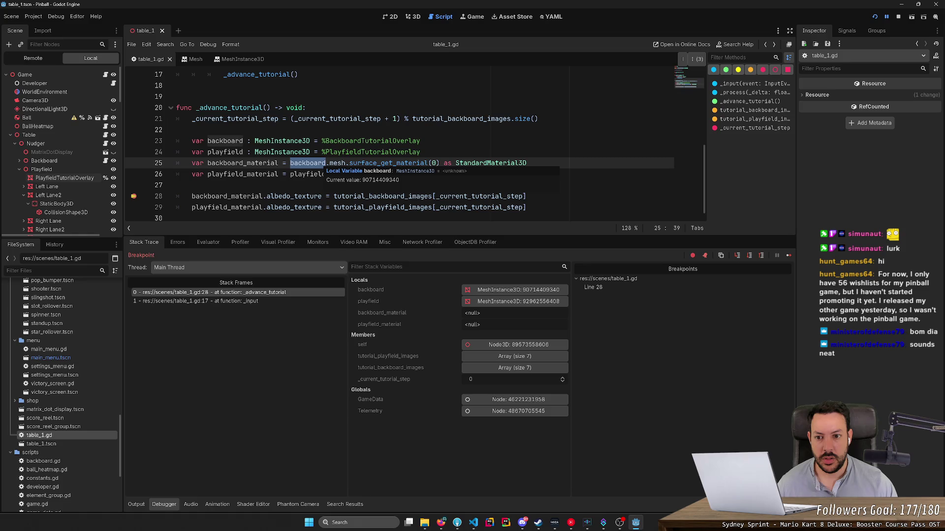
pyautogui.press('Right')
pyautogui.hotkey('shift', 'Right')
pyautogui.hotkey('shift', 'Right')
pyautogui.hotkey('shift', 'Right')
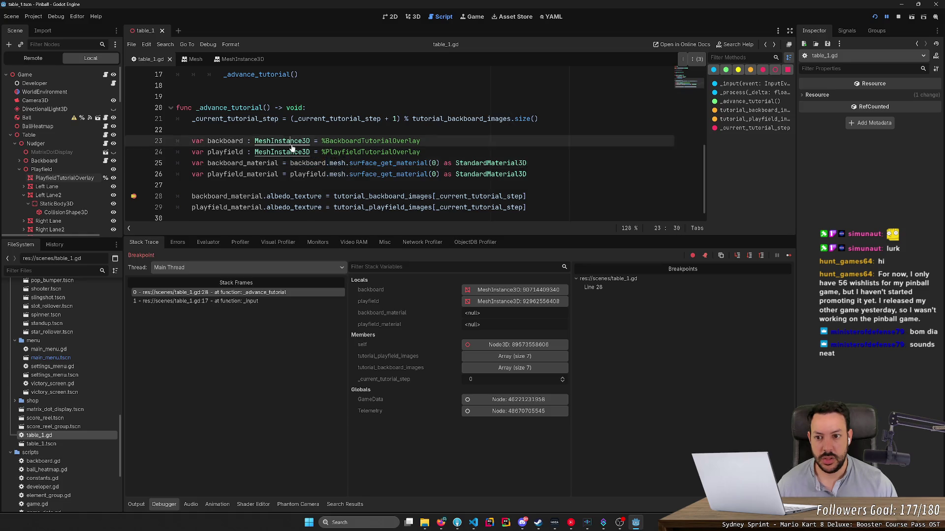
# - Read through the MeshInstance3D class reference, then return to table_1.gd
pyautogui.keyDown('ctrl'); pyautogui.click(308, 142); pyautogui.keyUp('ctrl')
pyautogui.scroll(-10, 317, 148)
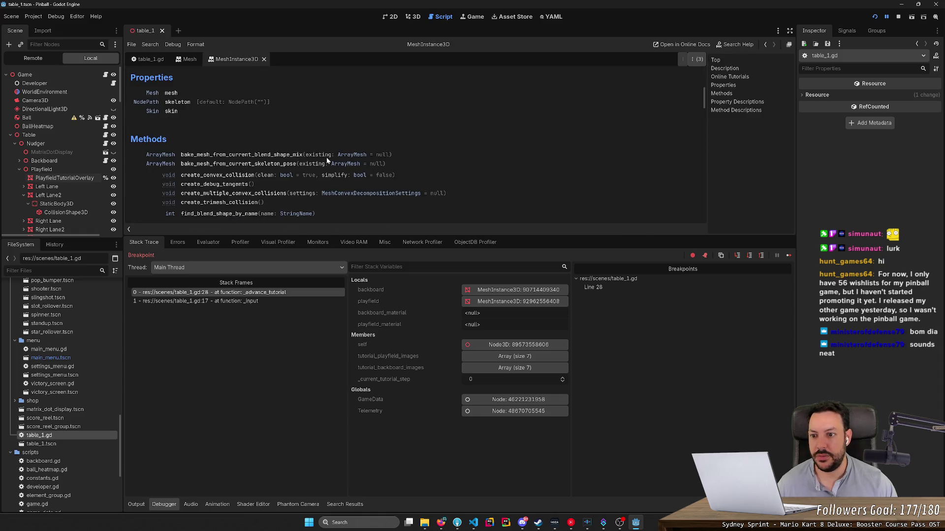
pyautogui.scroll(-10, 322, 158)
pyautogui.scroll(-8, 277, 149)
pyautogui.scroll(-5, 277, 148)
pyautogui.scroll(-5, 277, 148)
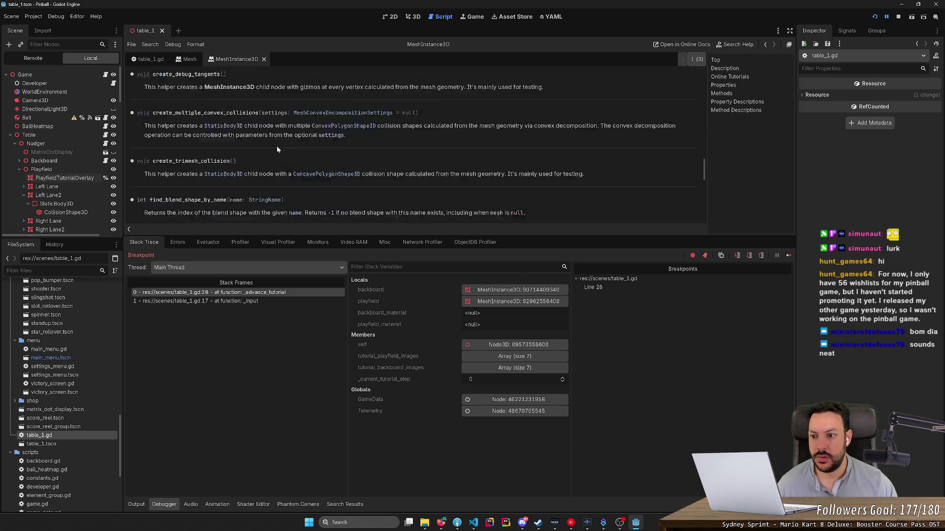
pyautogui.scroll(-3, 192, 163)
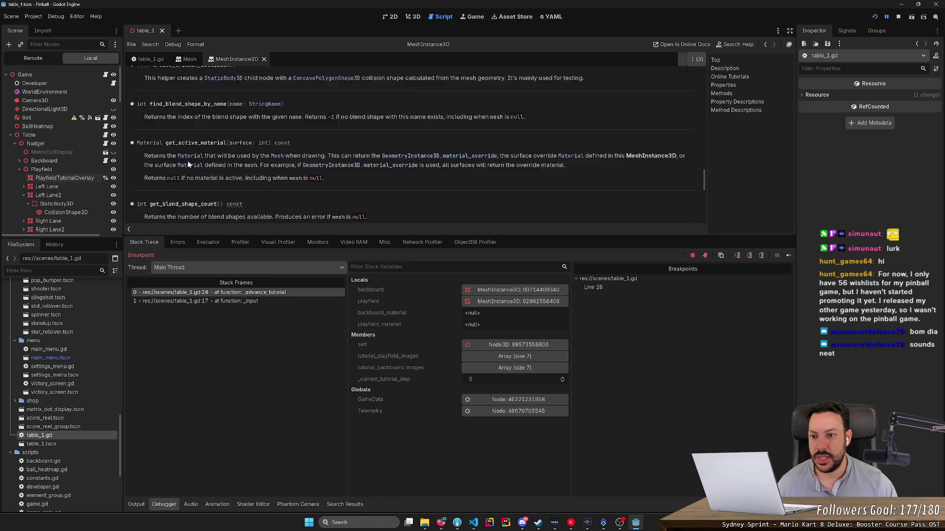
pyautogui.click(147, 59)
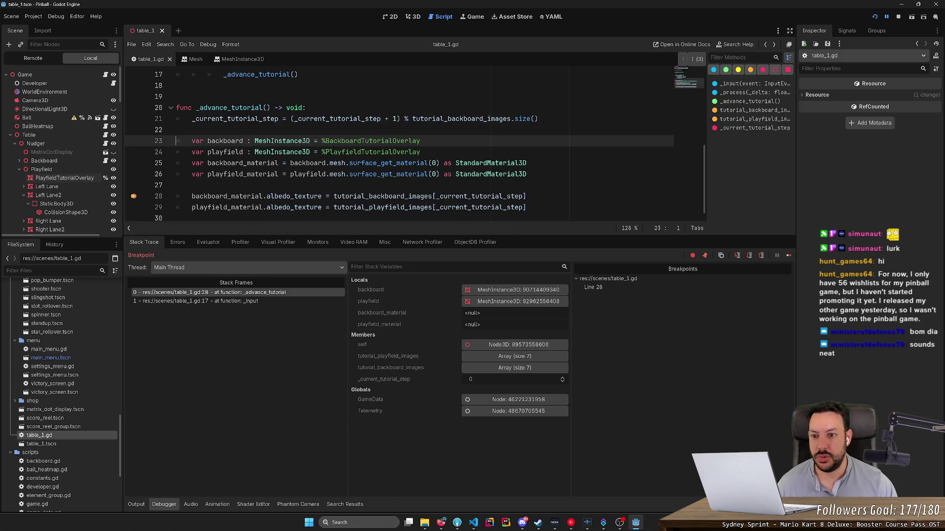
# - Replace mesh.surface_get_material with get_active_material on lines 25 and 26
pyautogui.moveTo(329, 163); pyautogui.dragTo(329, 174)
pyautogui.hotkey('ctrl', 'shift', 'Right')
pyautogui.hotkey('ctrl', 'shift', 'Right')
pyautogui.hotkey('ctrl', 'shift', 'Right')
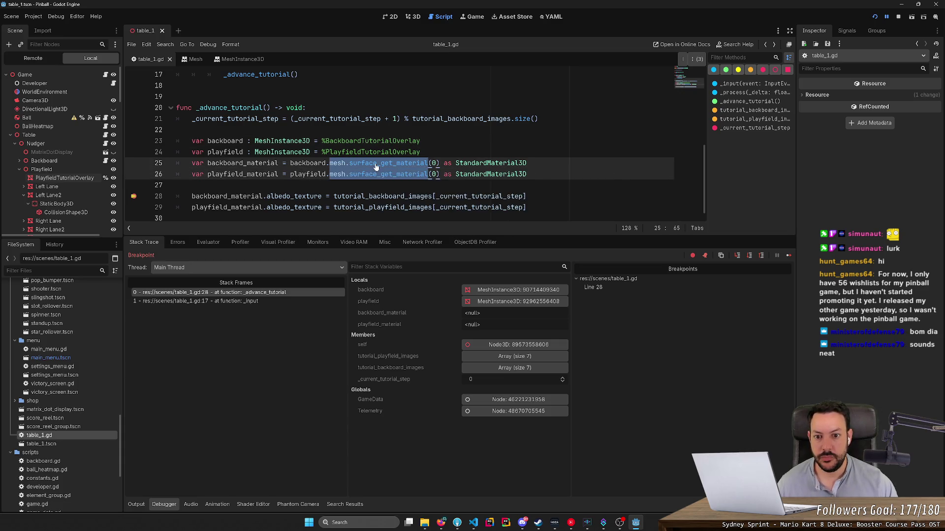
pyautogui.write('get_a')
pyautogui.press('Return')
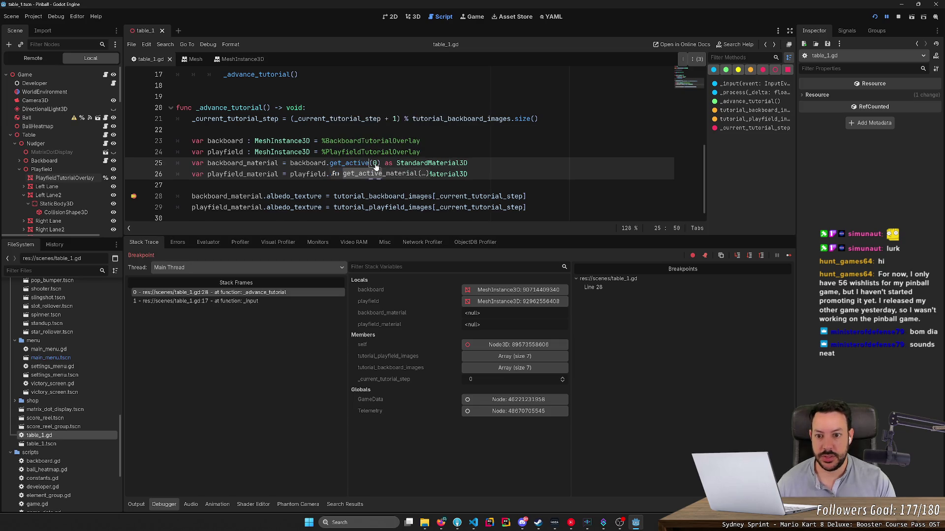
# - Use %BackboardTutorialOverlay and %PlayfieldTutorialOverlay directly and delete the unused variable lines
pyautogui.click(420, 141)
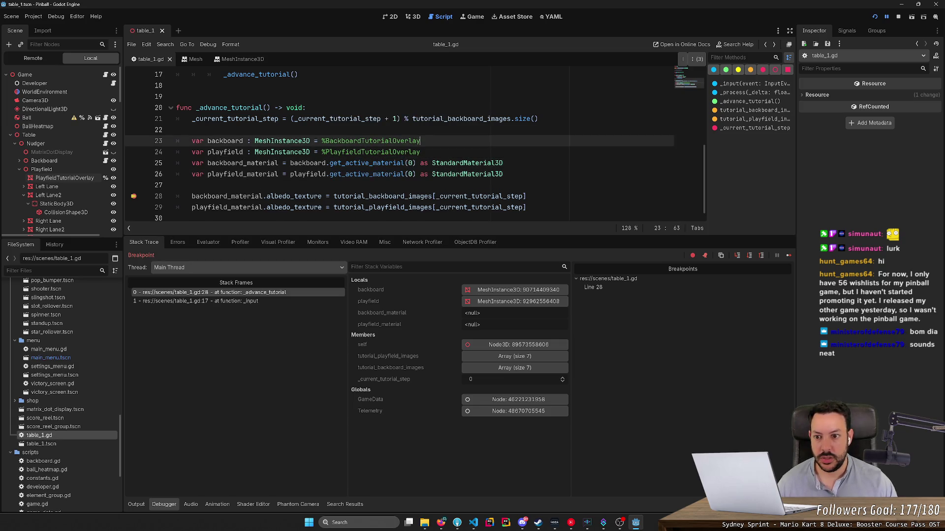
pyautogui.moveTo(419, 141)
pyautogui.mouseDown()
pyautogui.moveTo(321, 141)
pyautogui.moveTo(420, 152)
pyautogui.moveTo(178, 130)
pyautogui.mouseUp()
pyautogui.hotkey('ctrl', 'c')
pyautogui.doubleClick(306, 163)
pyautogui.hotkey('ctrl', 'v')
pyautogui.hotkey('ctrl', 'c')
pyautogui.doubleClick(305, 174)
pyautogui.hotkey('ctrl', 'v')
pyautogui.press('Delete')
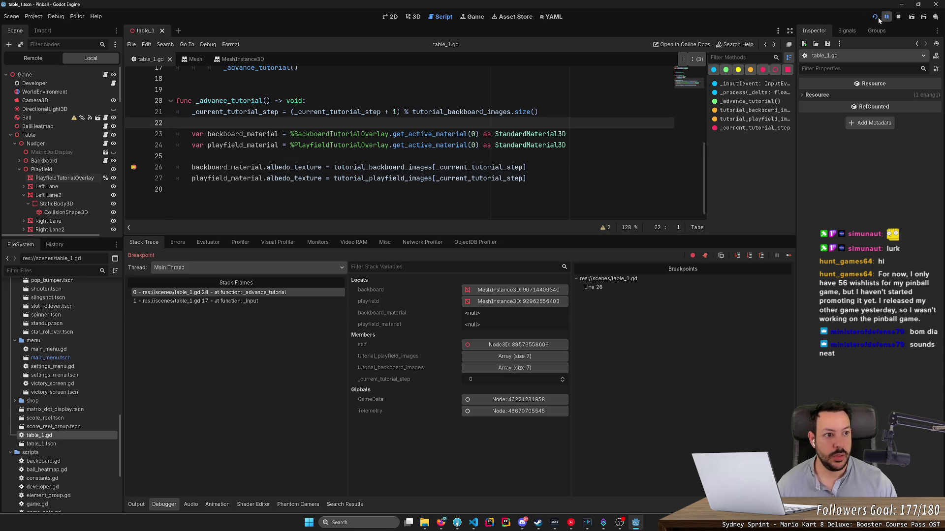
# - Restart a new game to the breakpoint and confirm backboard_material now loads
pyautogui.click(881, 17)
pyautogui.click(462, 214)
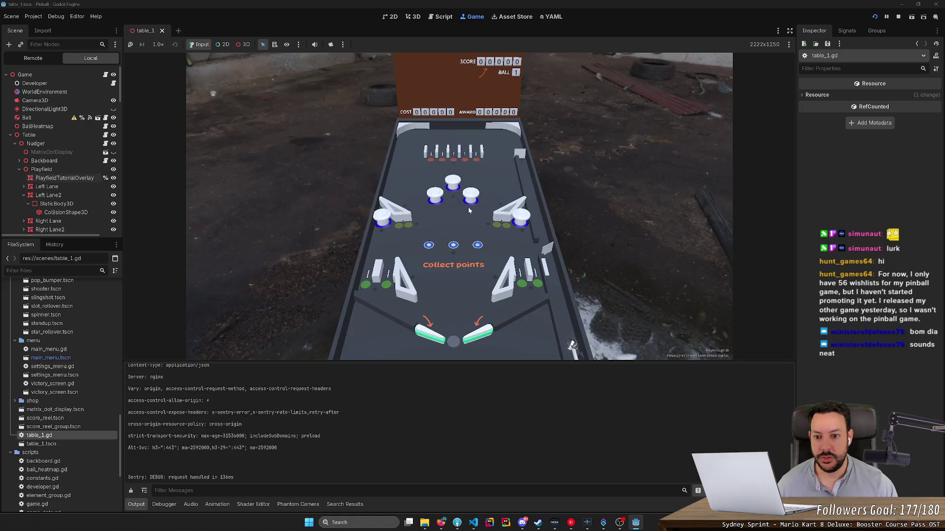
pyautogui.press('KP_Add')
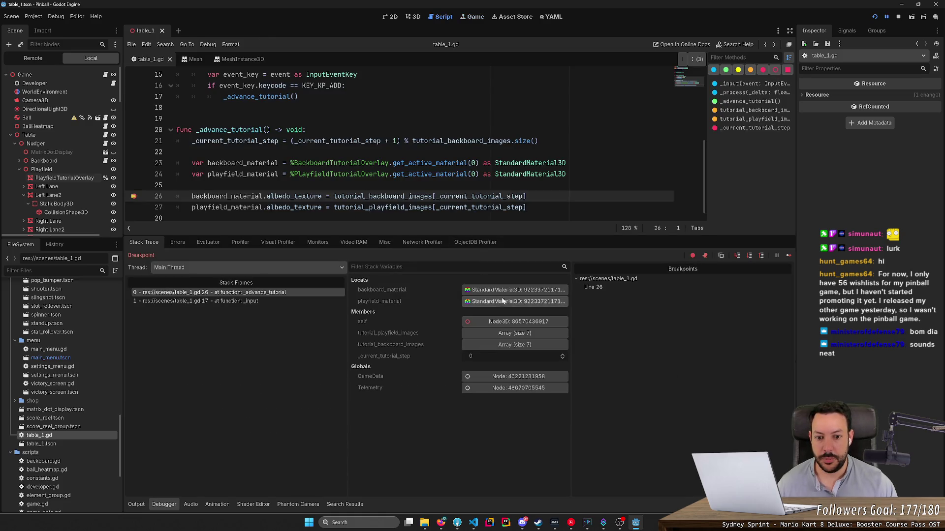
pyautogui.click(504, 293)
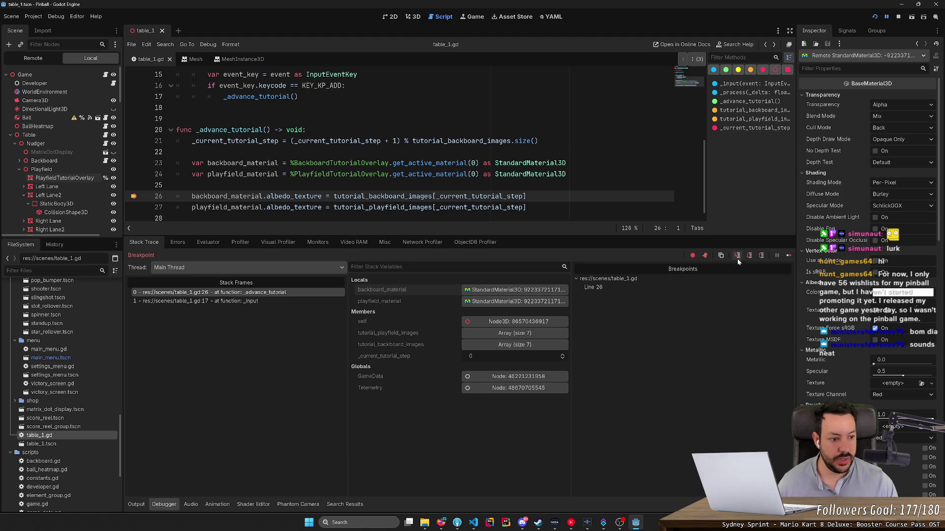
pyautogui.moveTo(913, 311)
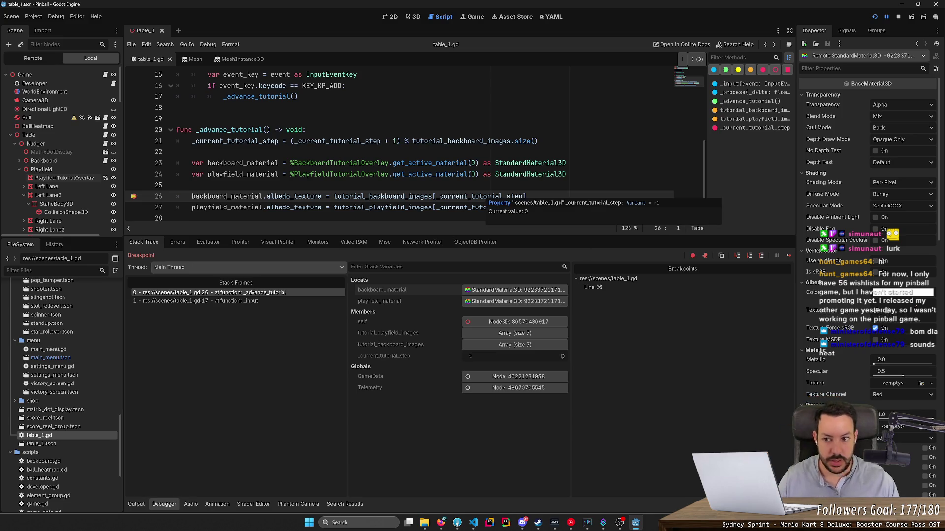
# - Clear the line-26 breakpoint, resume, and enlarge the Game view to watch the tutorial hints
pyautogui.click(134, 196)
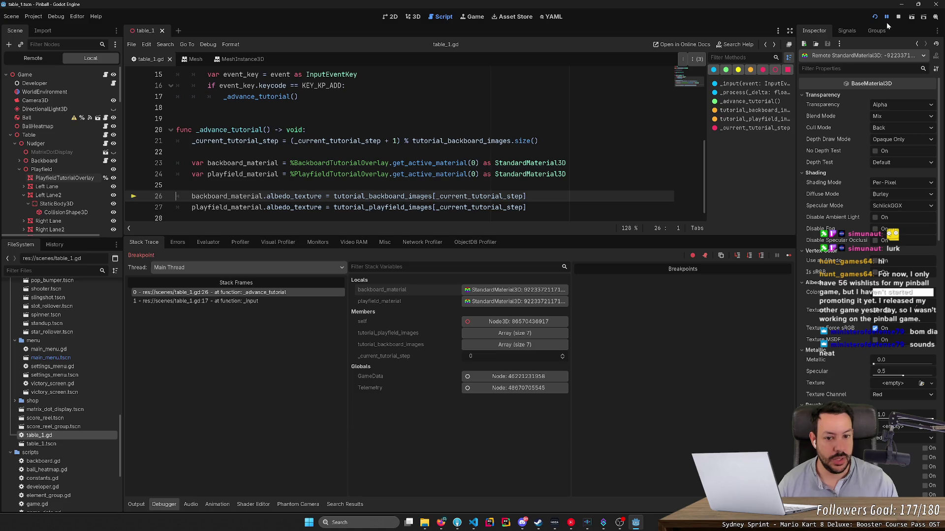
pyautogui.click(789, 255)
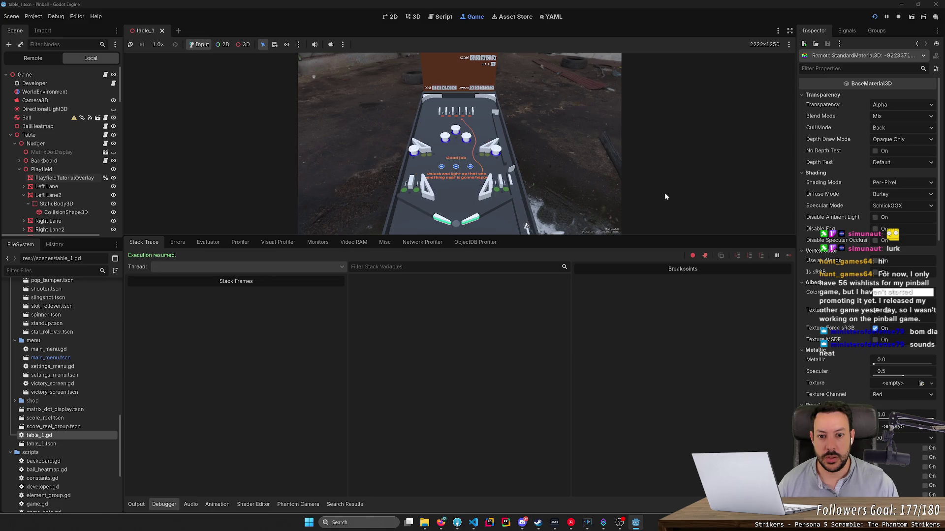
pyautogui.moveTo(674, 240); pyautogui.dragTo(640, 408)
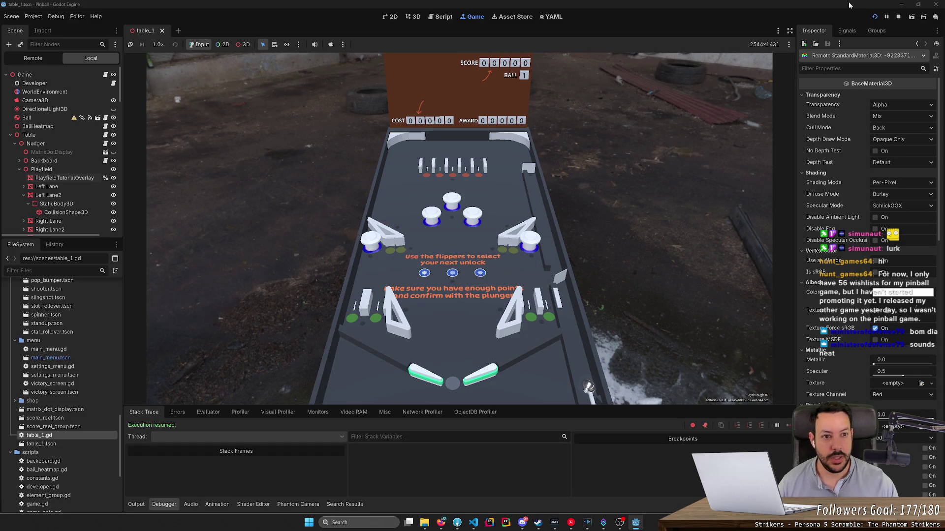
pyautogui.click(446, 19)
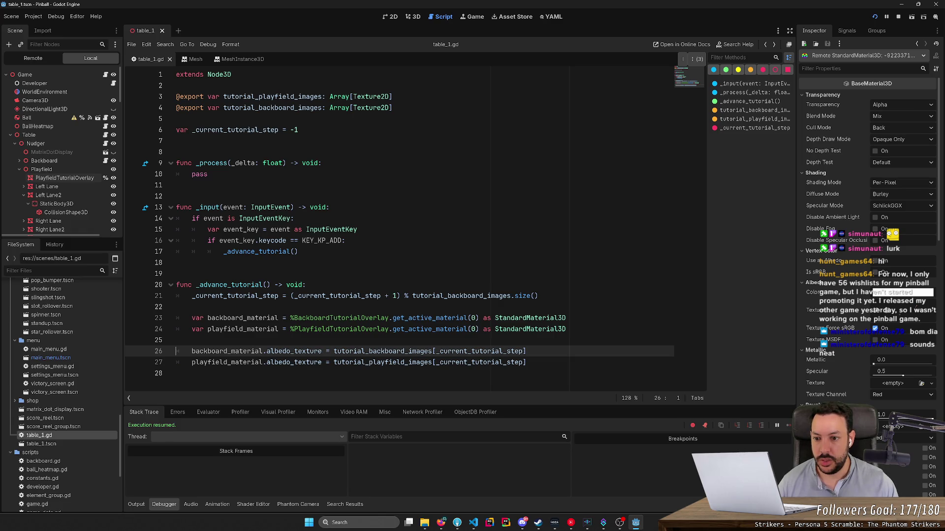
# - Append 'and event.is_pressed()' to the KEY_KP_ADD check on line 16 and view is_pressed's InputEvent docs
pyautogui.click(342, 241)
pyautogui.write('and ')
pyautogui.write('event.i')
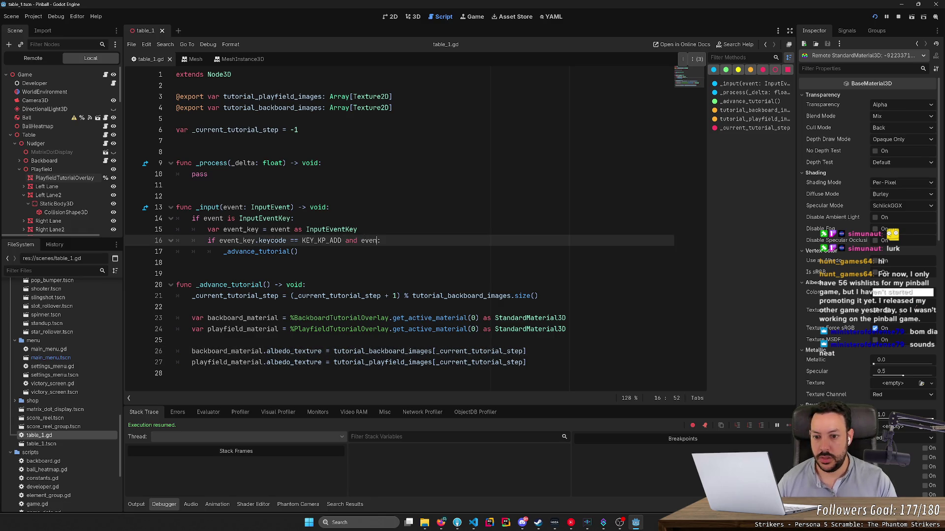
pyautogui.write('s')
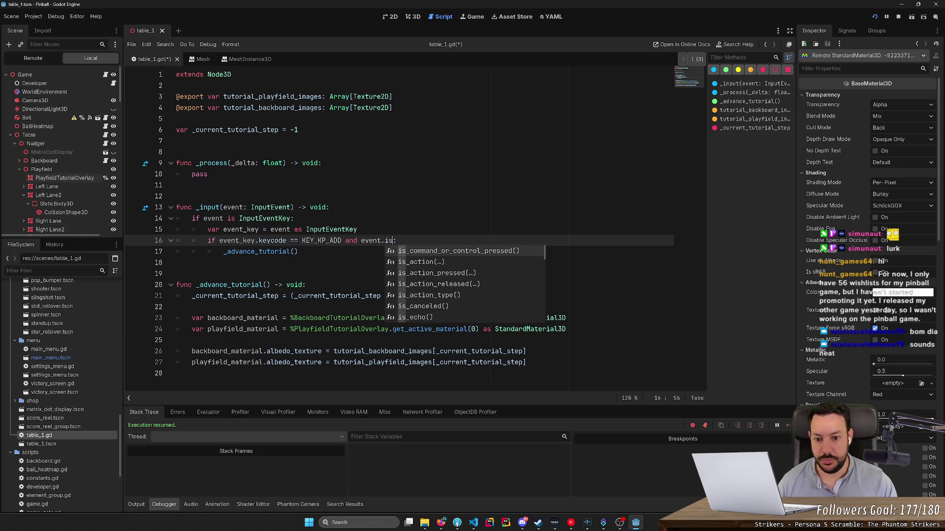
pyautogui.write('press')
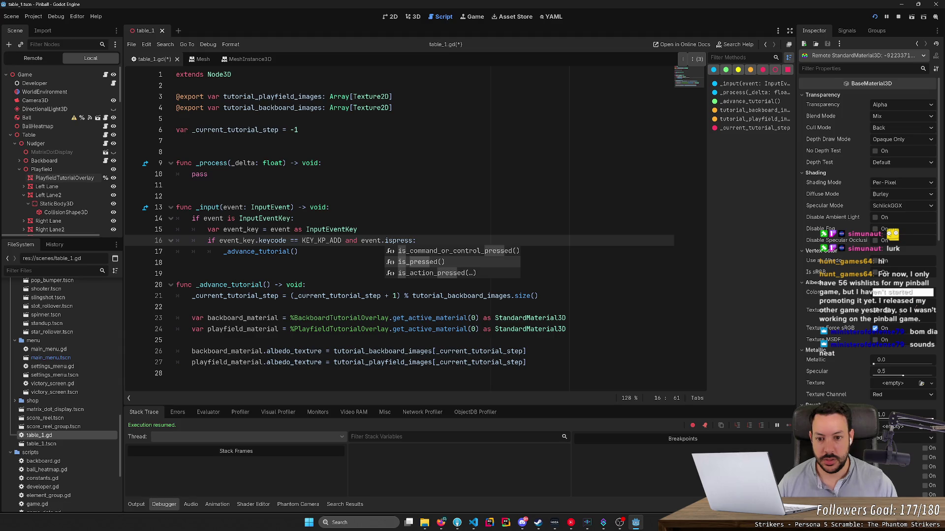
pyautogui.press('BackSpace')
pyautogui.press('BackSpace')
pyautogui.press('BackSpace')
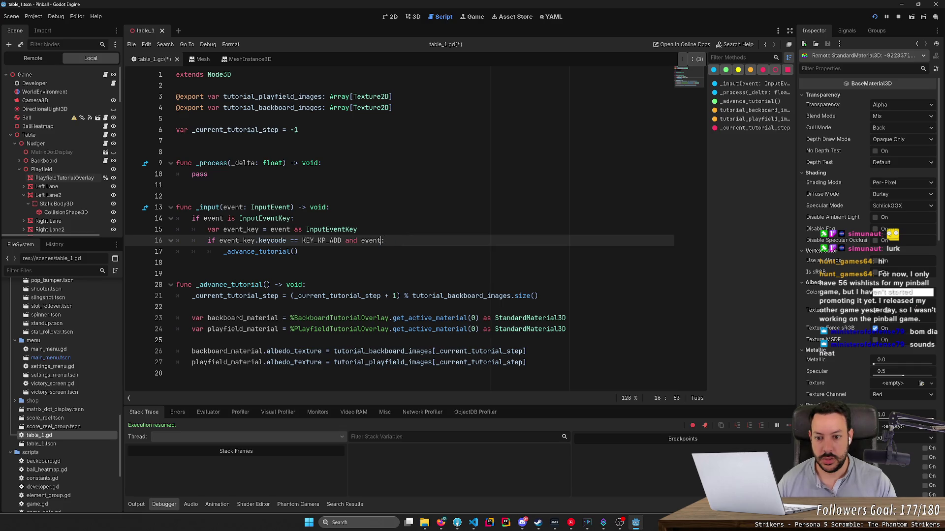
pyautogui.hotkey('ctrl', 'space')
pyautogui.write('is')
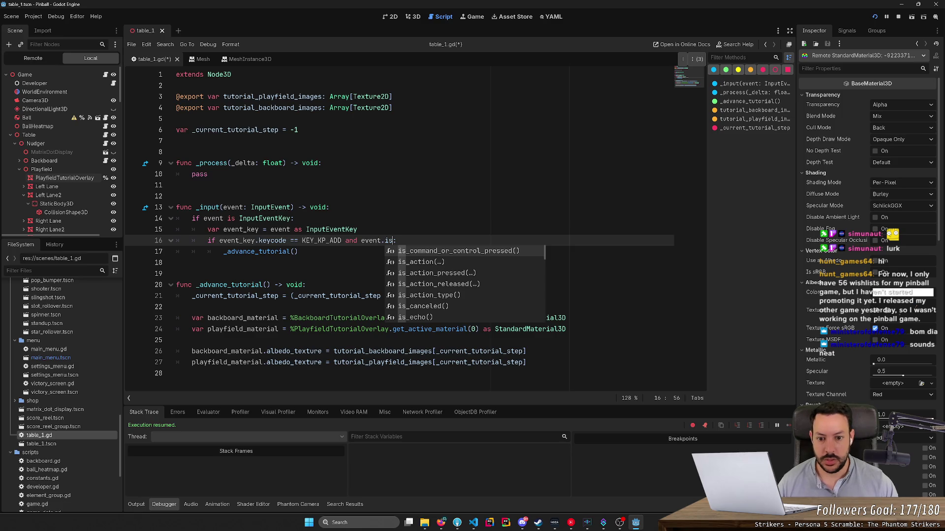
pyautogui.press('Down')
pyautogui.press('Down')
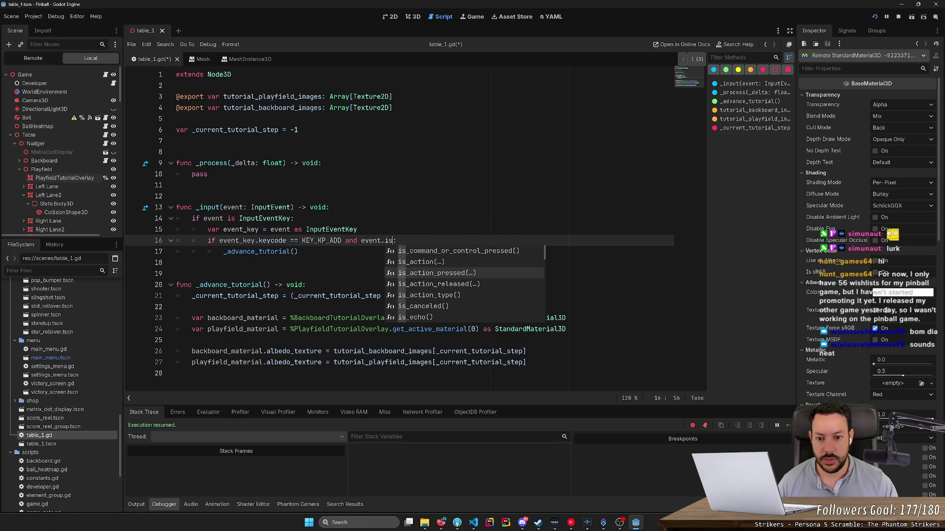
pyautogui.write('_pressed(')
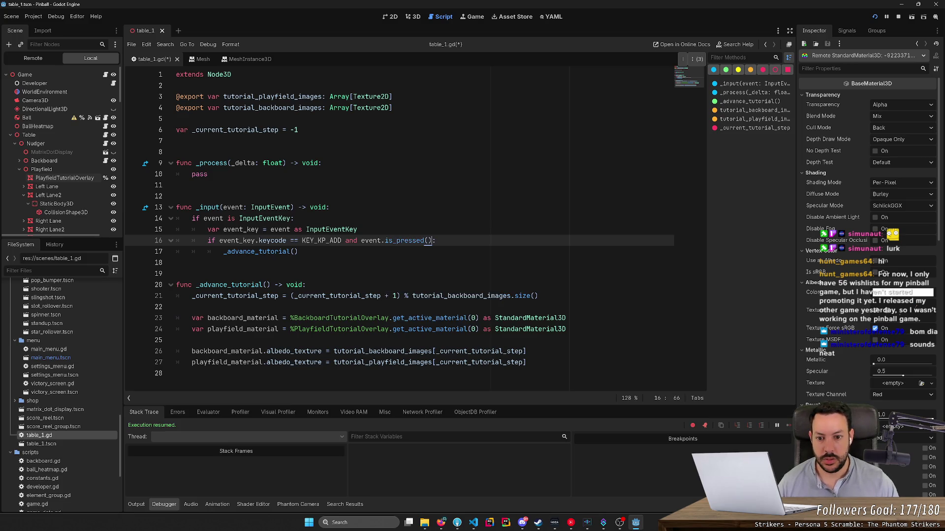
pyautogui.keyDown('ctrl'); pyautogui.click(412, 241); pyautogui.keyUp('ctrl')
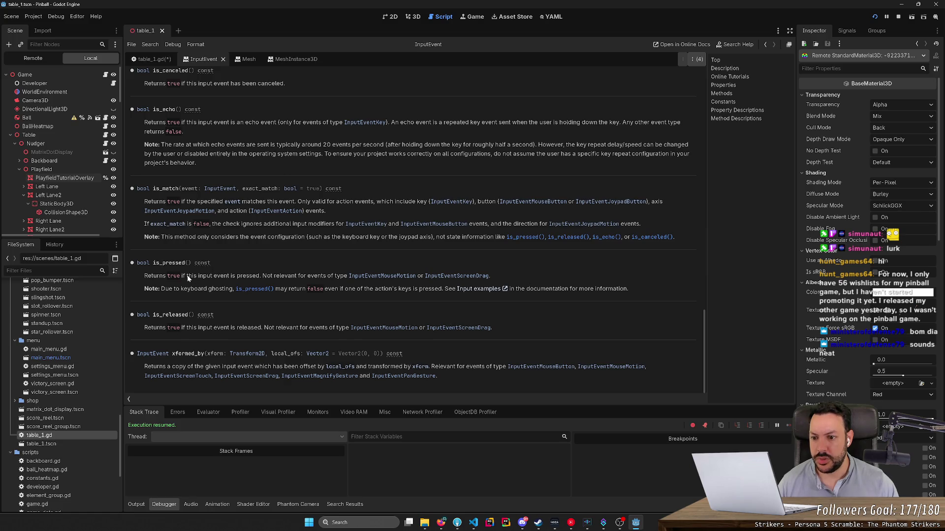
# - Stop the test run and return to table_1.gd with the InputEvent, Mesh and MeshInstance3D doc pages closed
pyautogui.click(875, 16)
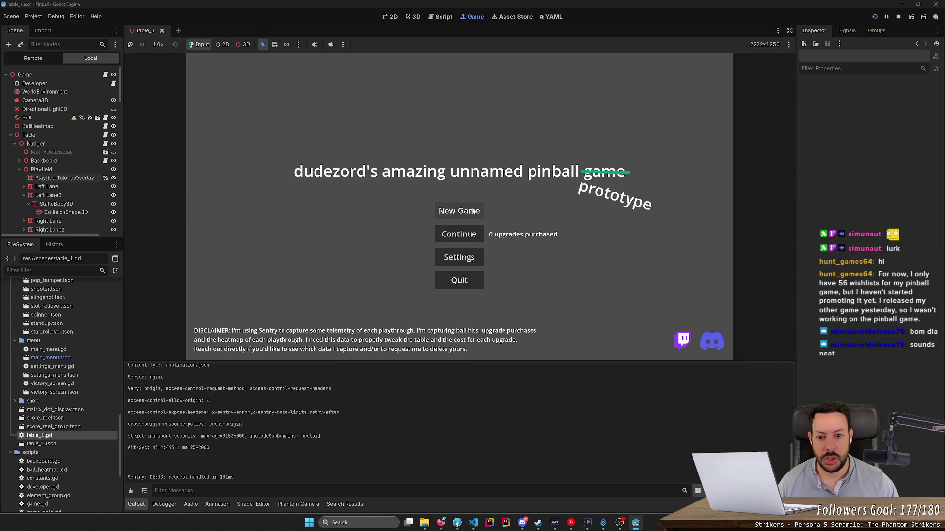
pyautogui.click(480, 209)
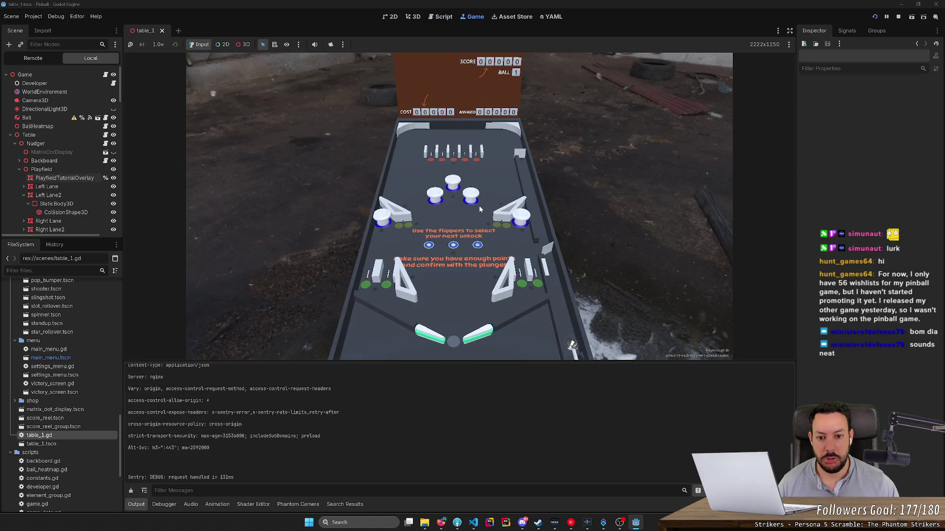
pyautogui.click(898, 18)
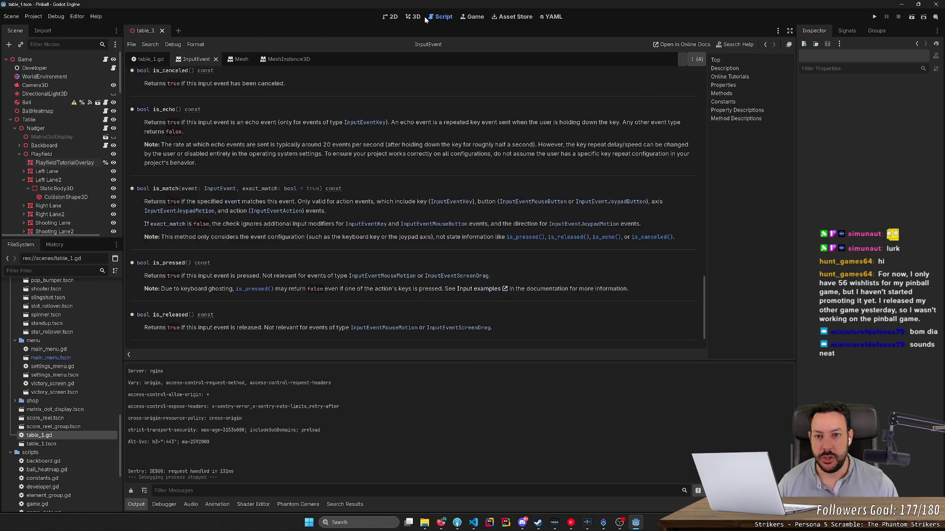
pyautogui.click(473, 18)
pyautogui.click(442, 17)
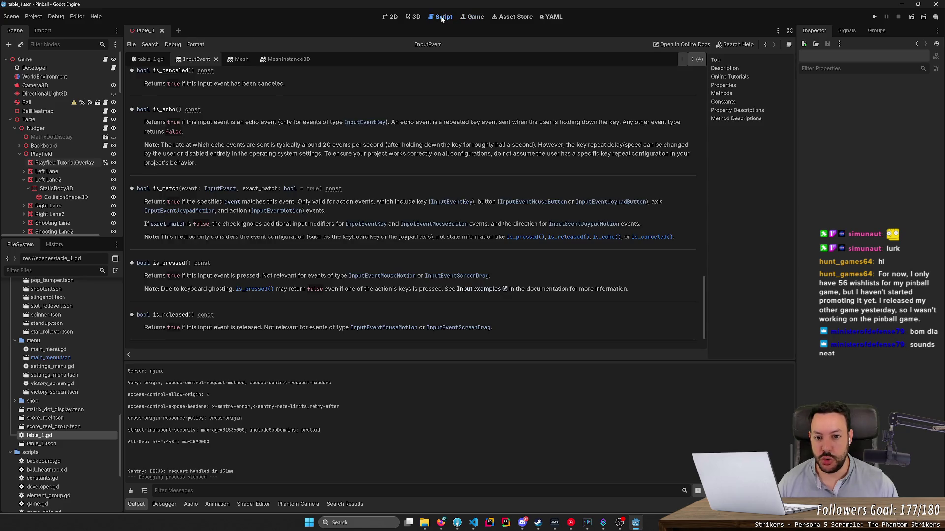
pyautogui.middleClick(194, 63)
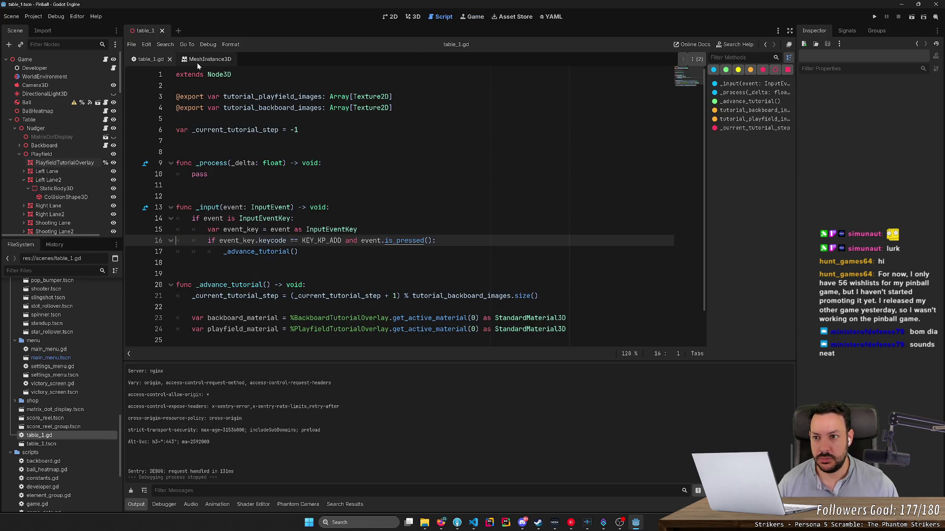
# - Replace the old is_pressed call on line 16 with event_key and start typing its member
pyautogui.doubleClick(236, 241)
pyautogui.hotkey('ctrl', 'c')
pyautogui.moveTo(362, 241); pyautogui.dragTo(436, 241)
pyautogui.hotkey('ctrl', 'v')
pyautogui.write('.pres')
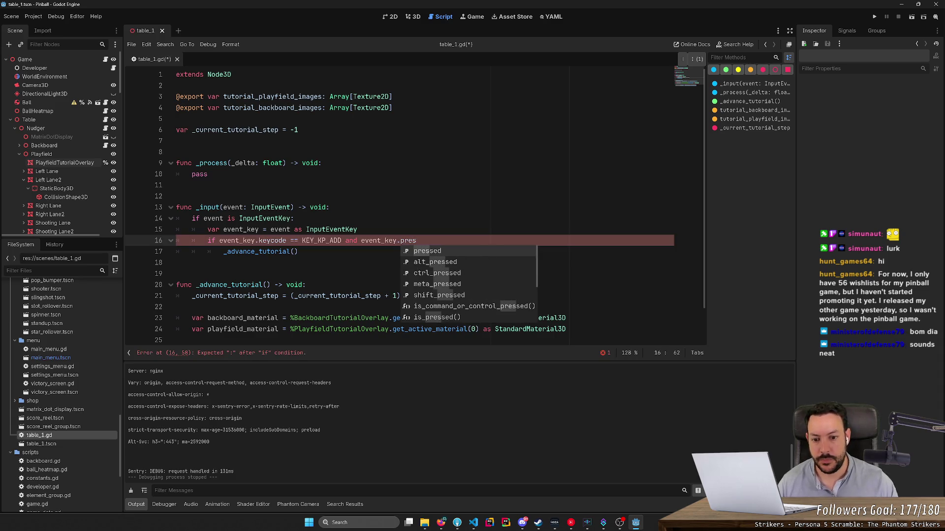
pyautogui.scroll(-1, 487, 276)
pyautogui.scroll(-3, 487, 280)
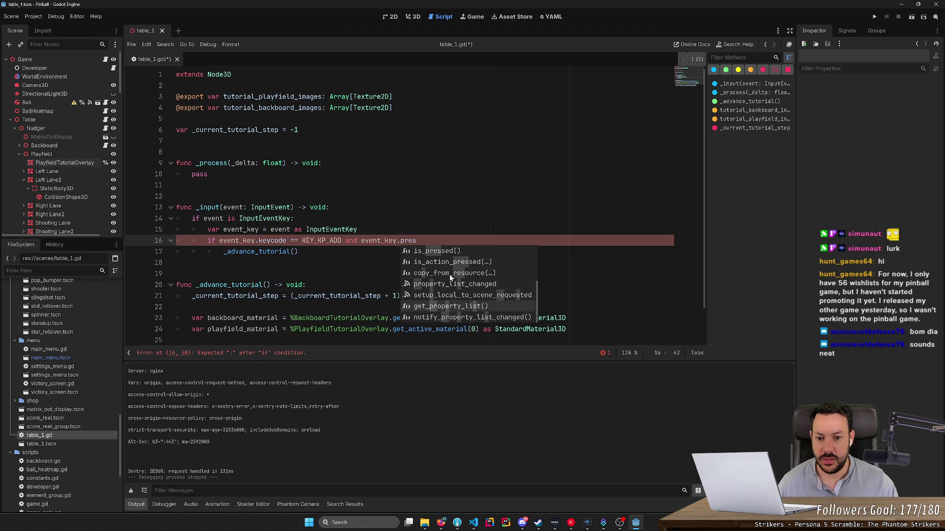
pyautogui.click(443, 174)
# - Search all project files for just_pressed (14 matches in 6 files) and clear the partial 'pres' on line 16
pyautogui.hotkey('ctrl', 'shift', 'f')
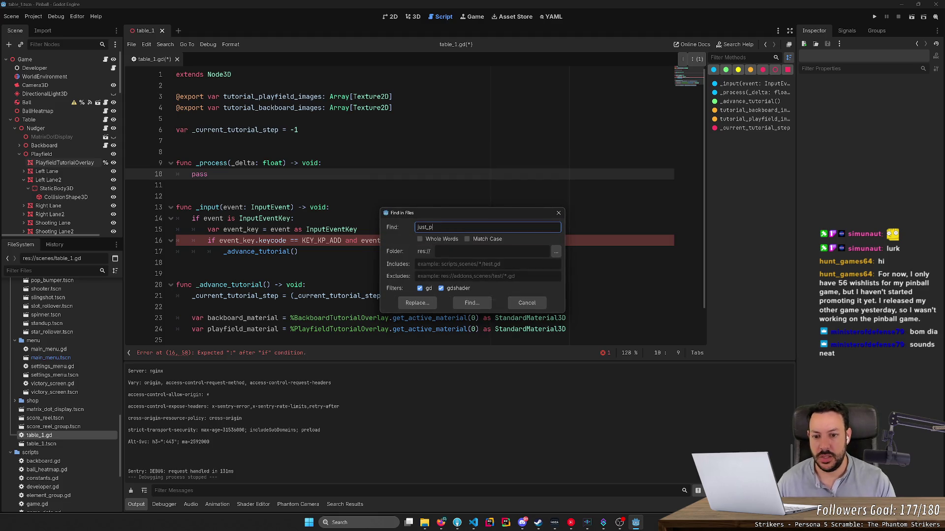
pyautogui.write('sed')
pyautogui.press('Return')
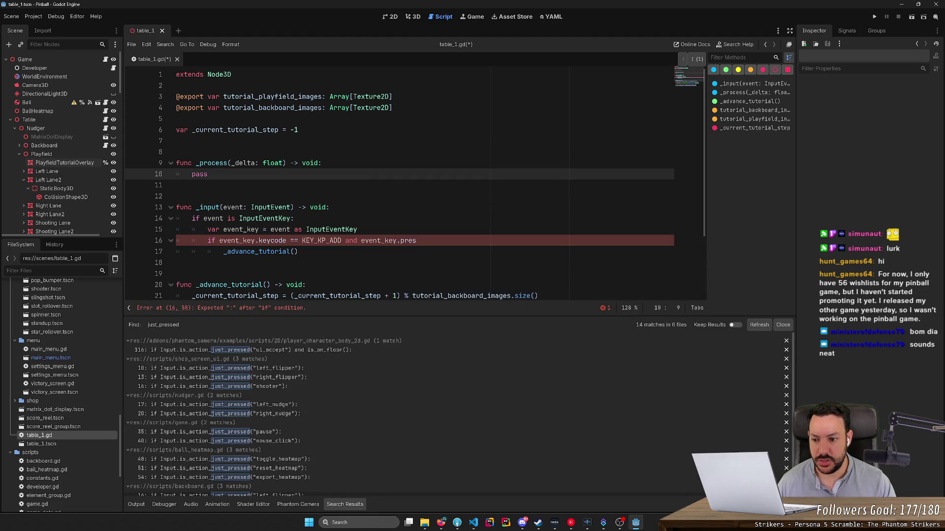
pyautogui.doubleClick(408, 240)
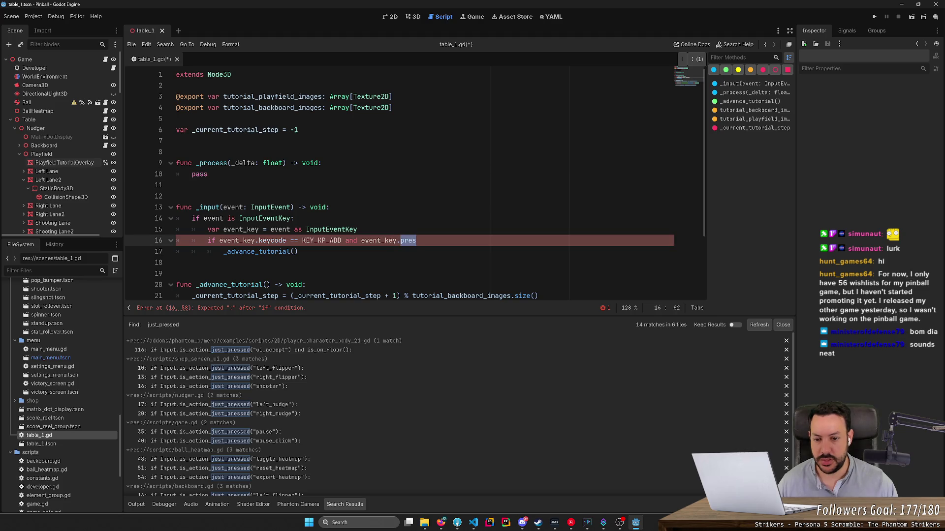
pyautogui.click(400, 241)
pyautogui.hotkey('shift', 'End')
# - Bring up event_key's member completions on line 16 and browse the pressed/released check methods
pyautogui.write('.just')
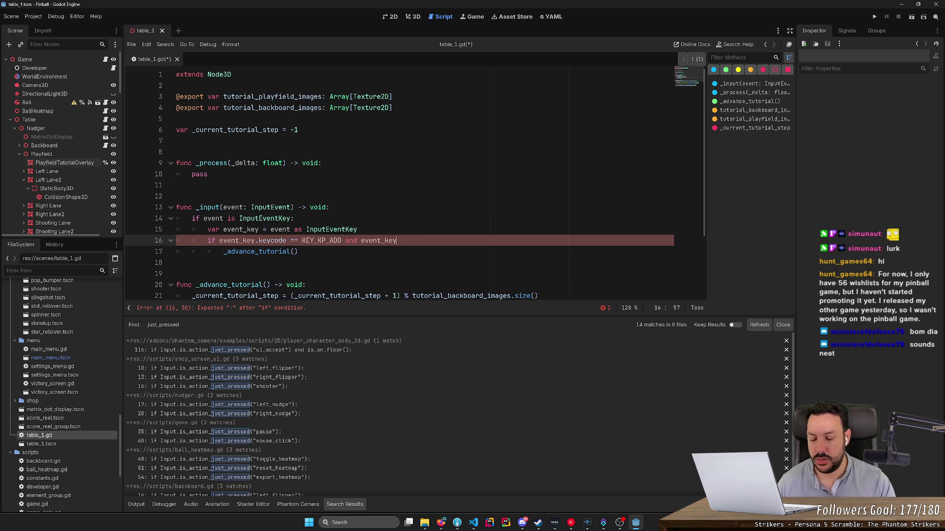
pyautogui.press('BackSpace')
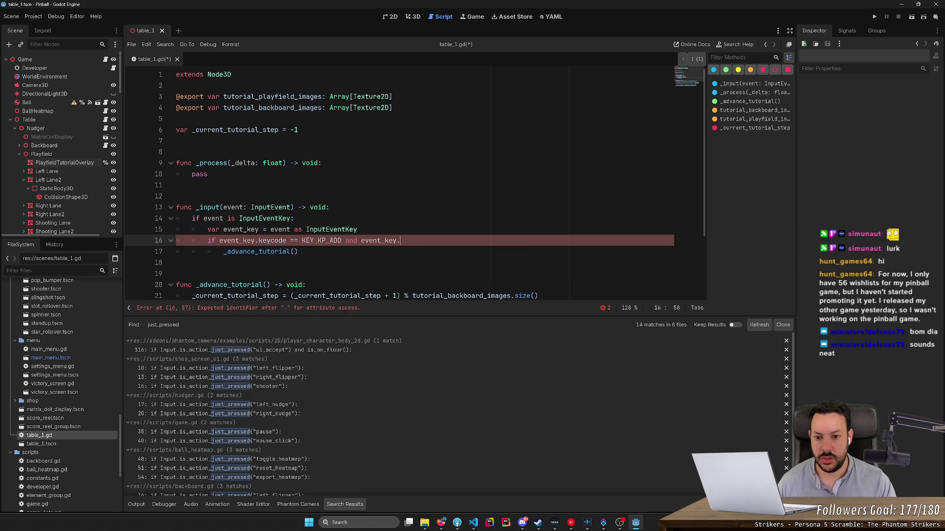
pyautogui.hotkey('ctrl', 'space')
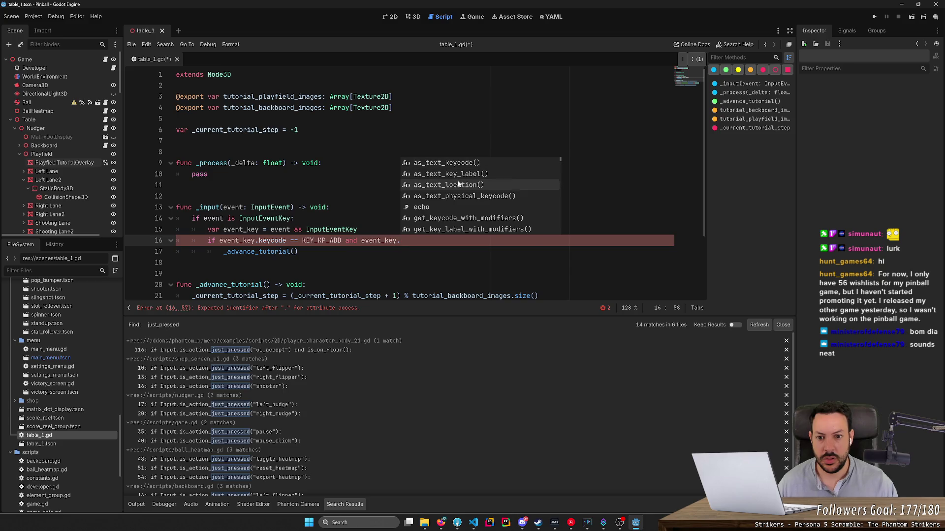
pyautogui.press('Down')
pyautogui.press('Down')
pyautogui.press('Down')
pyautogui.press('Down')
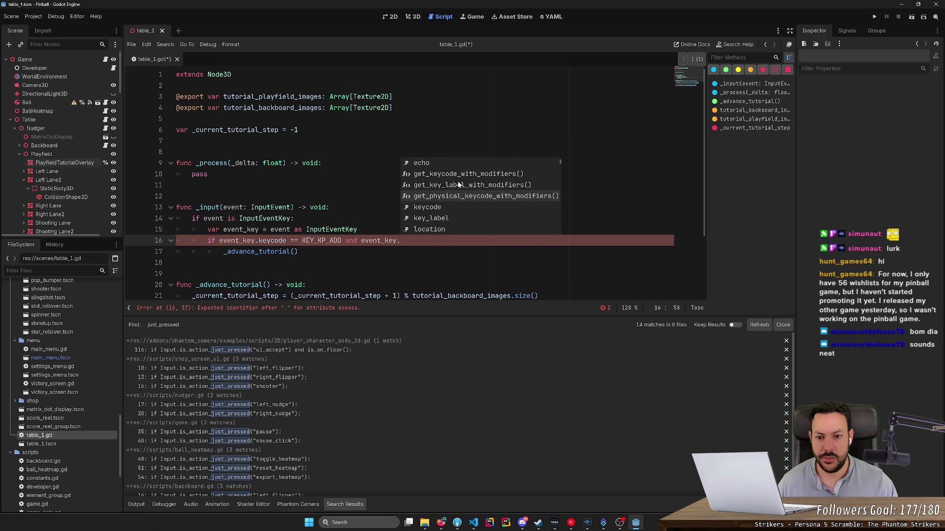
pyautogui.press('Down')
pyautogui.press('Down')
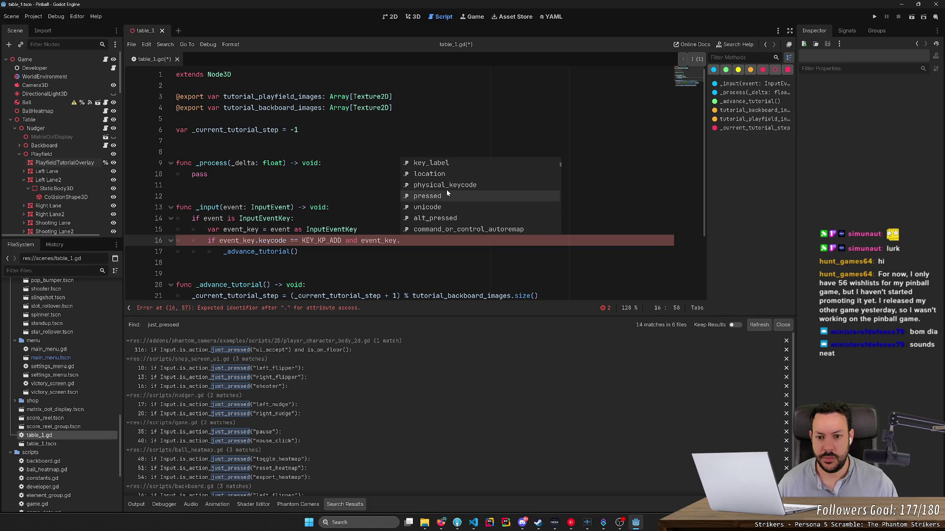
pyautogui.press('Down')
pyautogui.press('Down')
pyautogui.press('Down')
pyautogui.press('Down')
pyautogui.press('Down')
pyautogui.press('Down')
pyautogui.press('Down')
pyautogui.press('Down')
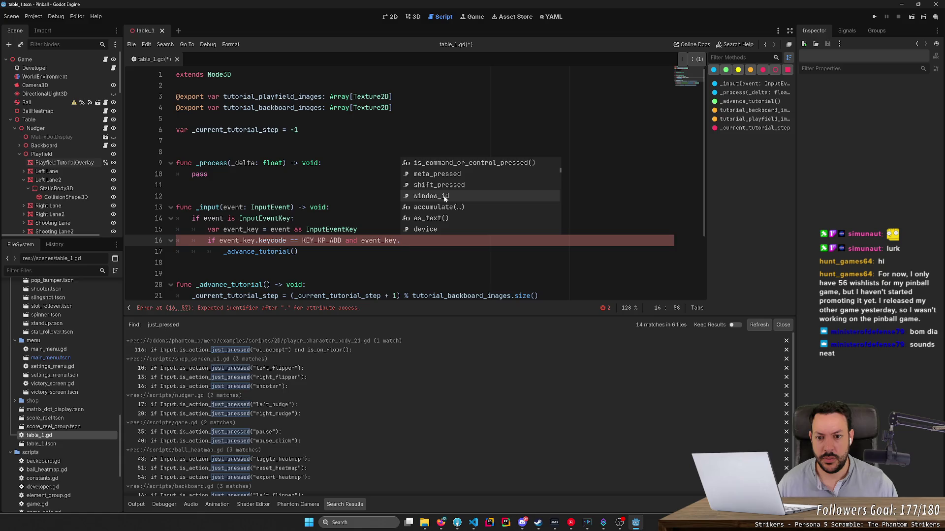
pyautogui.press('Down')
pyautogui.press('Down')
pyautogui.press('Down')
pyautogui.press('Down')
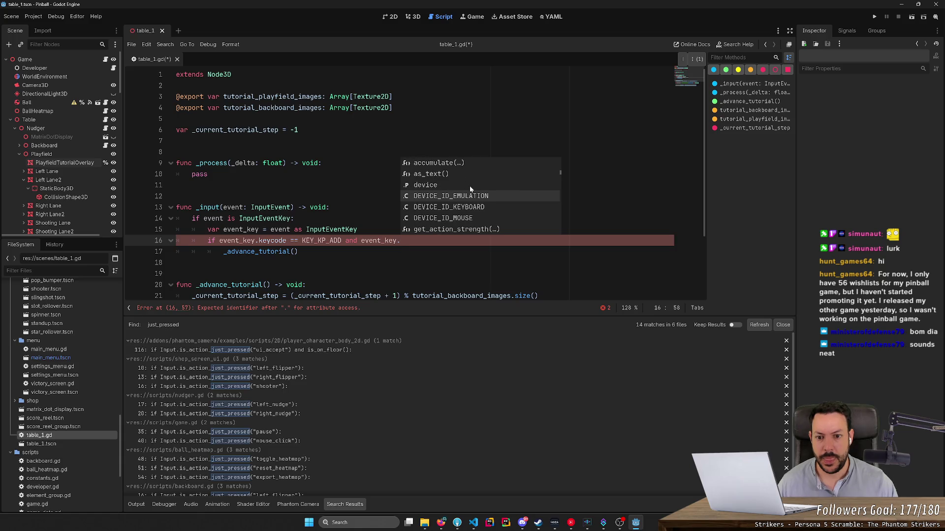
pyautogui.press('Down')
pyautogui.press('Down')
pyautogui.press('Down')
pyautogui.press('Down')
pyautogui.press('Down')
pyautogui.press('Down')
pyautogui.press('Down')
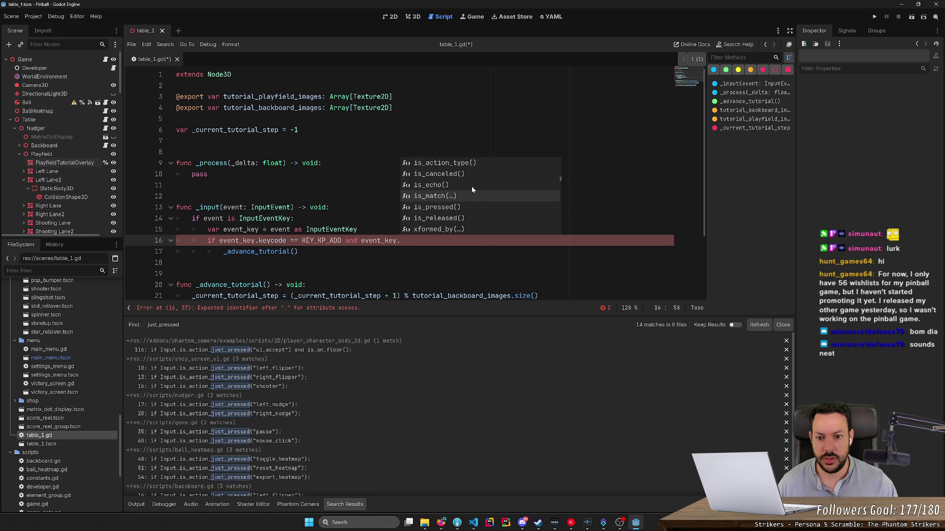
pyautogui.press('Down')
pyautogui.press('Down')
pyautogui.press('Down')
pyautogui.press('Down')
pyautogui.press('Down')
pyautogui.press('Down')
pyautogui.press('Down')
pyautogui.press('Down')
pyautogui.press('Down')
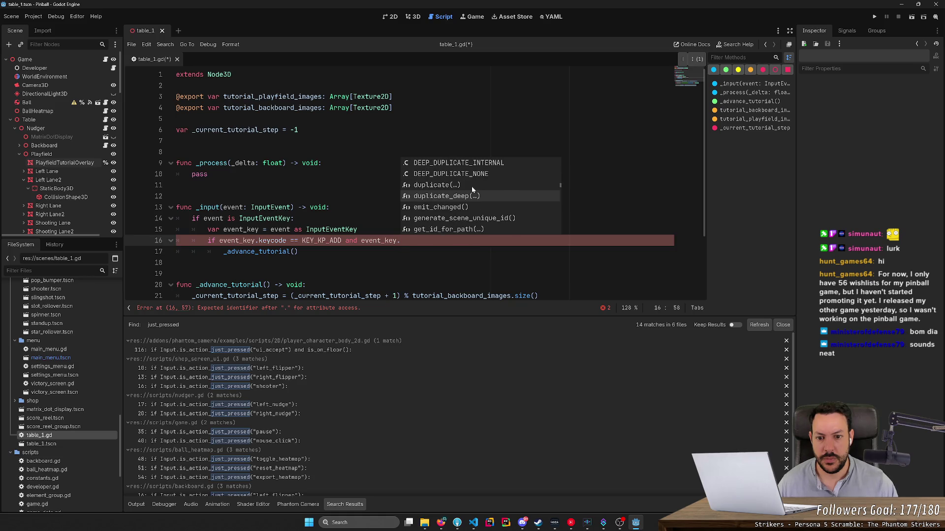
pyautogui.press('Down')
pyautogui.press('Down')
pyautogui.press('Down')
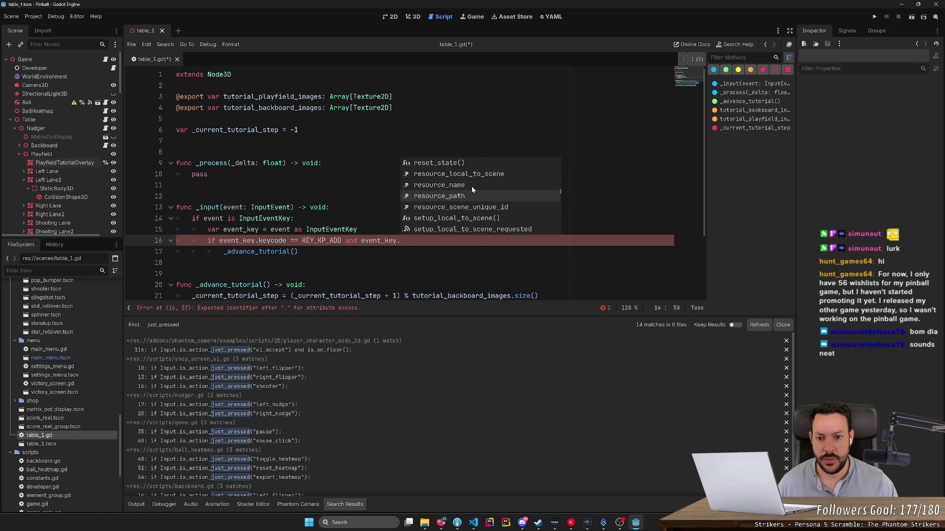
pyautogui.press('Down')
pyautogui.press('Down')
pyautogui.press('Down')
pyautogui.press('Down')
pyautogui.press('Down')
pyautogui.press('Down')
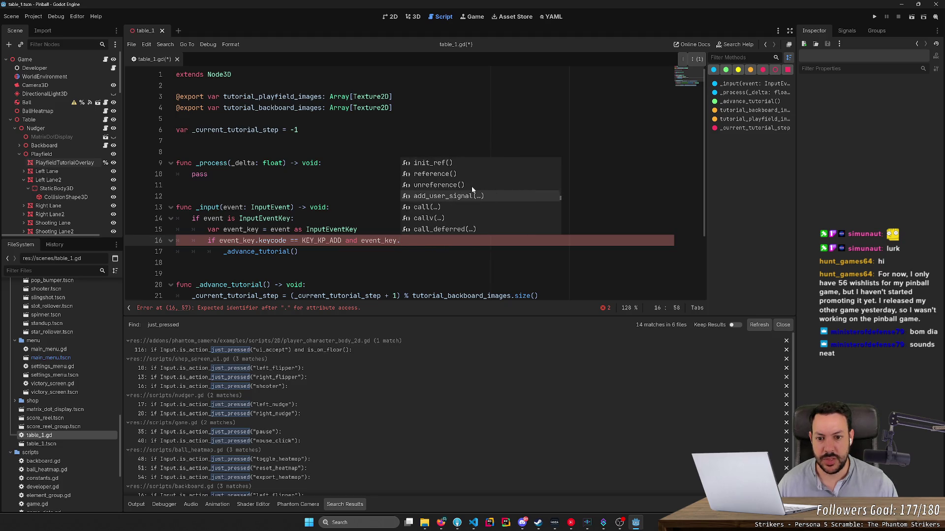
pyautogui.press('Down')
pyautogui.press('Down')
pyautogui.press('Down')
pyautogui.press('Down')
pyautogui.press('Down')
pyautogui.press('Down')
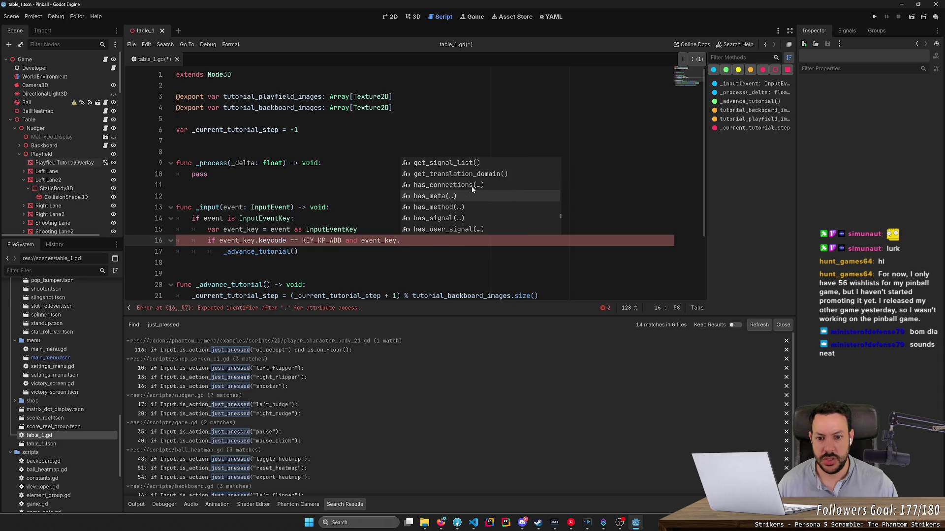
pyautogui.press('Down')
pyautogui.press('Down')
pyautogui.press('Down')
pyautogui.press('Down')
pyautogui.press('Down')
pyautogui.press('Down')
pyautogui.press('Down')
pyautogui.press('Down')
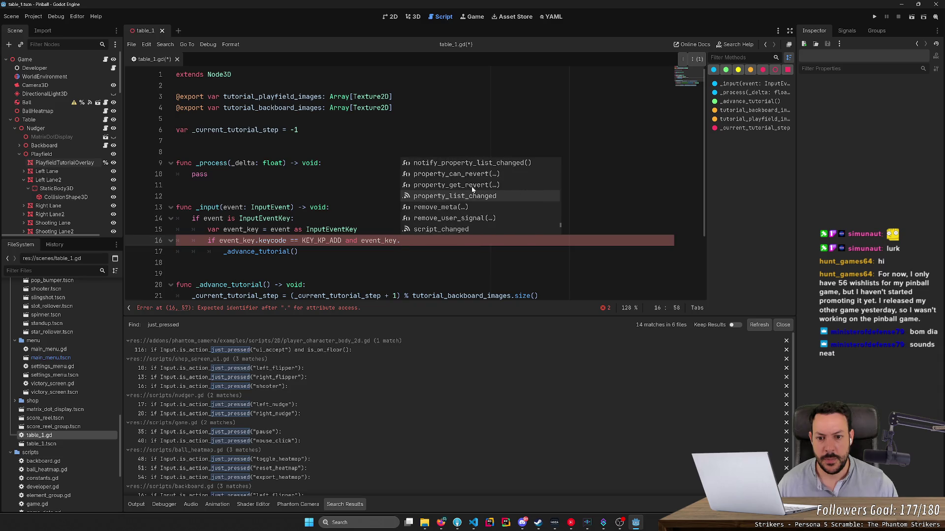
pyautogui.press('Down')
pyautogui.press('Down')
pyautogui.press('Down')
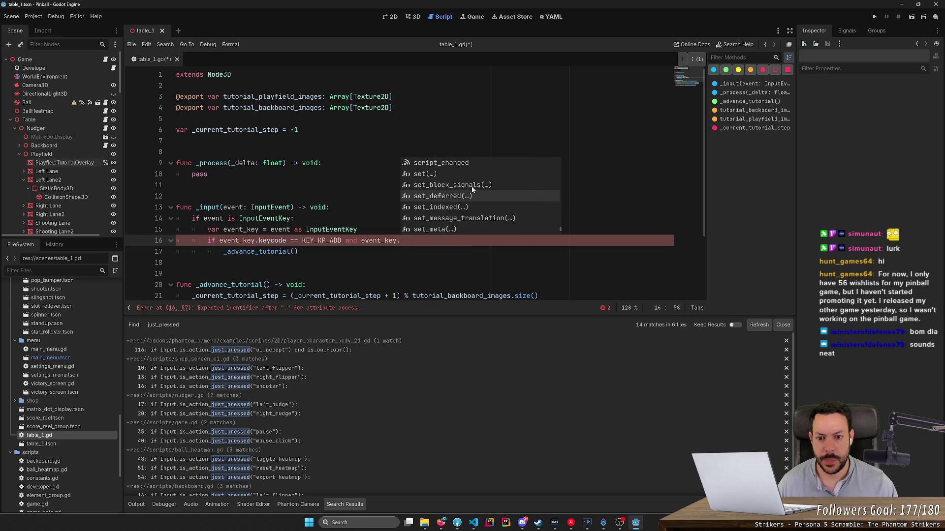
pyautogui.press('Down')
pyautogui.press('Down')
pyautogui.press('Down')
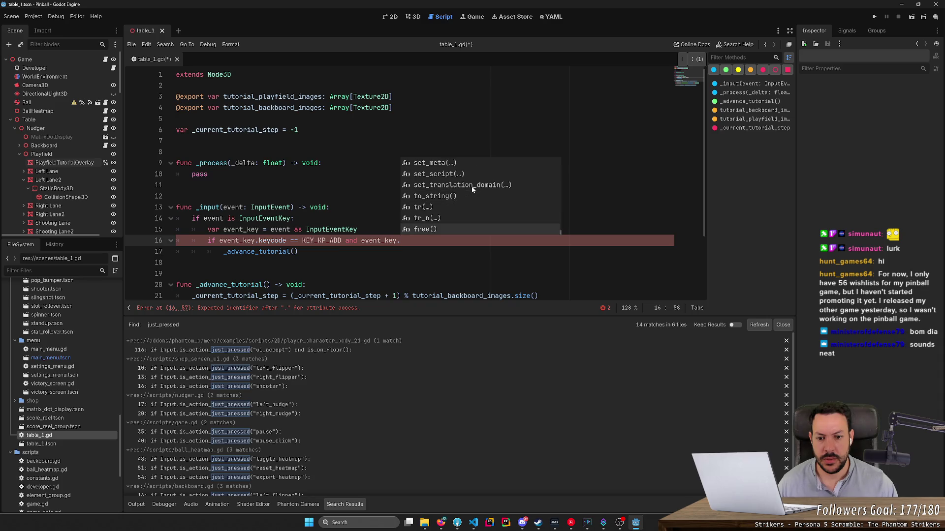
pyautogui.press('Up')
pyautogui.press('Up')
pyautogui.press('Up')
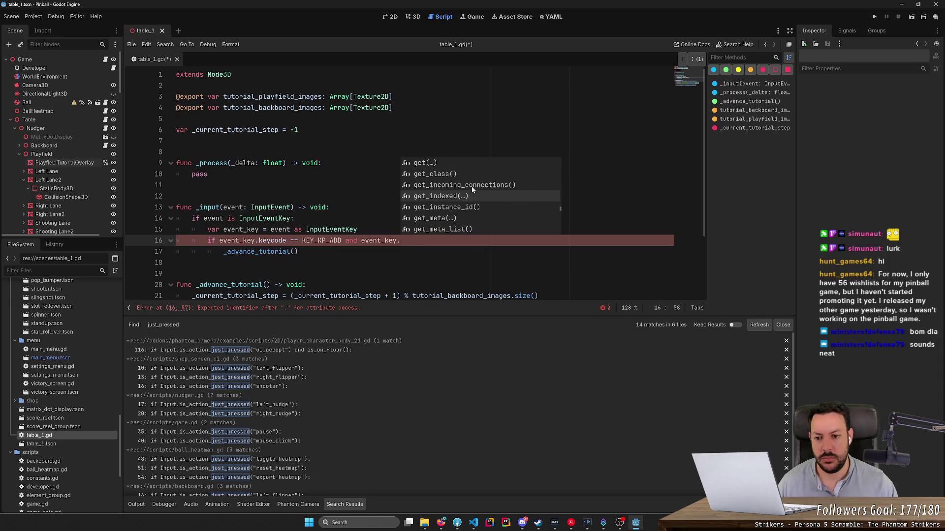
pyautogui.scroll(15, 472, 190)
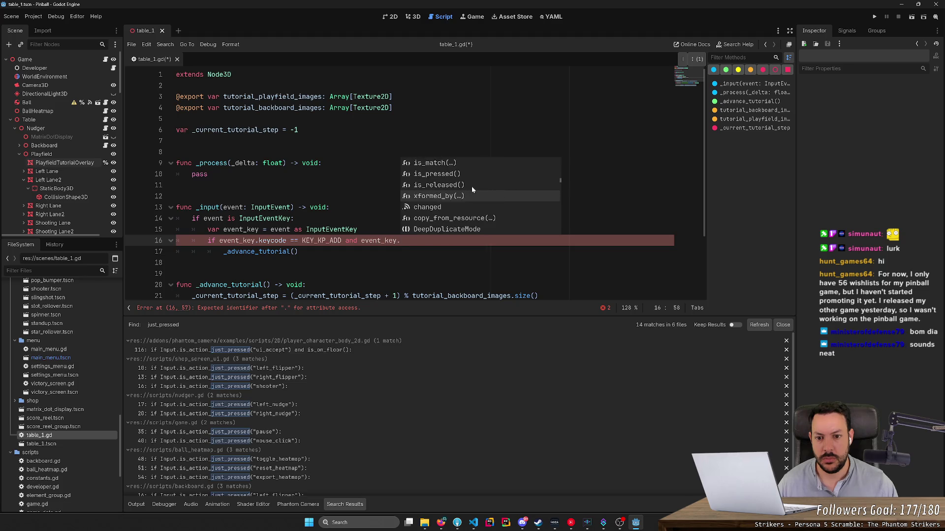
pyautogui.scroll(10, 471, 189)
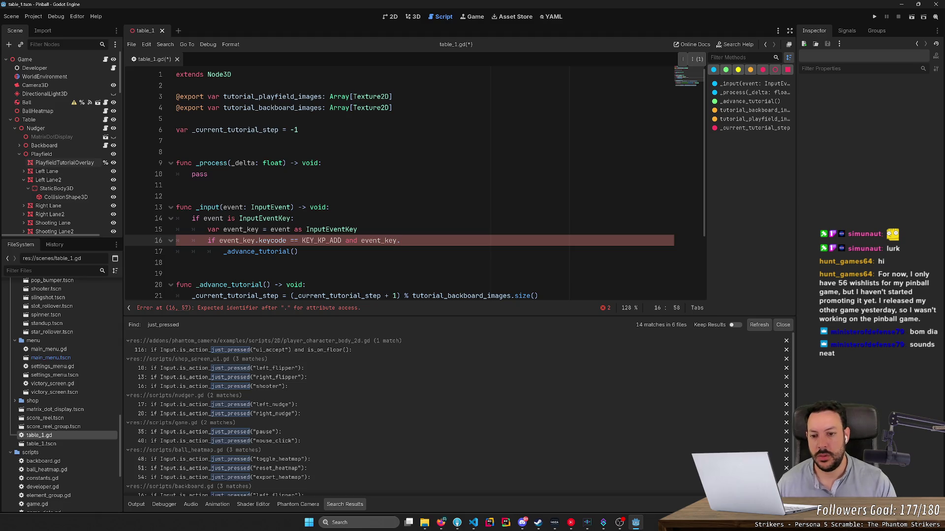
# - Finish the condition with event_key.is_released() and run the project, restarting it after the error
pyautogui.write('rele')
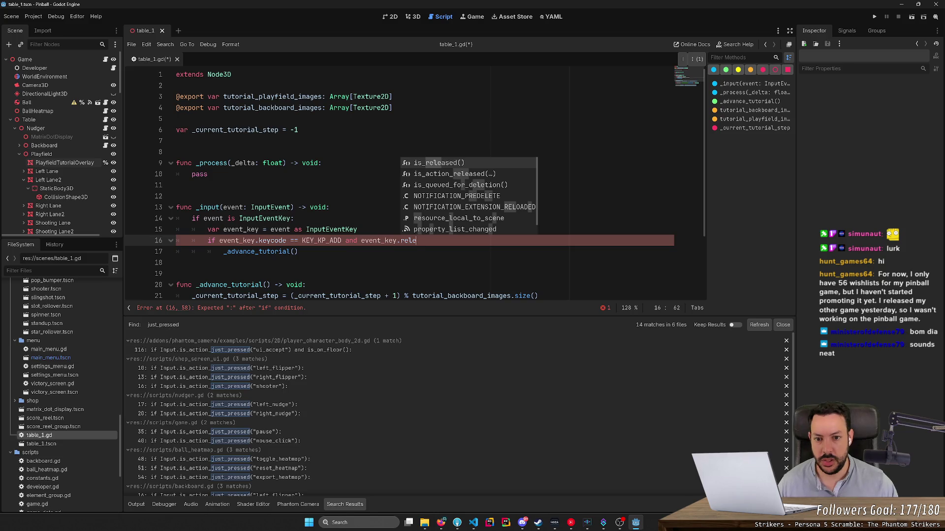
pyautogui.press('Return')
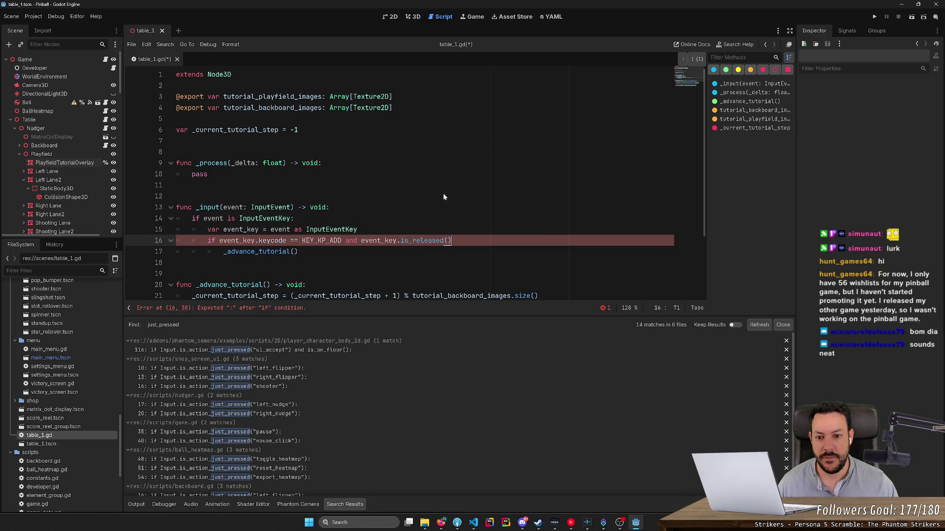
pyautogui.click(874, 16)
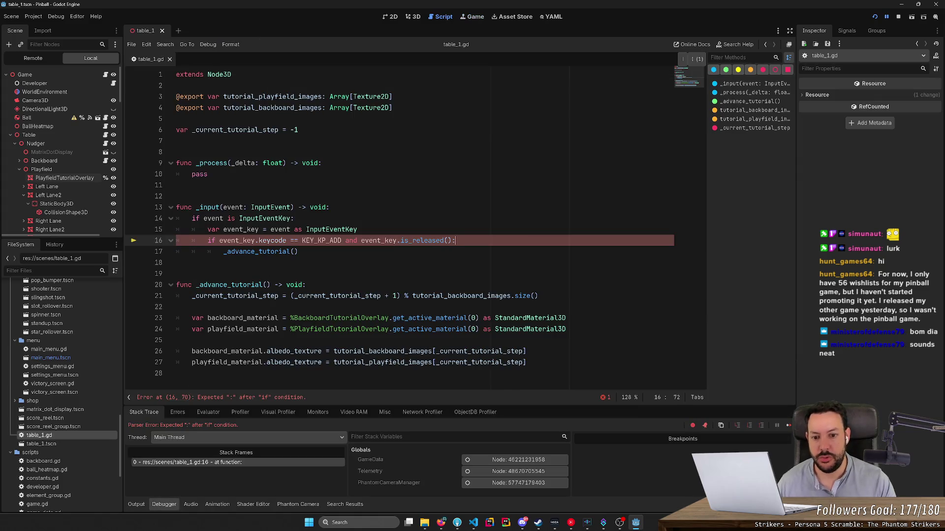
pyautogui.click(876, 17)
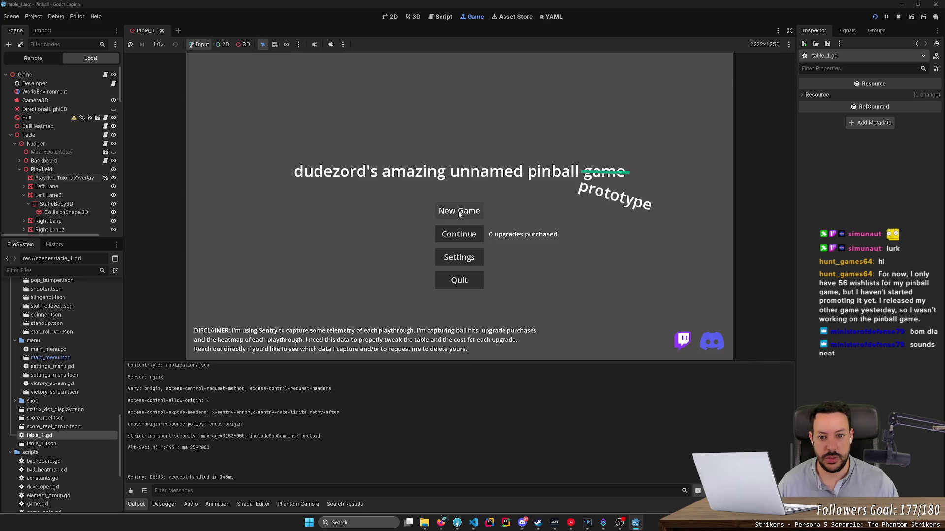
# - Start a new game on the table, then stop the test run to return to table_1.gd
pyautogui.click(458, 211)
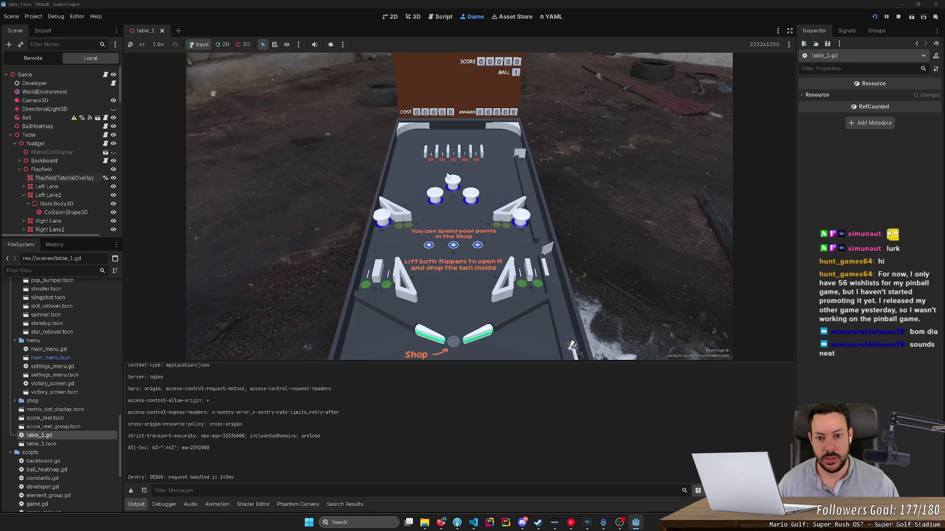
pyautogui.click(898, 16)
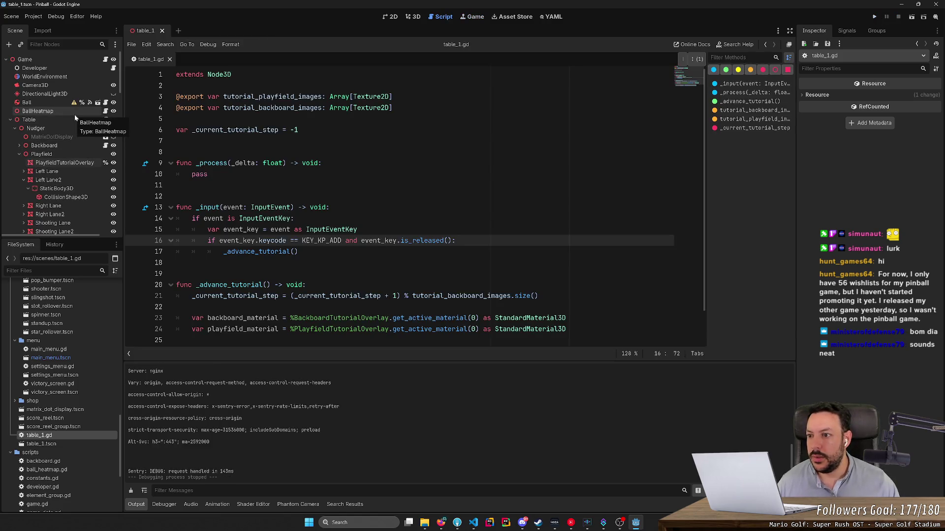
# - Check the Albedo Texture choices in PlayfieldTutorialOverlay's Surface Material Override 0 without changing them
pyautogui.click(69, 163)
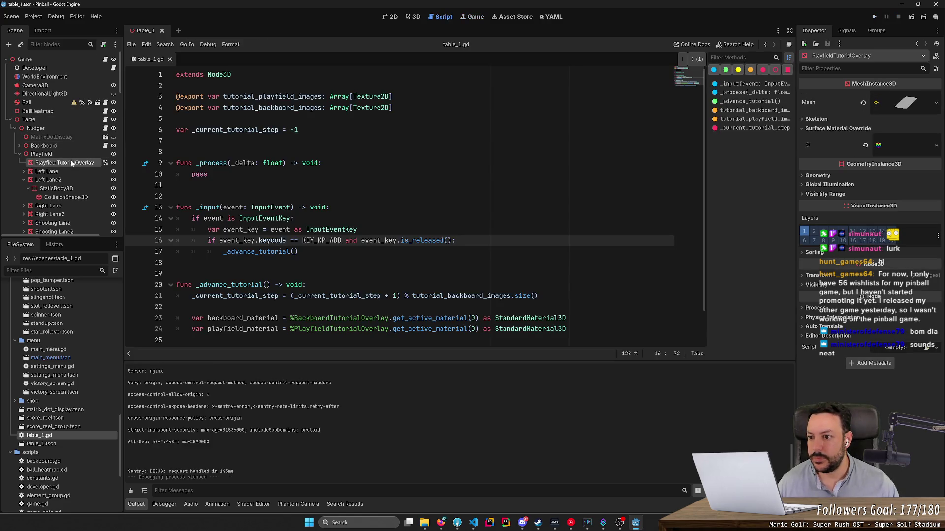
pyautogui.click(901, 147)
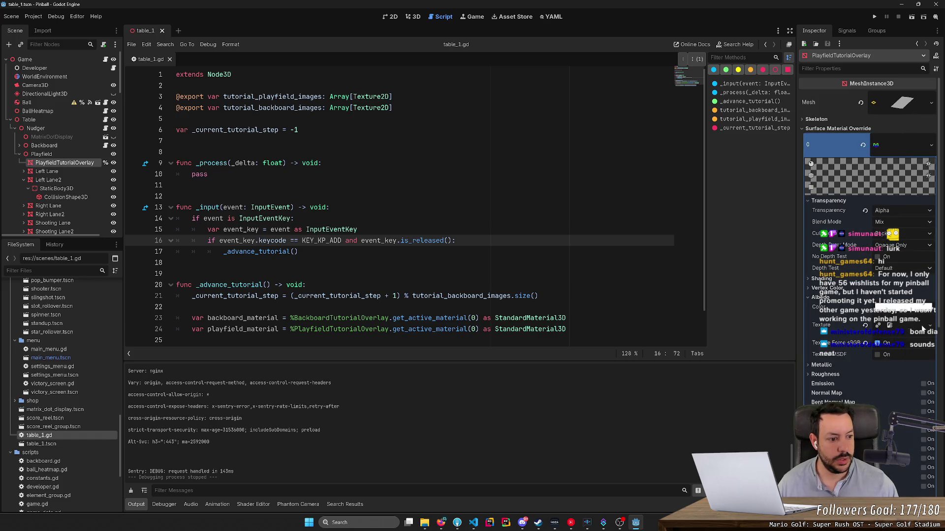
pyautogui.click(920, 328)
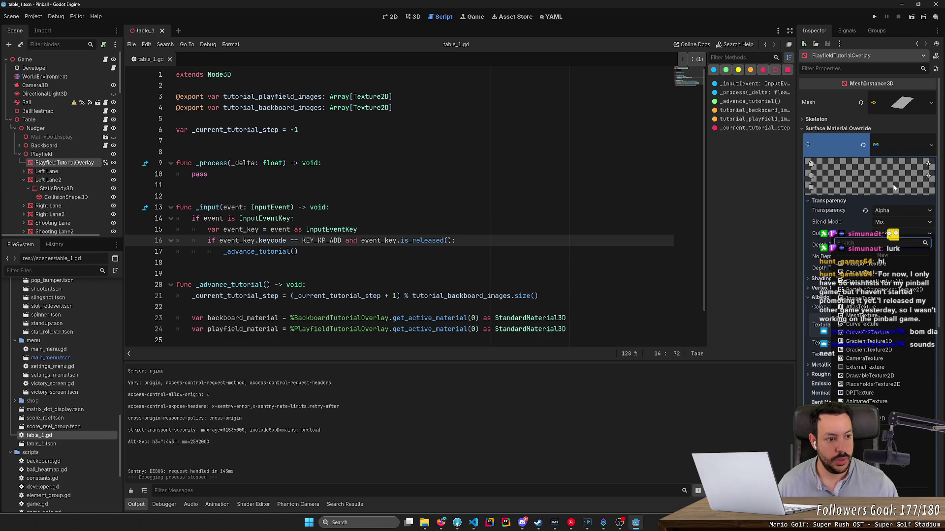
pyautogui.click(862, 199)
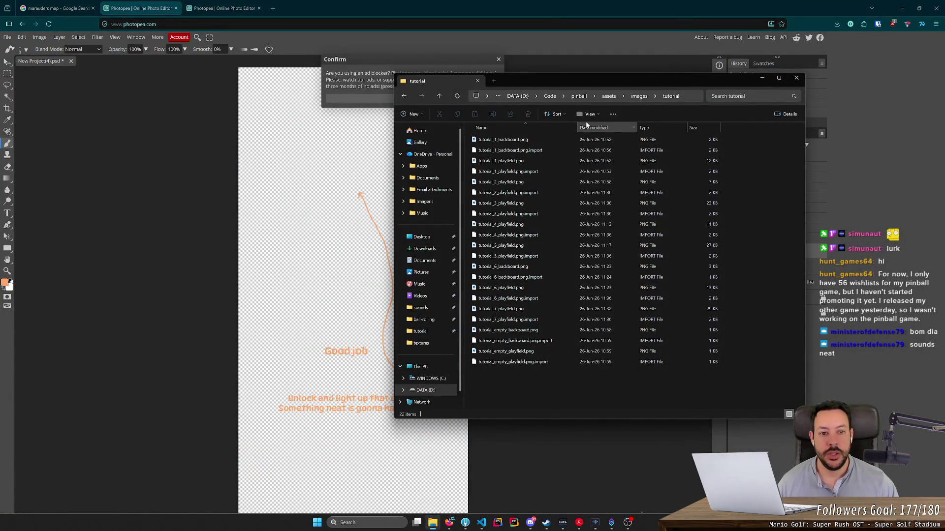
# - Launch Godot from the Code\godot folder and reopen the Pinball project in the 3D workspace
pyautogui.click(551, 97)
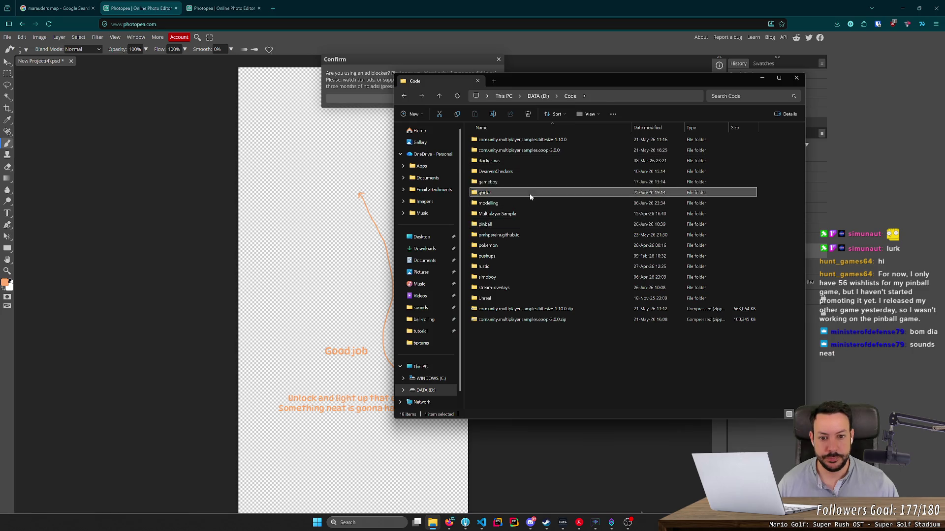
pyautogui.doubleClick(528, 197)
pyautogui.doubleClick(509, 140)
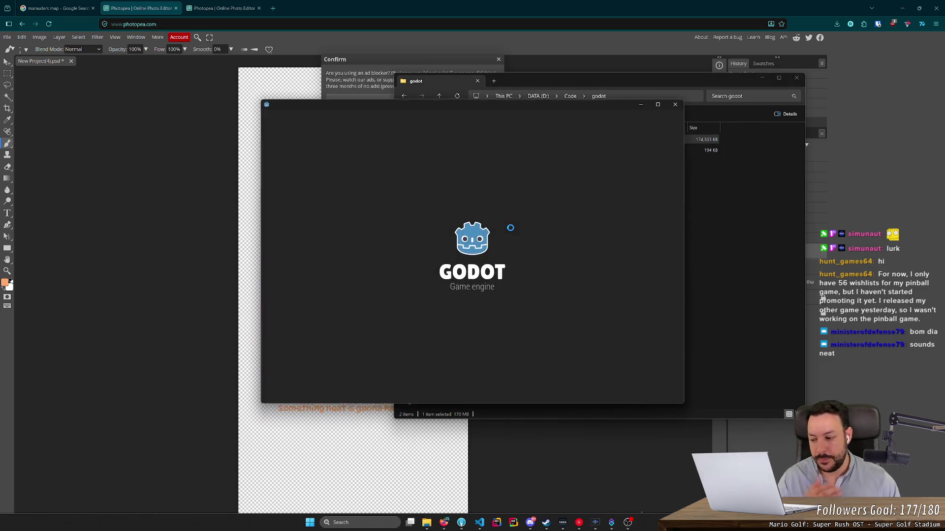
pyautogui.doubleClick(368, 161)
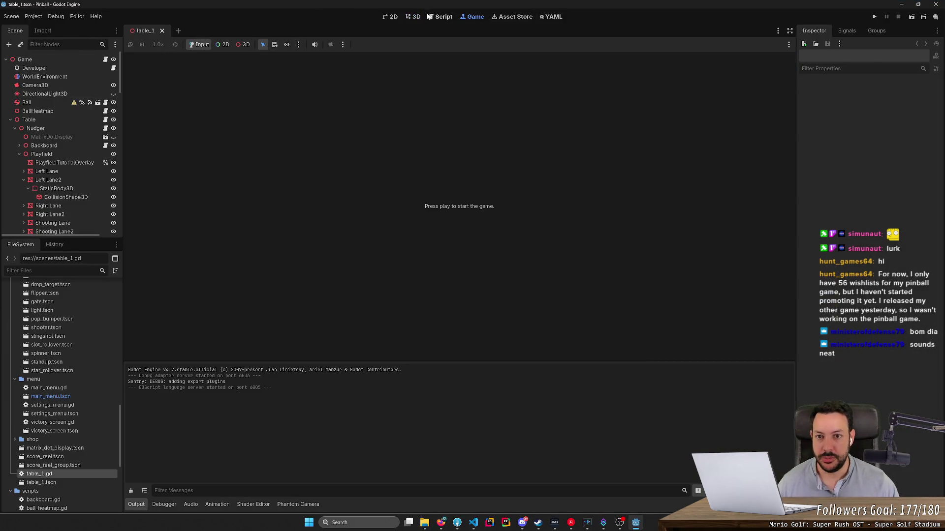
pyautogui.click(414, 17)
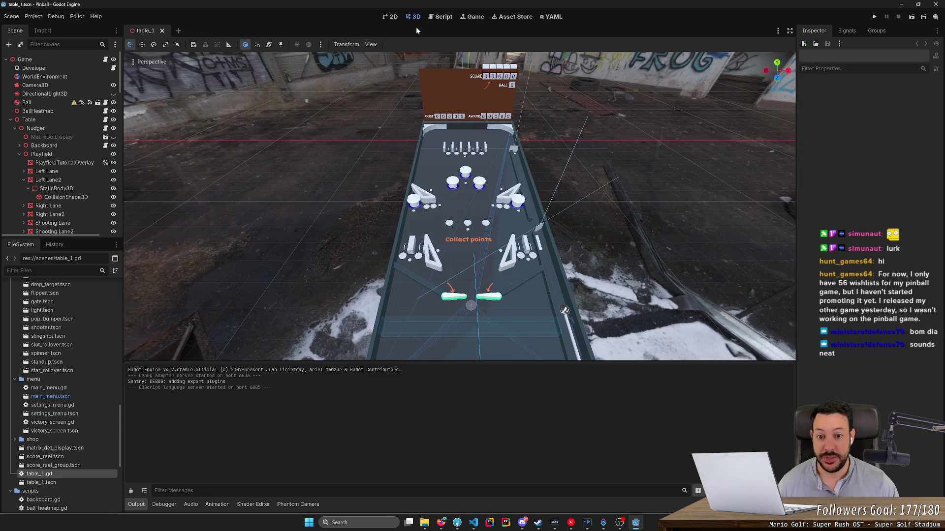
pyautogui.click(447, 93)
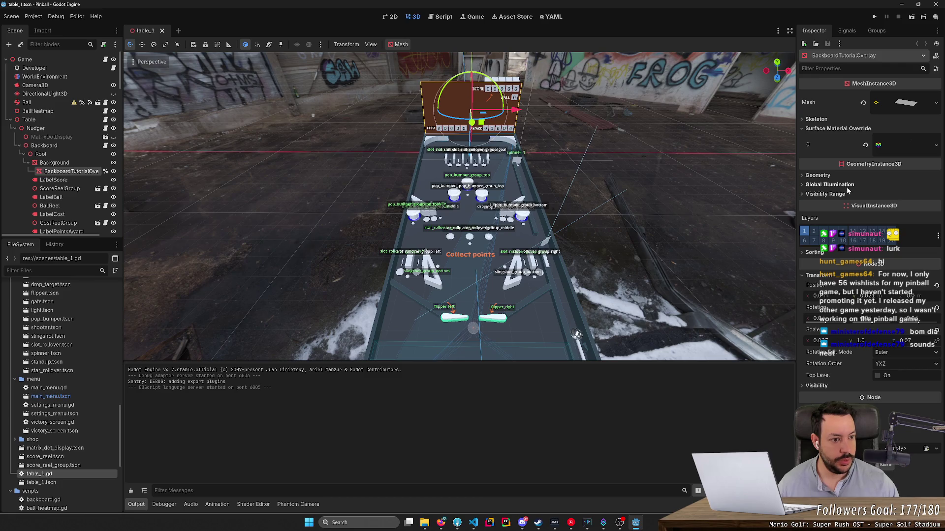
pyautogui.click(900, 148)
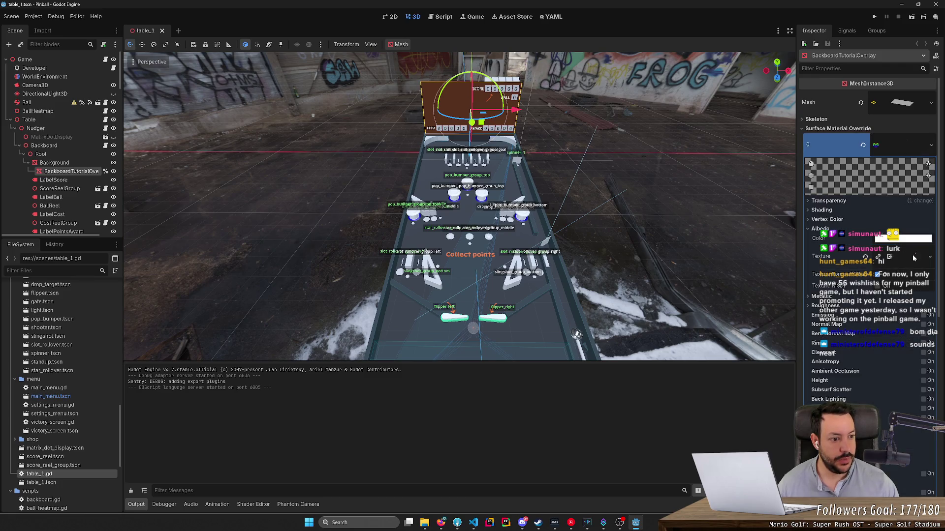
pyautogui.click(929, 257)
pyautogui.click(871, 261)
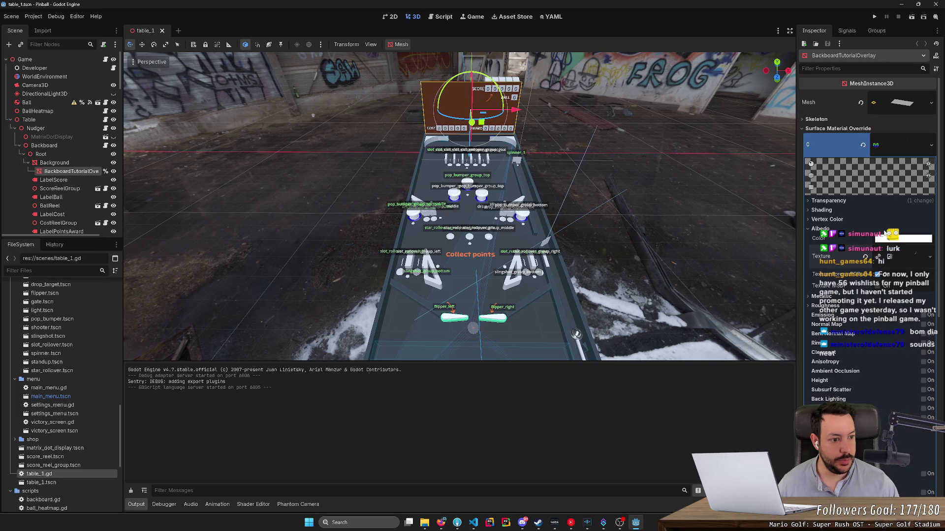
pyautogui.click(865, 257)
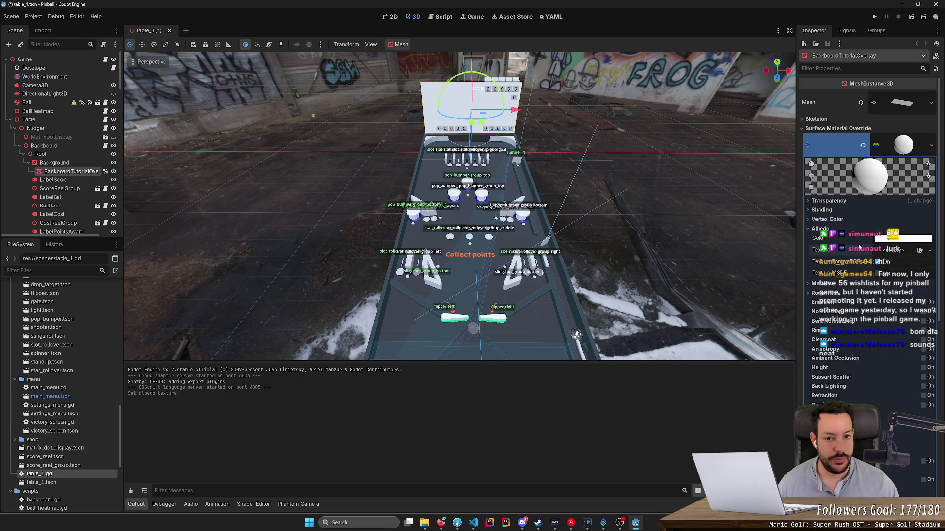
pyautogui.press('w')
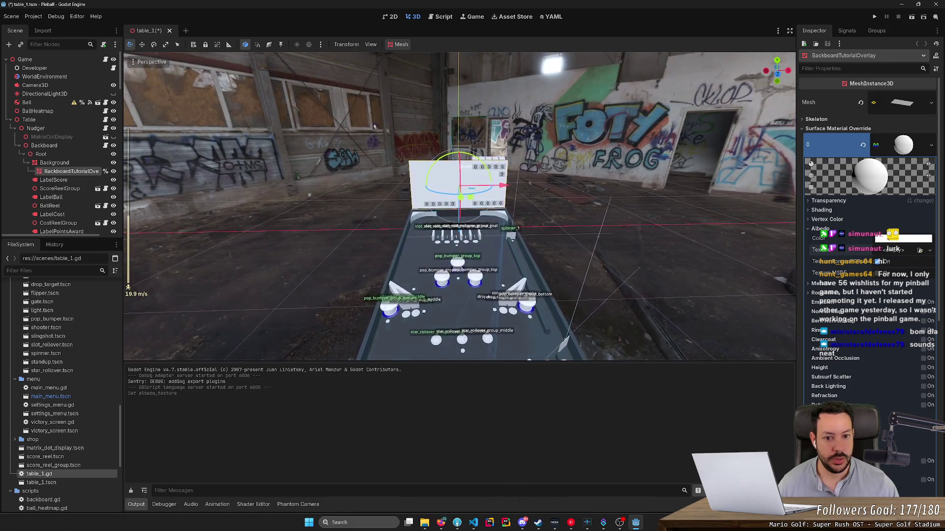
pyautogui.press('w')
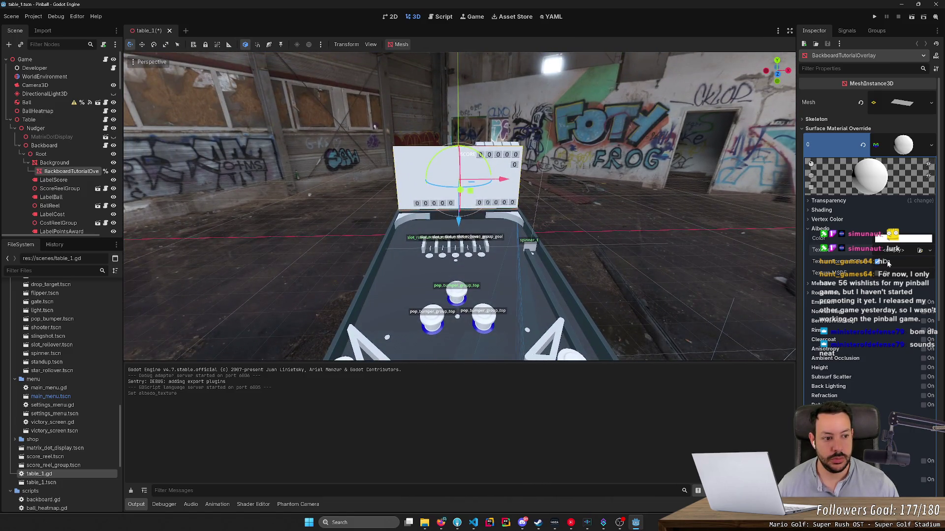
pyautogui.hotkey('ctrl', 'z')
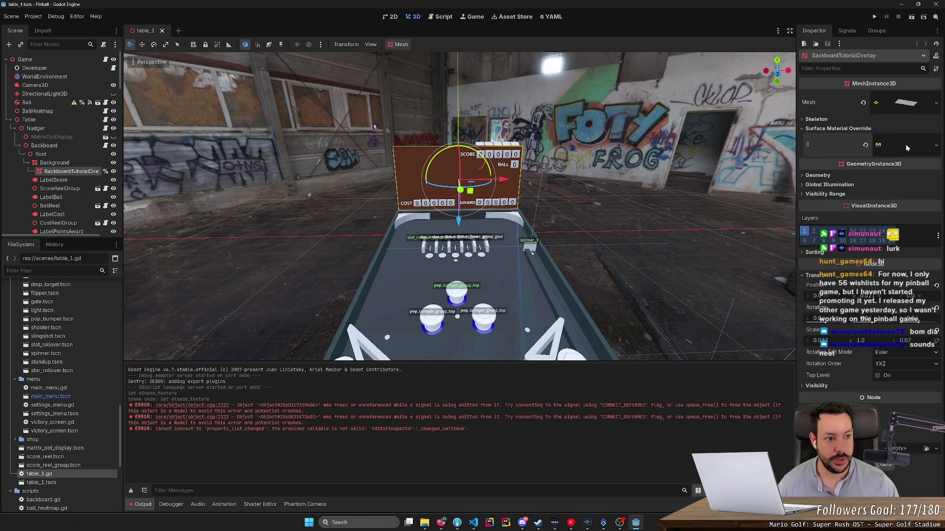
pyautogui.hotkey('alt', 'Tab')
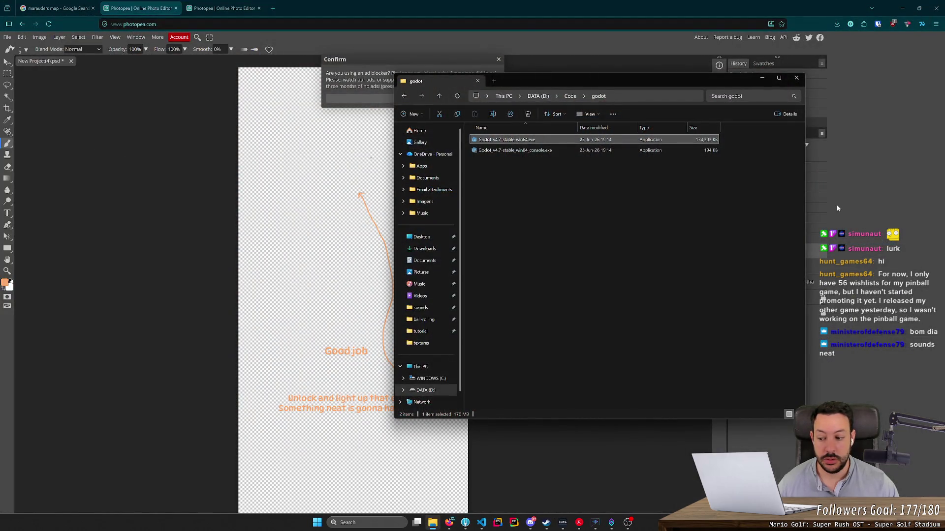
# - Launch Godot_v4.7-stable_win64.exe and open the Pinball project from the Project Manager
pyautogui.doubleClick(539, 140)
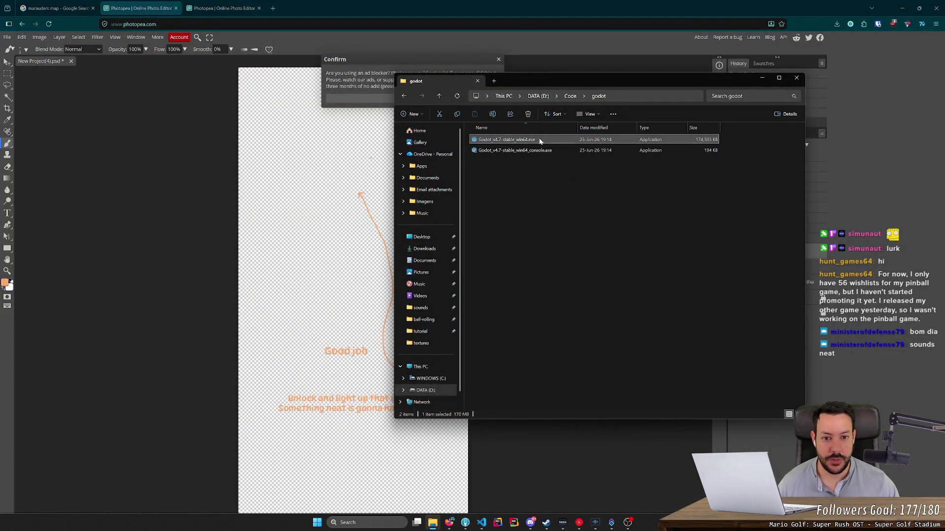
pyautogui.doubleClick(462, 158)
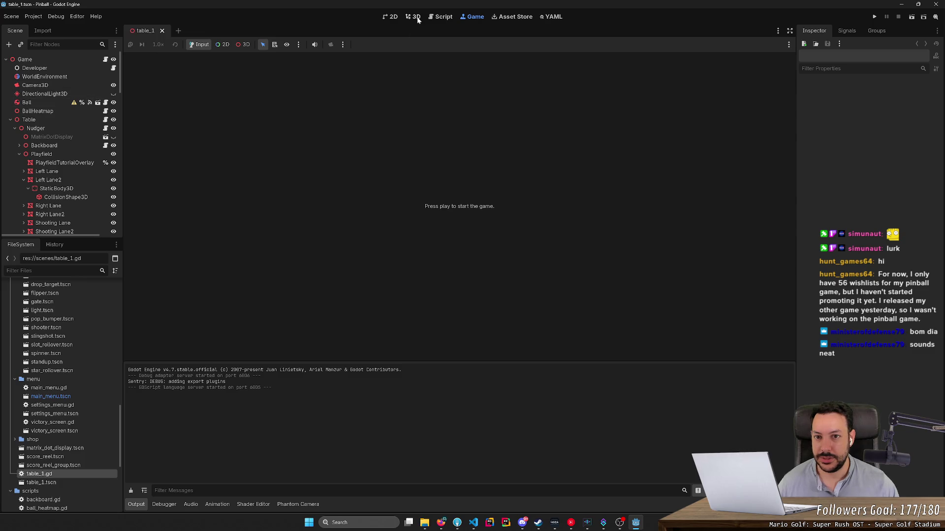
# - In 3D, select BackboardTutorialOverlay and expand and collapse its override material properties
pyautogui.click(414, 17)
pyautogui.click(427, 99)
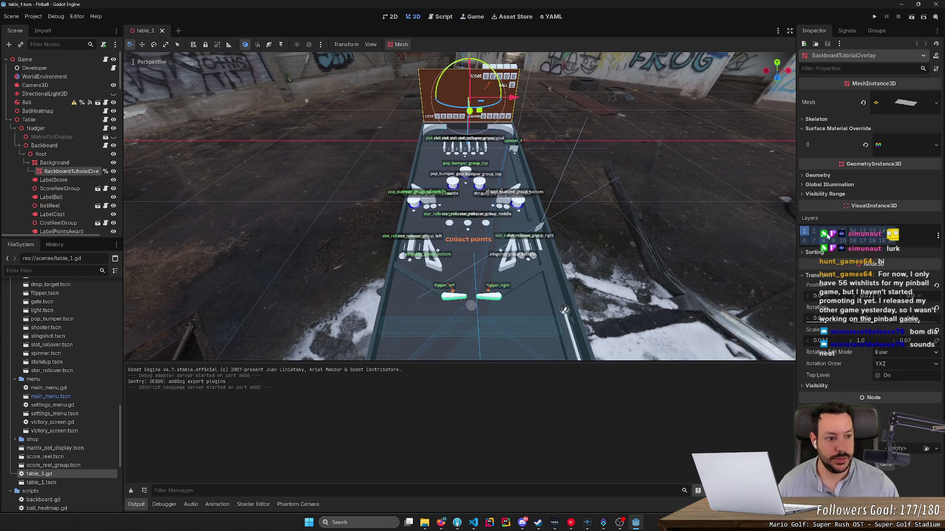
pyautogui.click(909, 144)
pyautogui.click(910, 146)
pyautogui.click(909, 147)
pyautogui.click(910, 146)
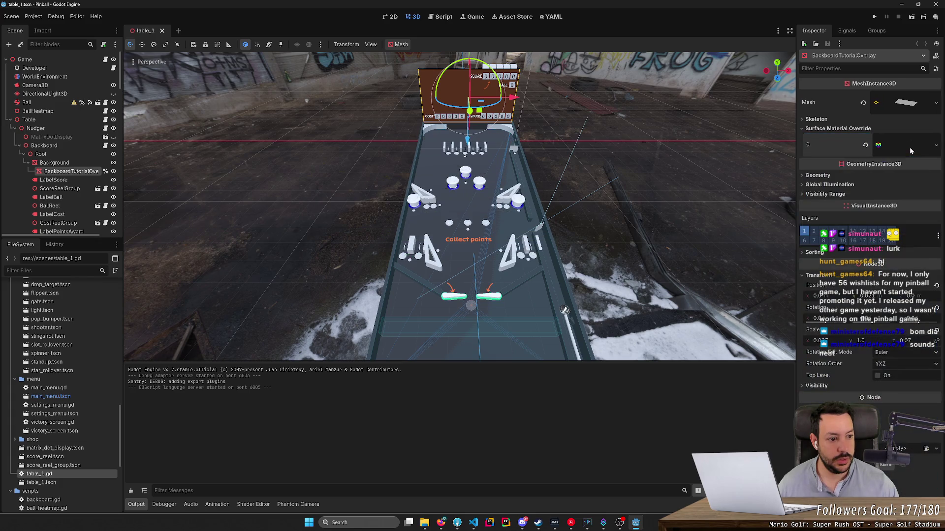
pyautogui.click(909, 149)
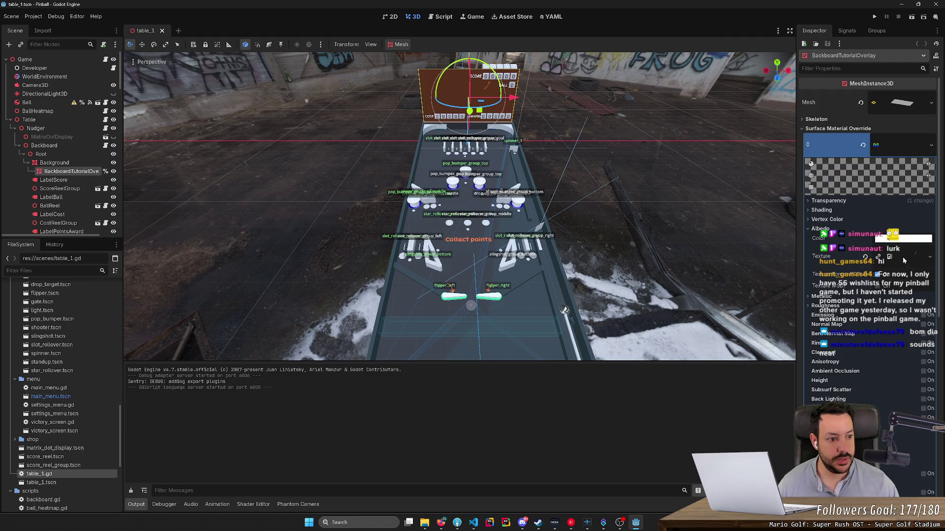
pyautogui.click(911, 259)
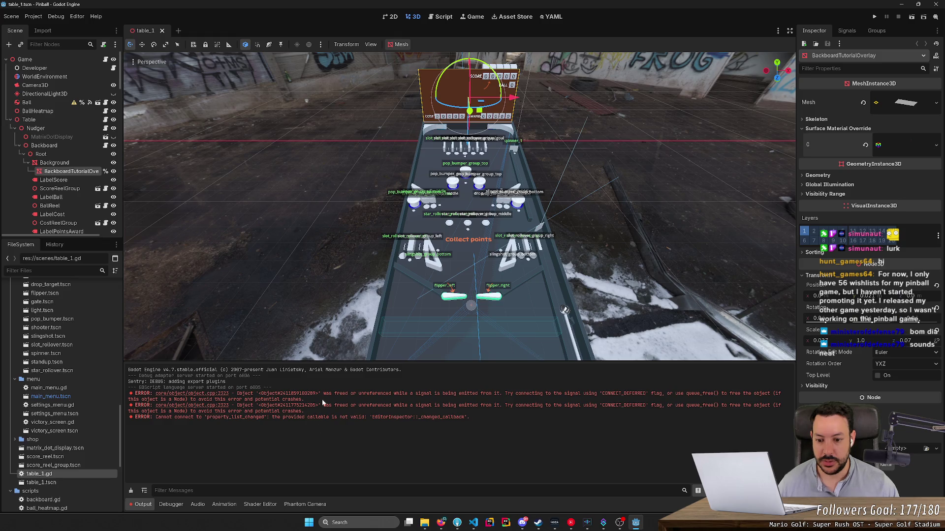
# - Check the override-material errors in Output, then run Project > Reload Current Project and reselect BackboardTutorialOverlay
pyautogui.moveTo(350, 394); pyautogui.dragTo(592, 406)
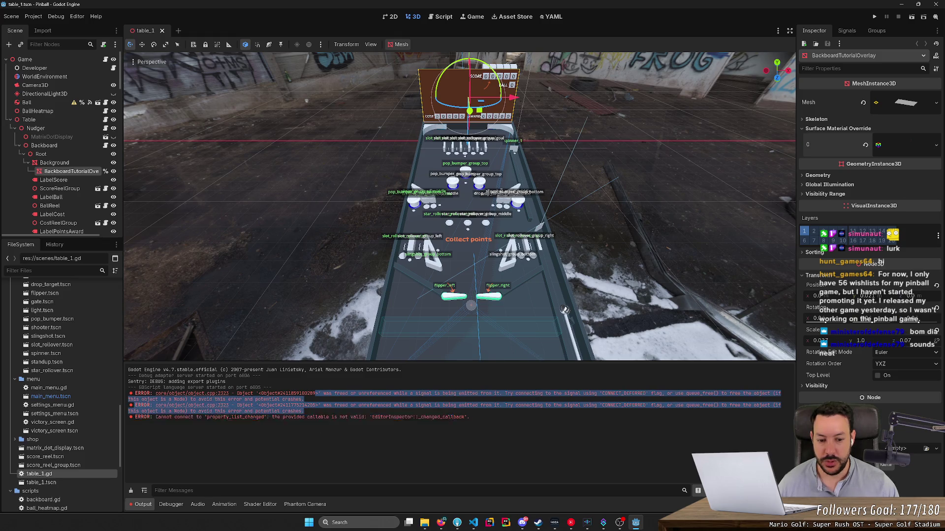
pyautogui.click(592, 406)
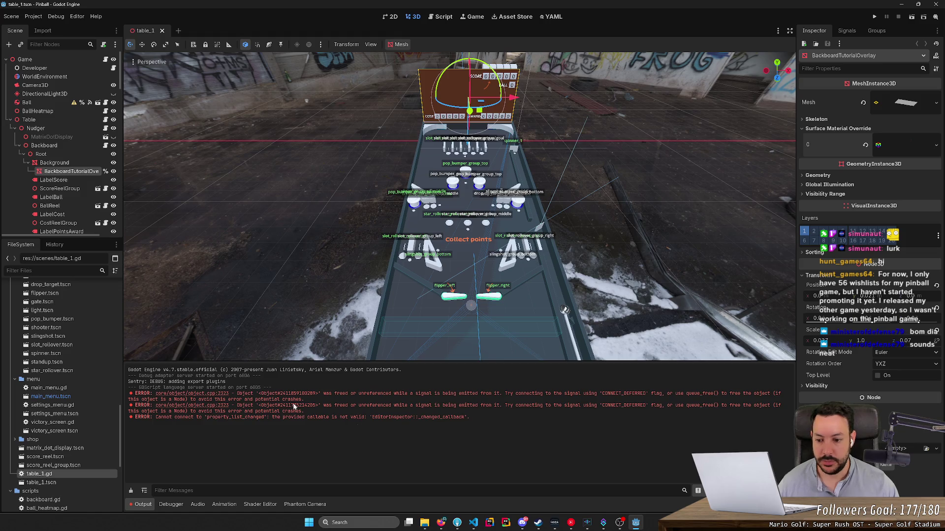
pyautogui.click(33, 16)
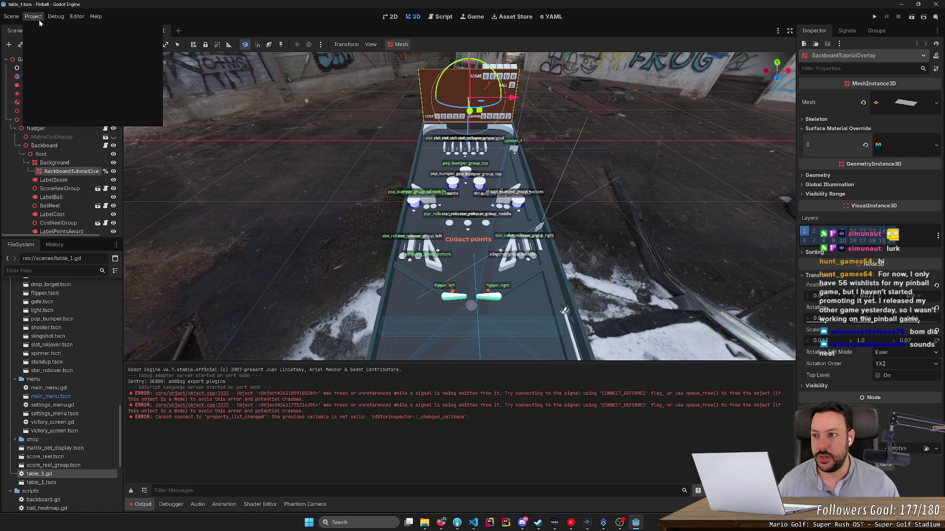
pyautogui.click(45, 112)
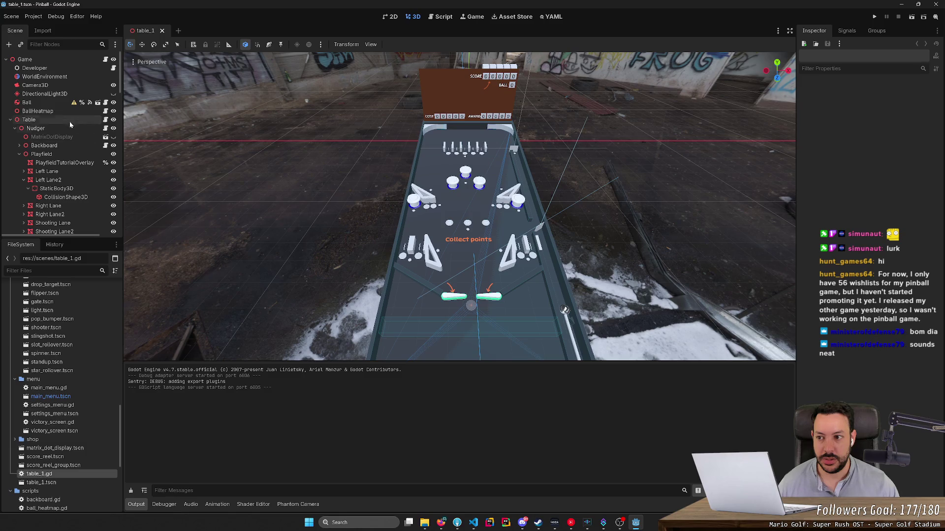
pyautogui.click(442, 100)
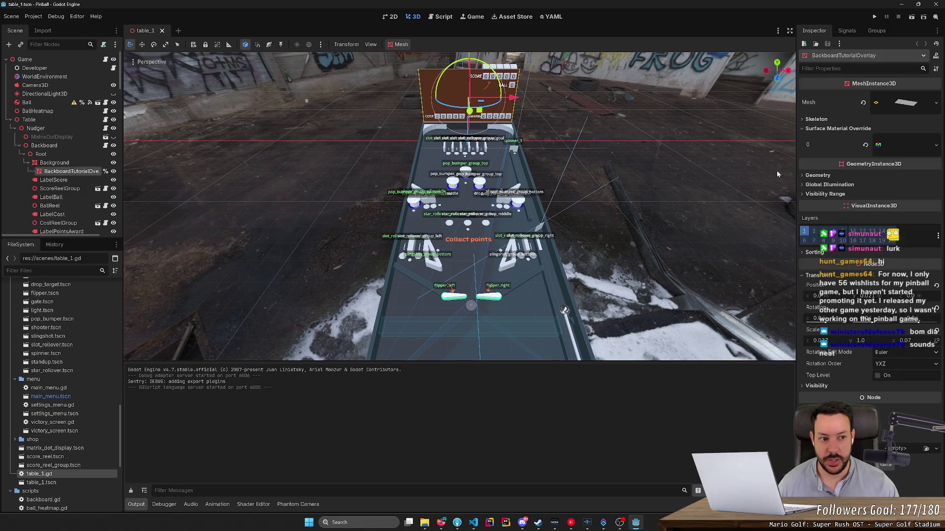
# - Set the backboard overlay's albedo texture to tutorial_empty_backboard.png and save the table_1 scene
pyautogui.click(904, 145)
pyautogui.click(931, 258)
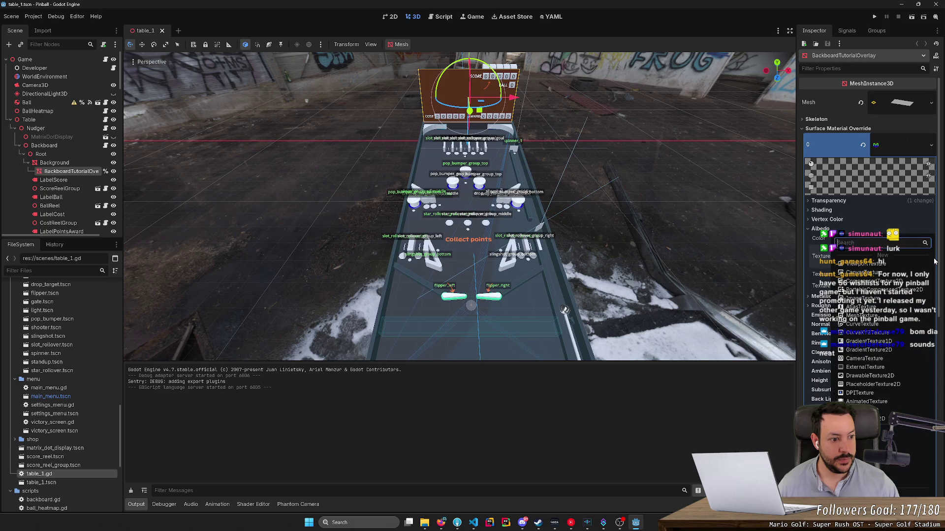
pyautogui.click(901, 433)
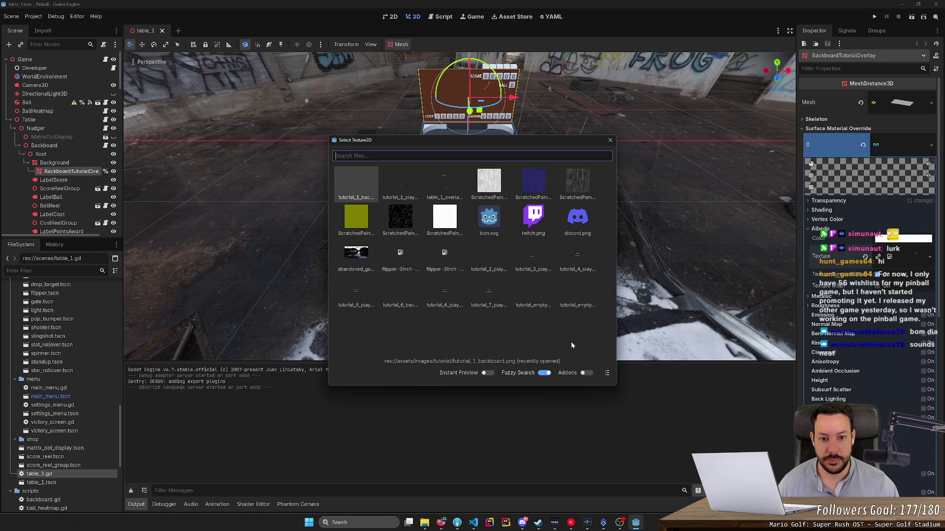
pyautogui.click(606, 374)
pyautogui.scroll(-5, 472, 320)
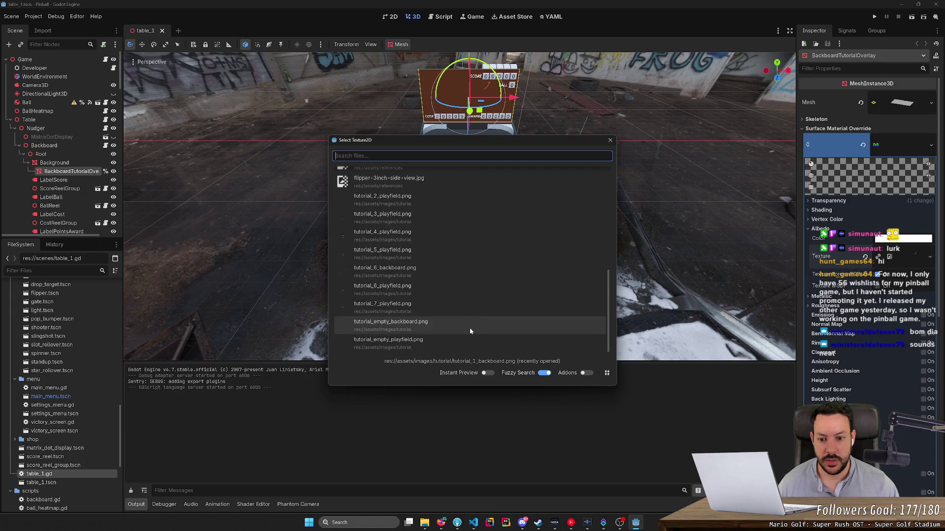
pyautogui.click(462, 325)
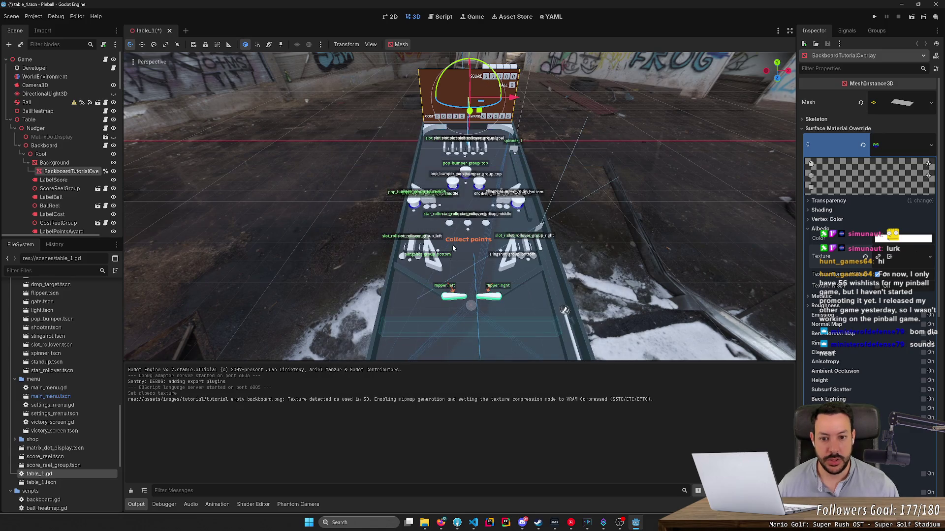
pyautogui.hotkey('ctrl', 's')
pyautogui.click(467, 276)
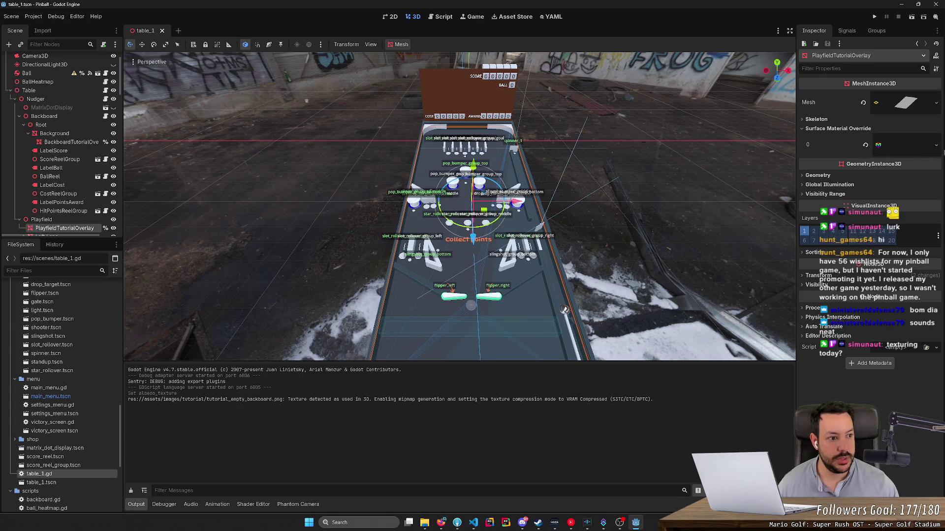
# - Expand the playfield tutorial overlay's Surface Material Override 0 properties
pyautogui.click(936, 145)
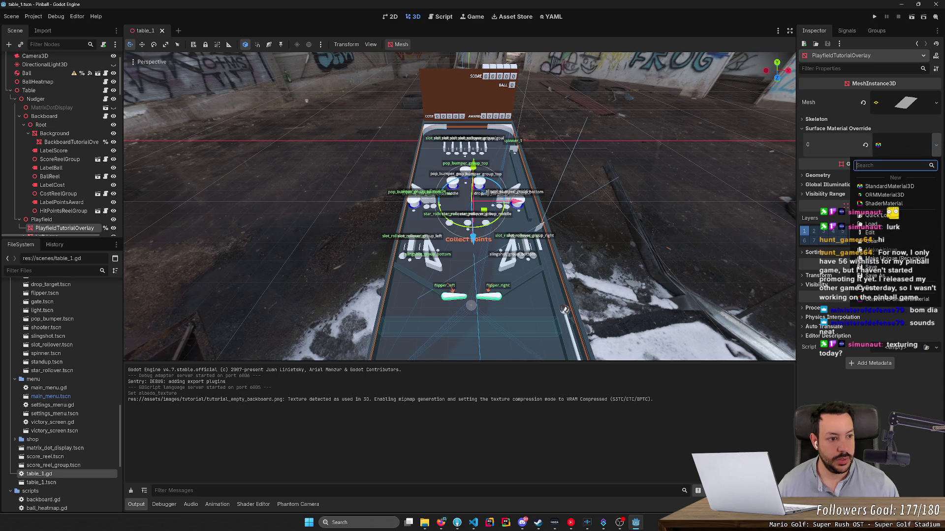
pyautogui.press('Escape')
pyautogui.click(902, 143)
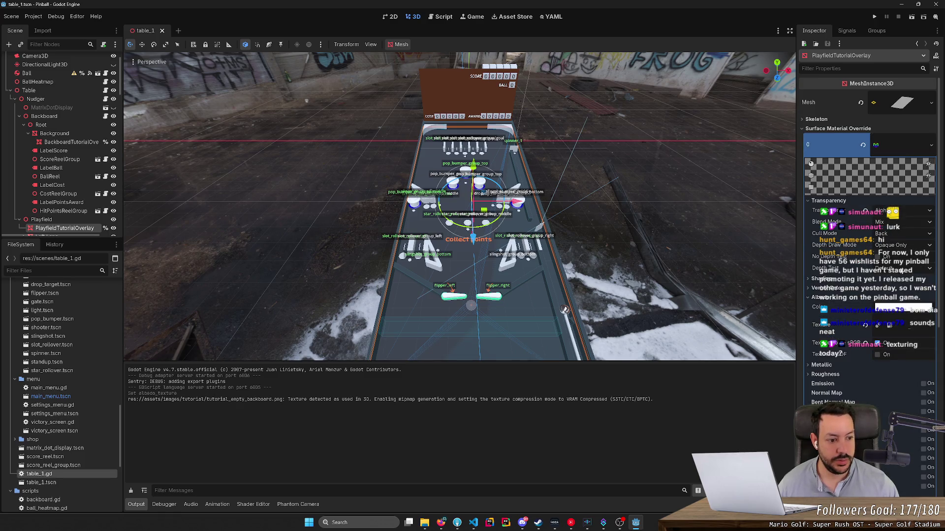
pyautogui.scroll(-5, 898, 280)
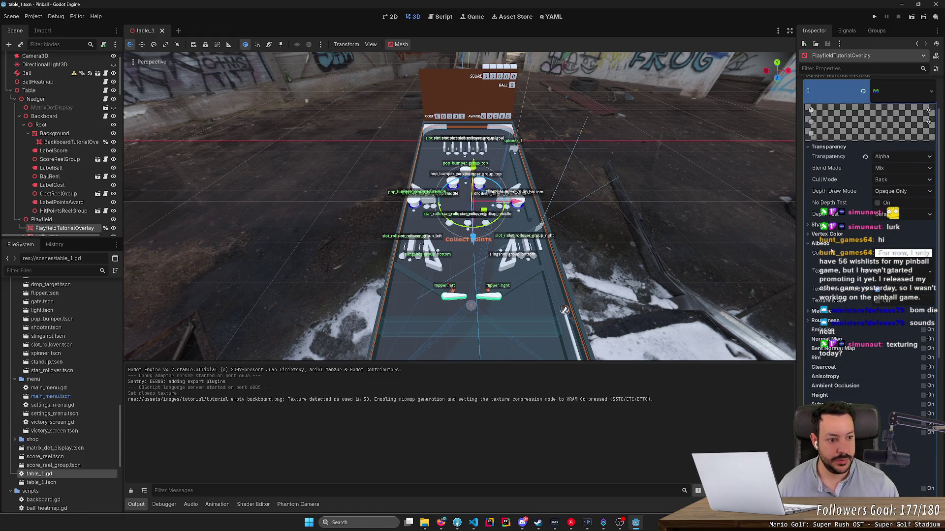
# - Quick Load tutorial_empty_playfield.png as the albedo texture and run the project
pyautogui.click(930, 272)
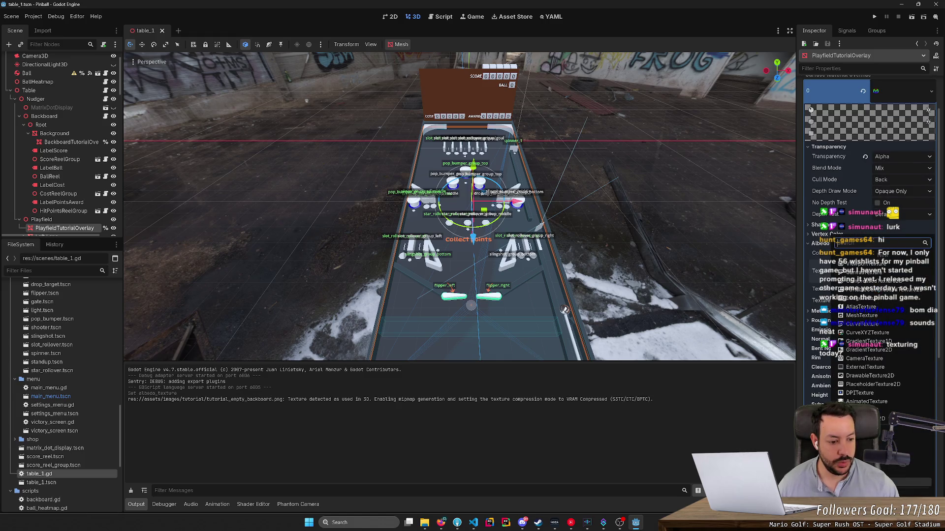
pyautogui.click(881, 436)
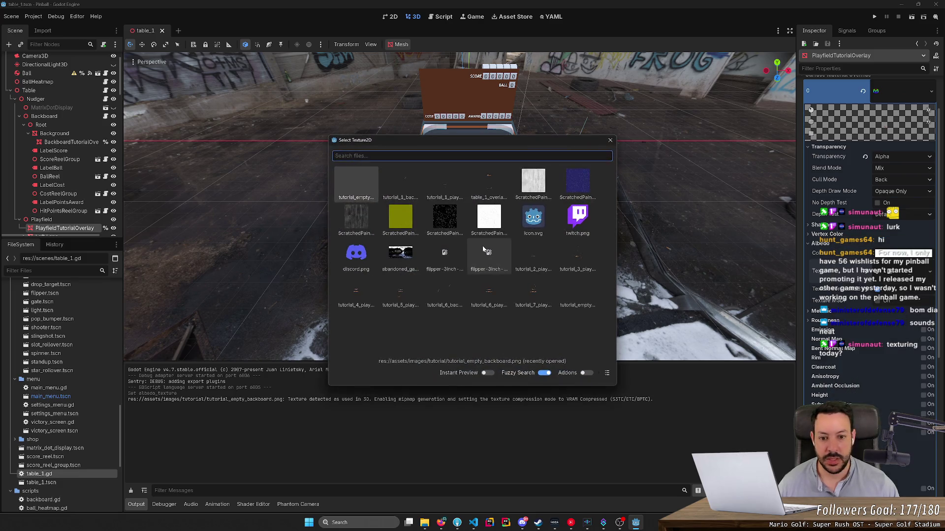
pyautogui.click(608, 373)
pyautogui.scroll(-5, 428, 315)
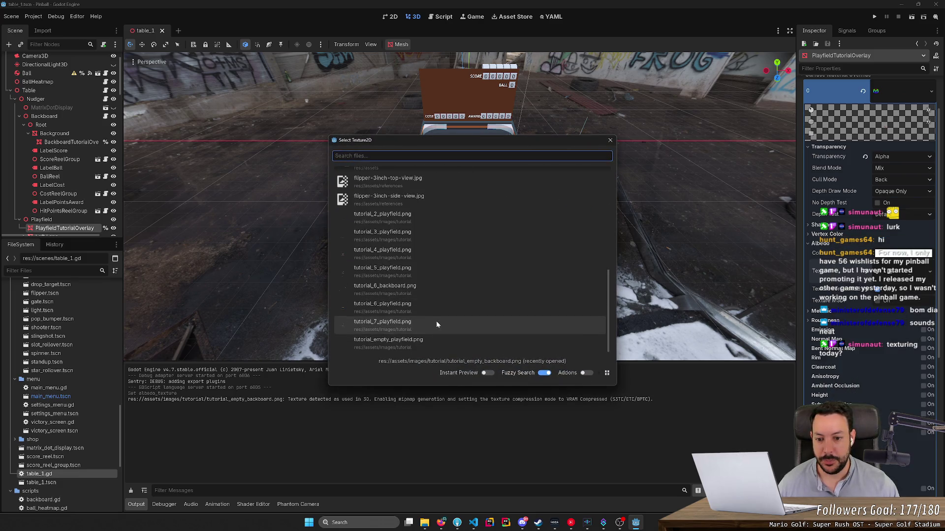
pyautogui.click(438, 343)
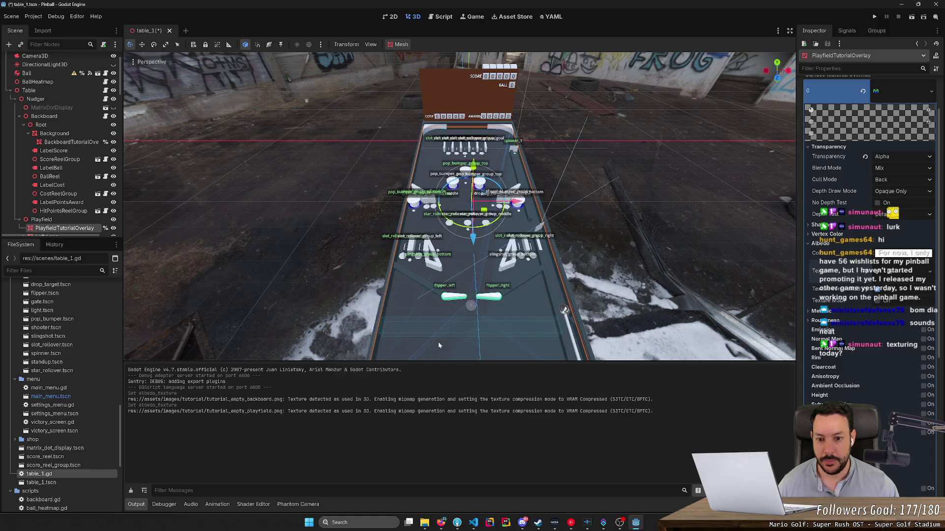
pyautogui.click(874, 17)
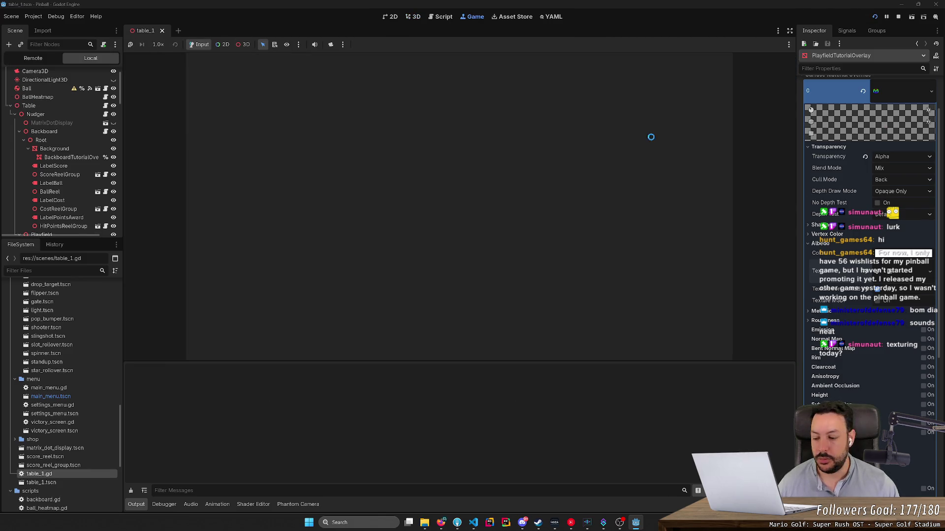
# - Start a new game and drag the Output splitter down so the Game view is larger
pyautogui.press('Return')
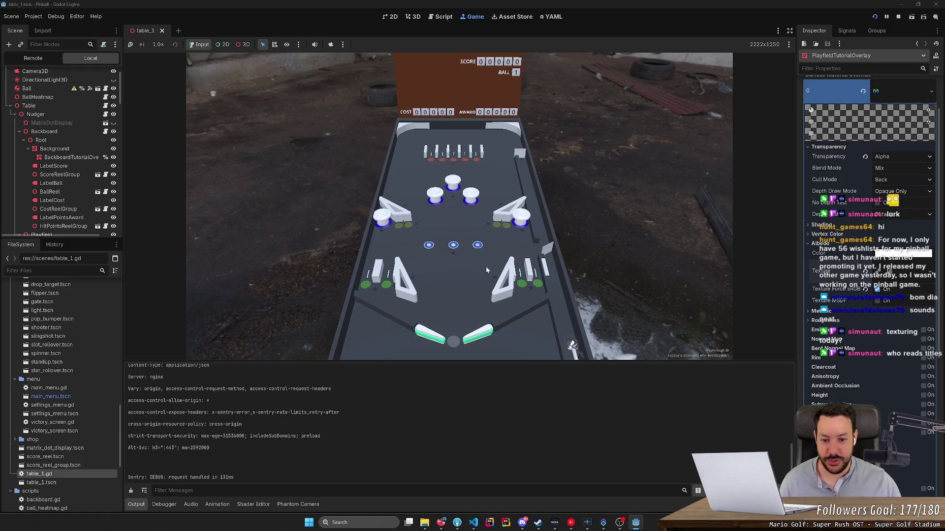
pyautogui.moveTo(539, 360)
pyautogui.mouseDown()
pyautogui.moveTo(561, 459)
pyautogui.moveTo(561, 425)
pyautogui.mouseUp()
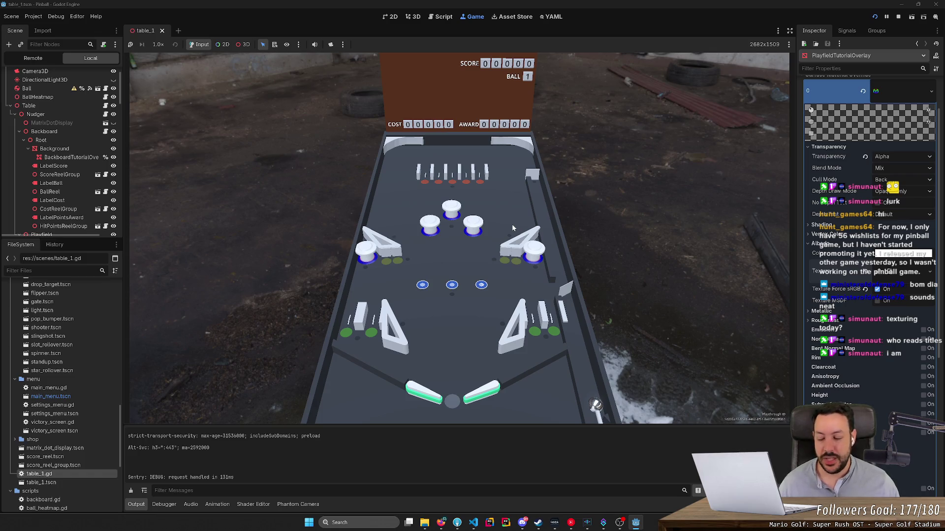
pyautogui.click(441, 523)
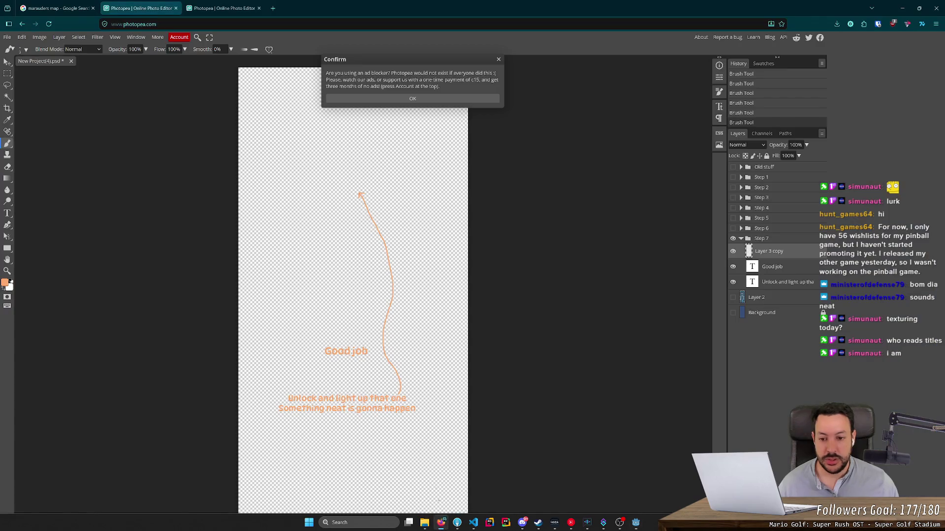
# - Bring up the Google Images results for 'marauders map' in the browser
pyautogui.click(84, 8)
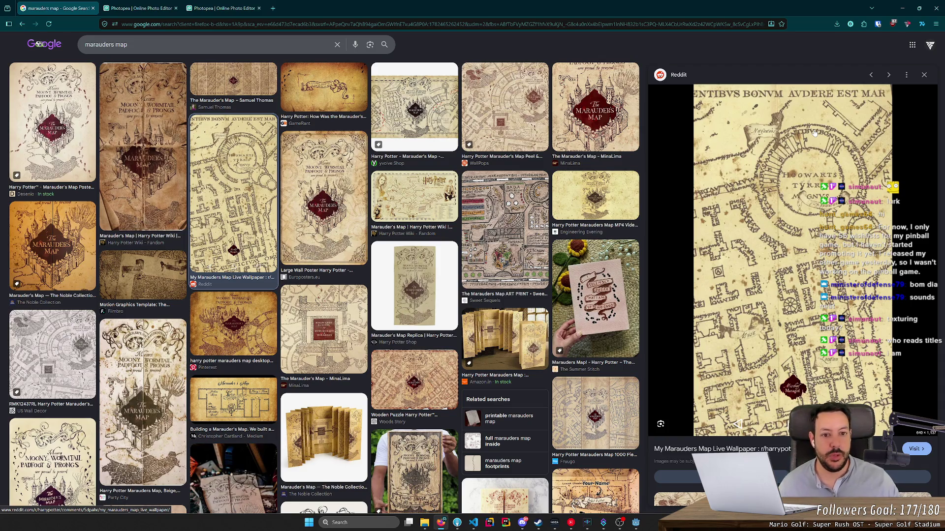
# - Preview the GameRant and Samuel Thomas marauders map images
pyautogui.scroll(2, 369, 132)
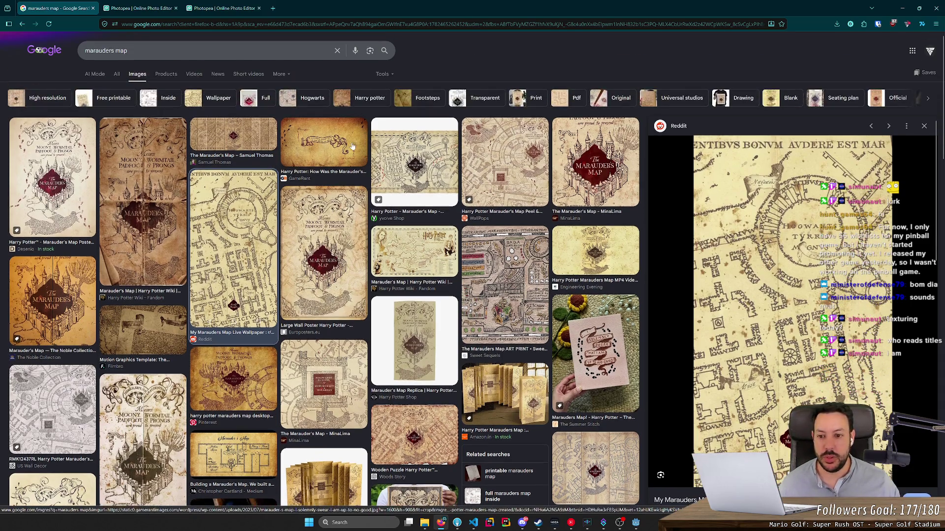
pyautogui.click(310, 149)
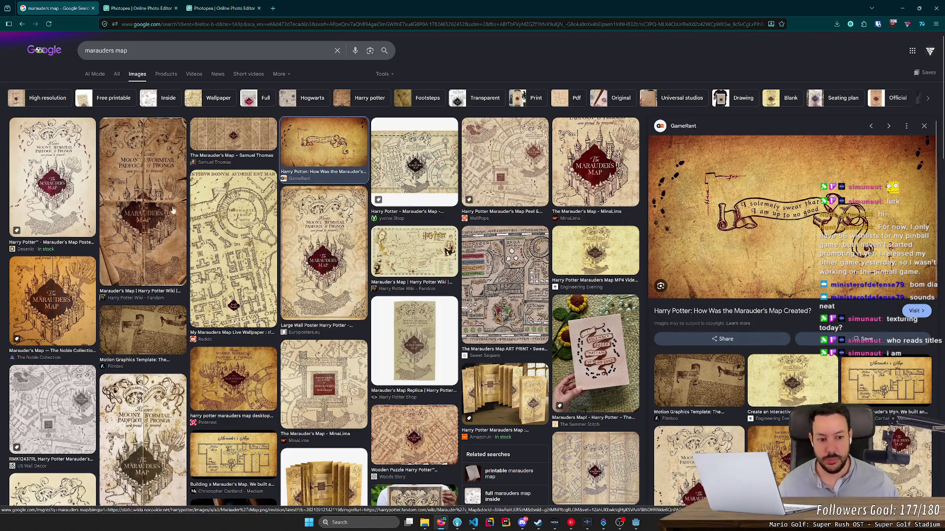
pyautogui.click(234, 135)
# - Search images for 'voldemort diary' and preview the Tom Riddle diary with pen
pyautogui.click(106, 50)
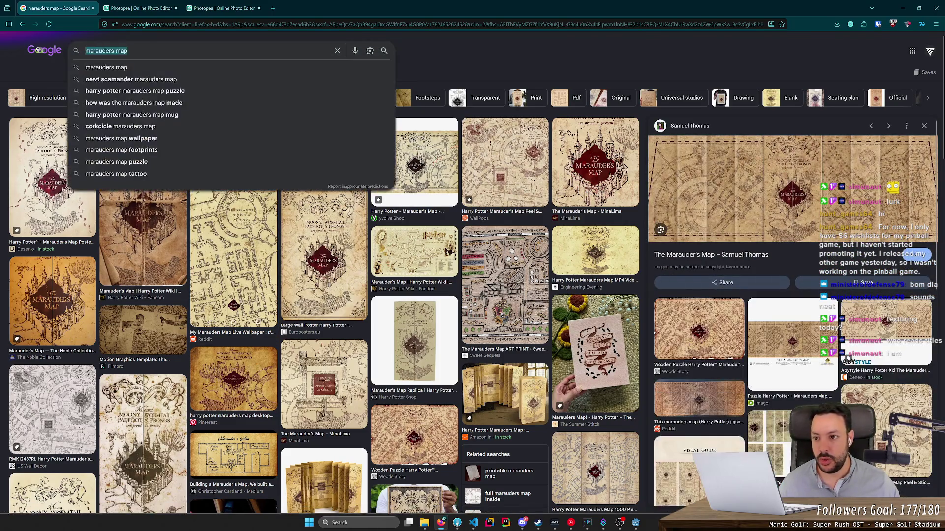
pyautogui.write('voldempo')
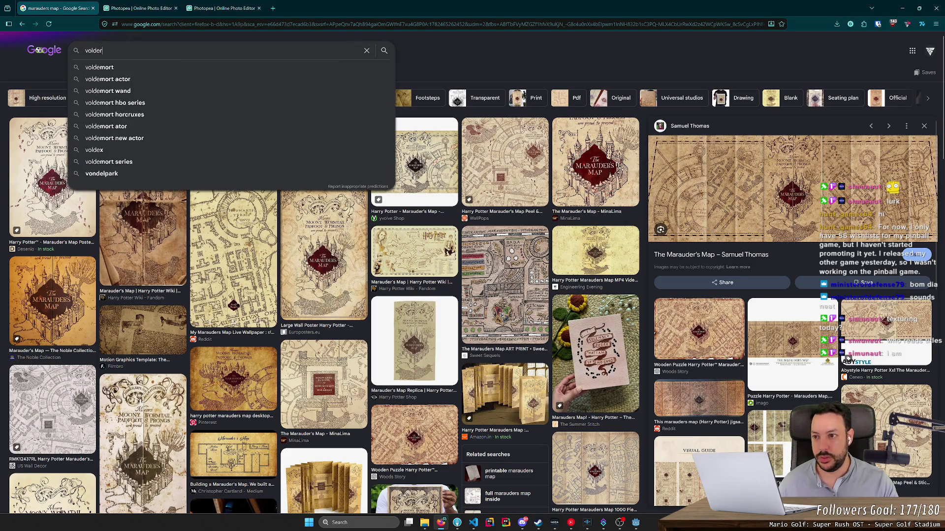
pyautogui.press('BackSpace')
pyautogui.press('BackSpace')
pyautogui.write('ort diary')
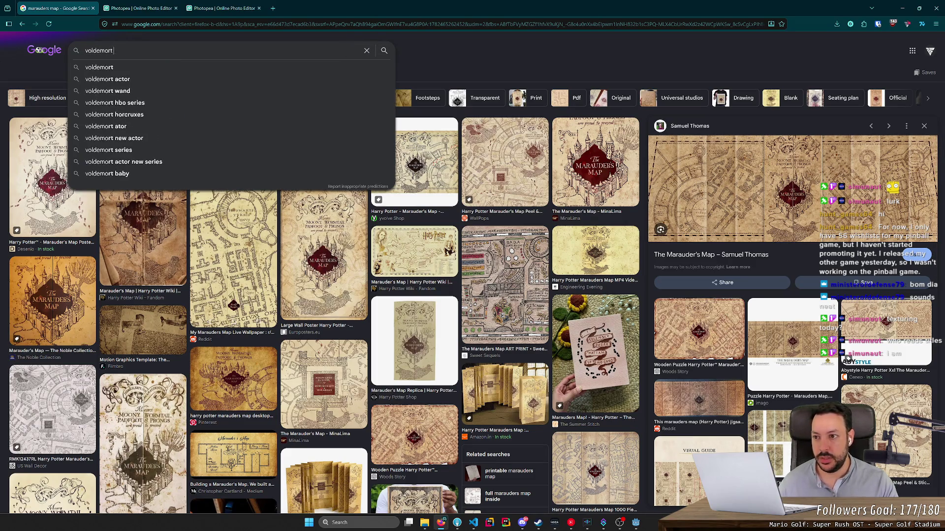
pyautogui.press('Return')
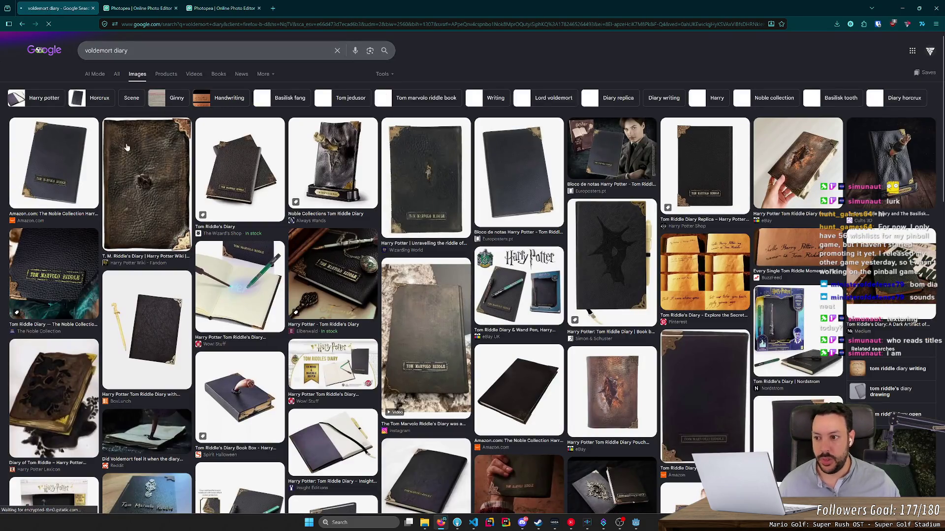
pyautogui.click(241, 295)
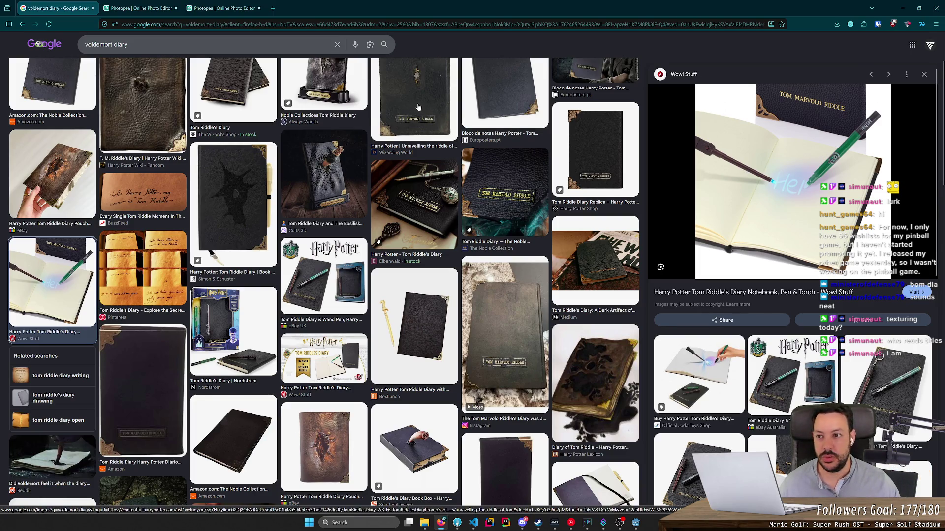
# - Close the preview, go back to the marauders map results, and minimize the browser
pyautogui.press('Escape')
pyautogui.hotkey('alt', 'Left')
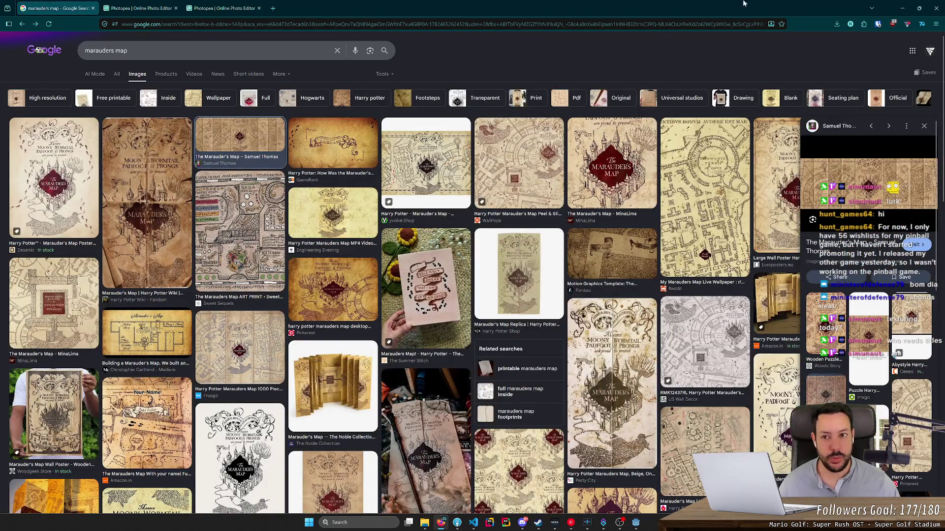
pyautogui.click(902, 8)
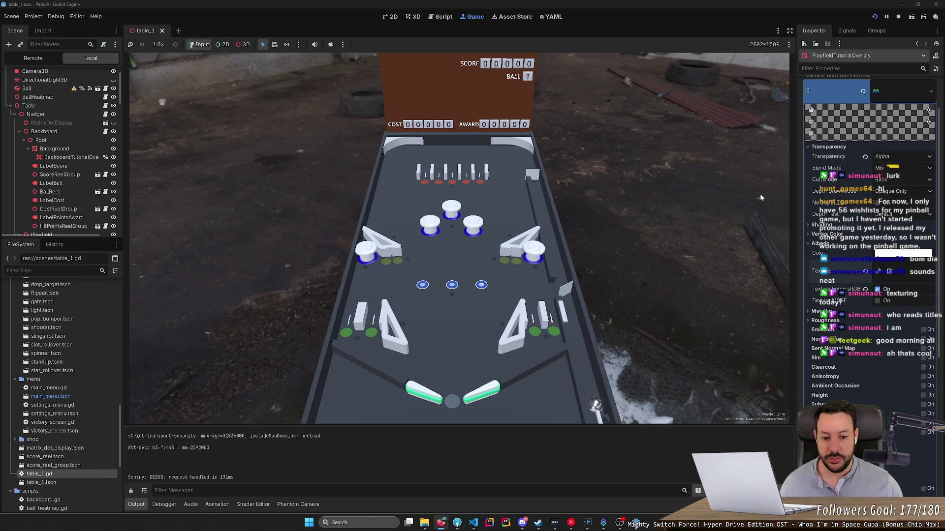
# - Work the left and right flippers until the ball drains and the debugger breaks at game.gd line 77
pyautogui.press('Left')
pyautogui.press('Right')
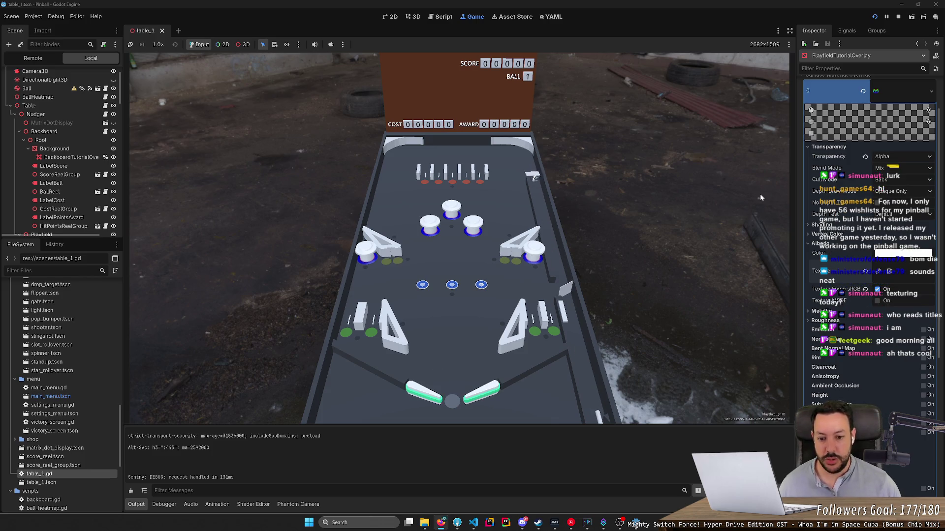
pyautogui.press('Right')
pyautogui.press('Left')
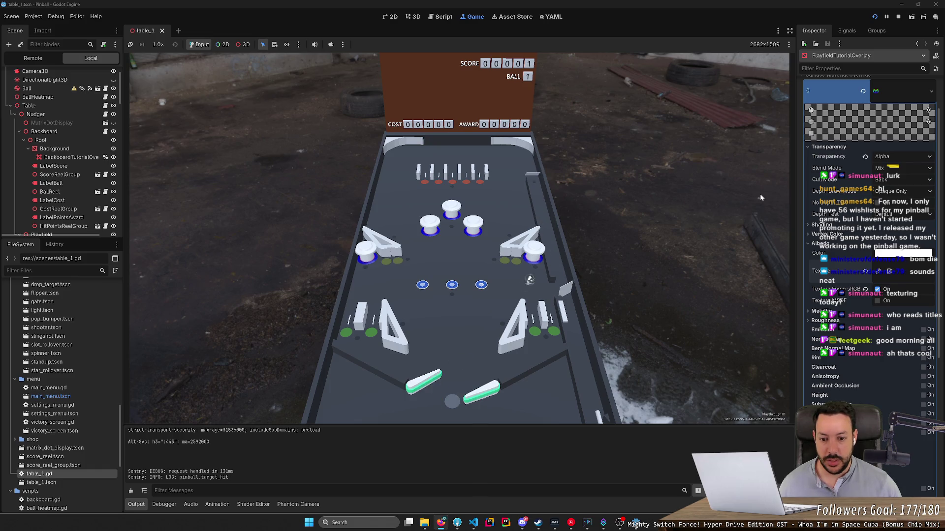
pyautogui.press('Right')
pyautogui.press('Right')
pyautogui.press('Left')
pyautogui.press('Right')
pyautogui.press('Left')
pyautogui.press('Right')
pyautogui.press('Left')
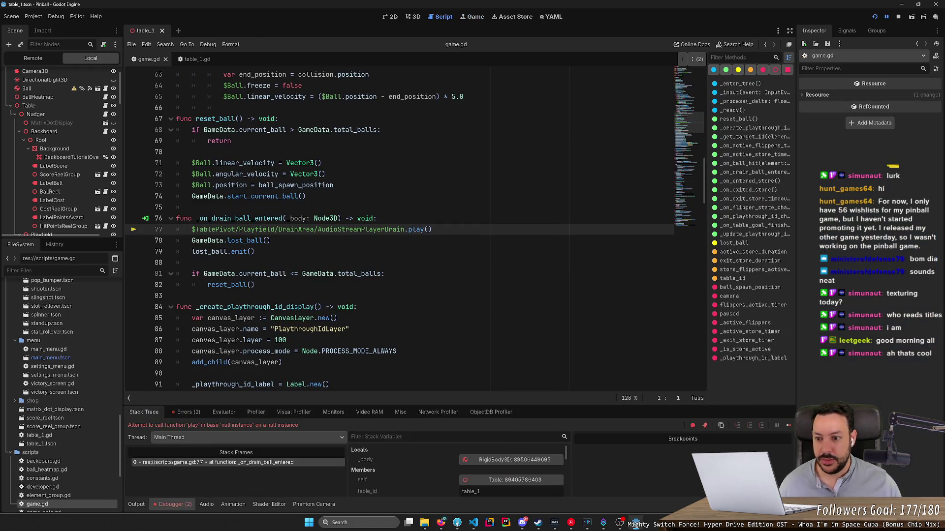
# - Search the whole project for the $TablePivot reference on line 77
pyautogui.doubleClick(217, 229)
pyautogui.moveTo(191, 229); pyautogui.dragTo(237, 229)
pyautogui.hotkey('ctrl', 'shift', 'f')
pyautogui.press('Return')
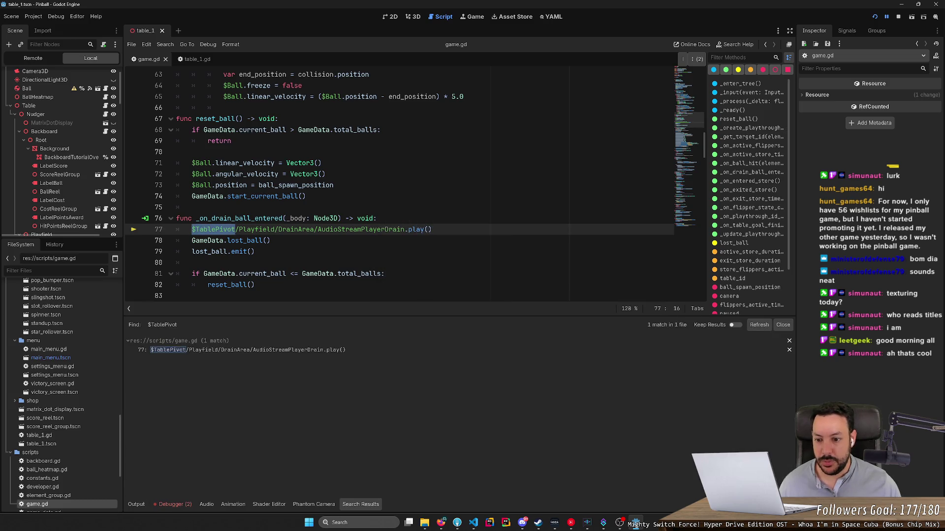
# - Change TablePivot to Table/Nudger, save game.gd, and relaunch the game
pyautogui.doubleClick(215, 229)
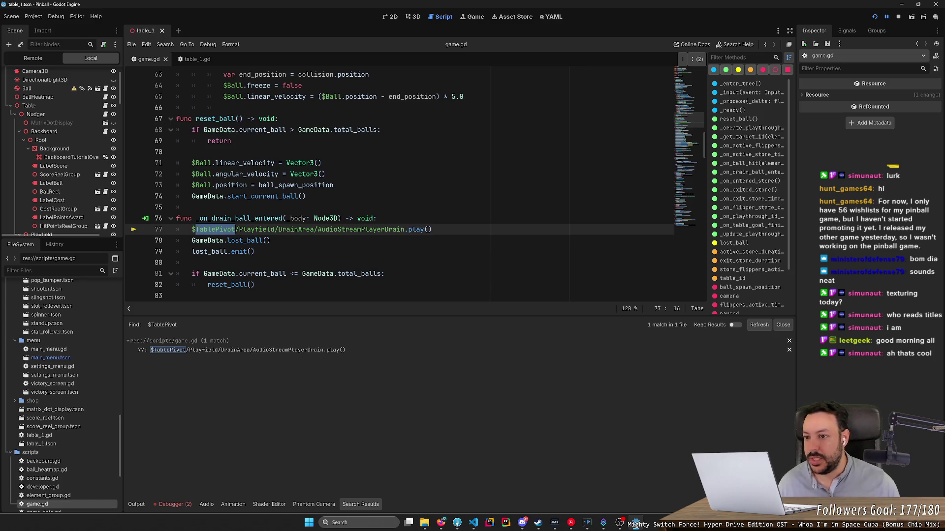
pyautogui.write('Table/Nudget')
pyautogui.press('BackSpace')
pyautogui.write('r')
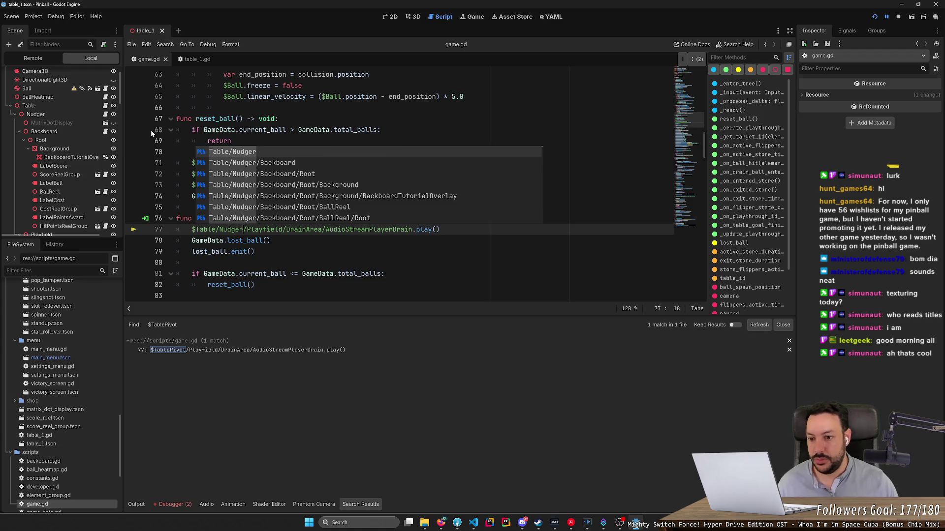
pyautogui.click(207, 208)
pyautogui.hotkey('ctrl', 's')
pyautogui.click(874, 18)
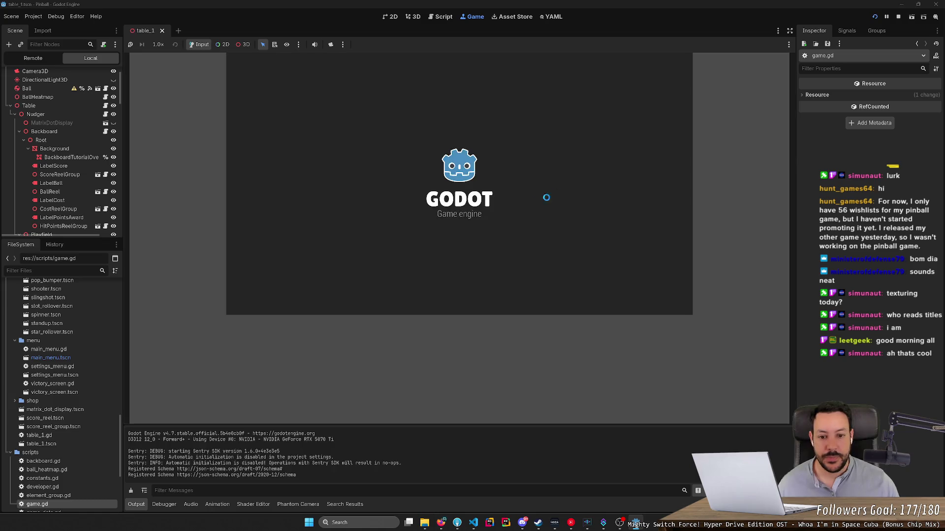
# - Start a new game and keep the first ball in play with the flippers until the 'Collect points' hint shows
pyautogui.click(458, 243)
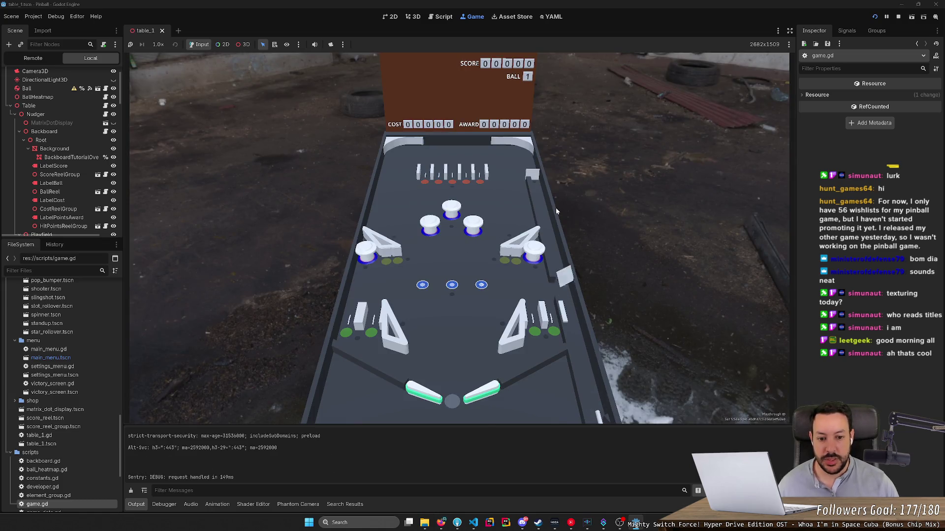
pyautogui.press('Right')
pyautogui.press('Left')
pyautogui.press('Right')
pyautogui.press('Right')
pyautogui.press('Right')
pyautogui.press('Left')
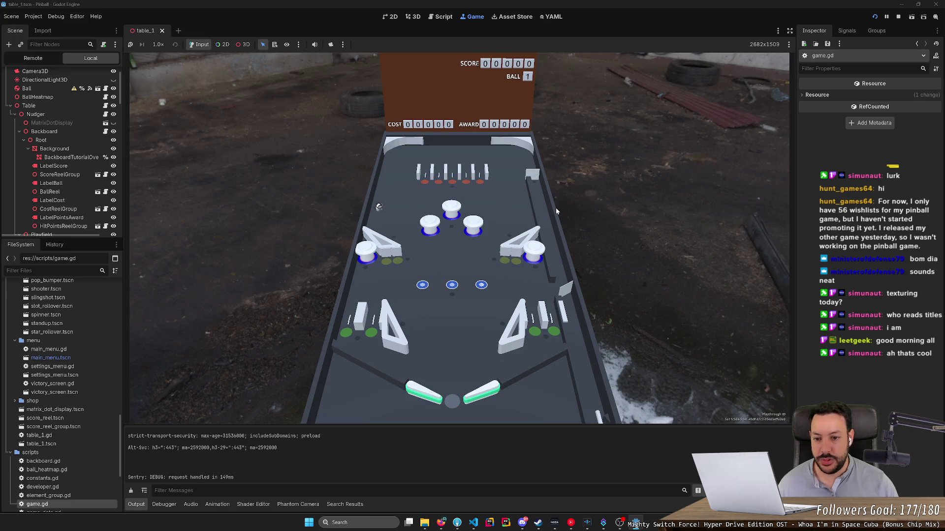
pyautogui.press('Right')
pyautogui.press('Right')
pyautogui.press('Left')
pyautogui.press('Left')
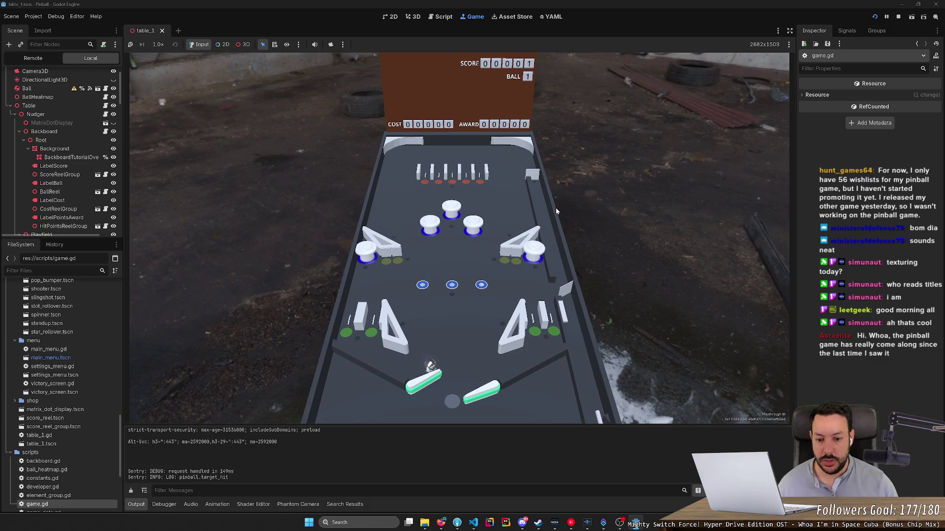
pyautogui.press('Left')
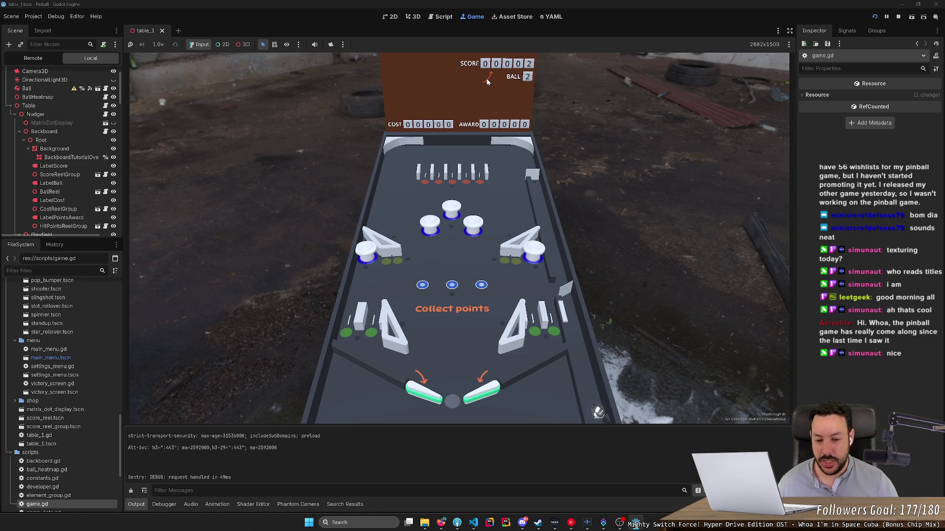
# - Launch the next ball with space and keep it in play with the flippers
pyautogui.press('space')
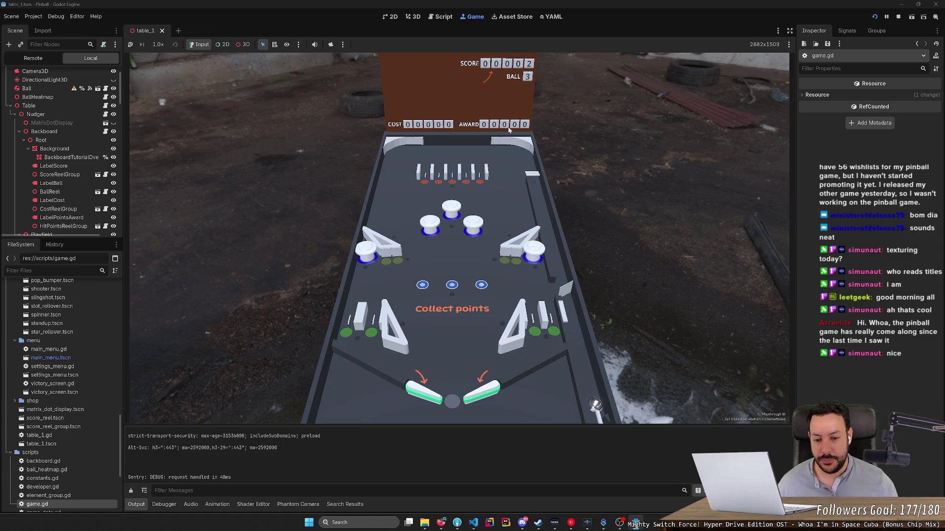
pyautogui.press('space')
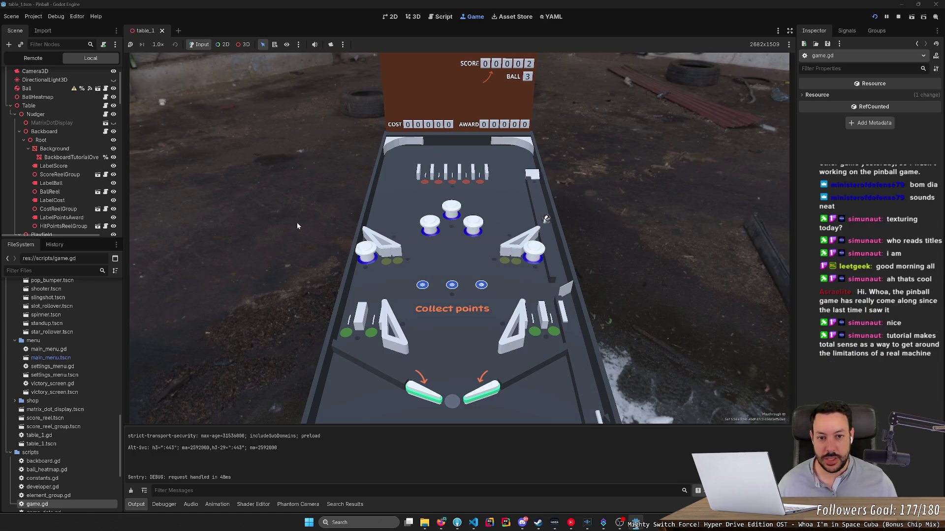
pyautogui.press('Right')
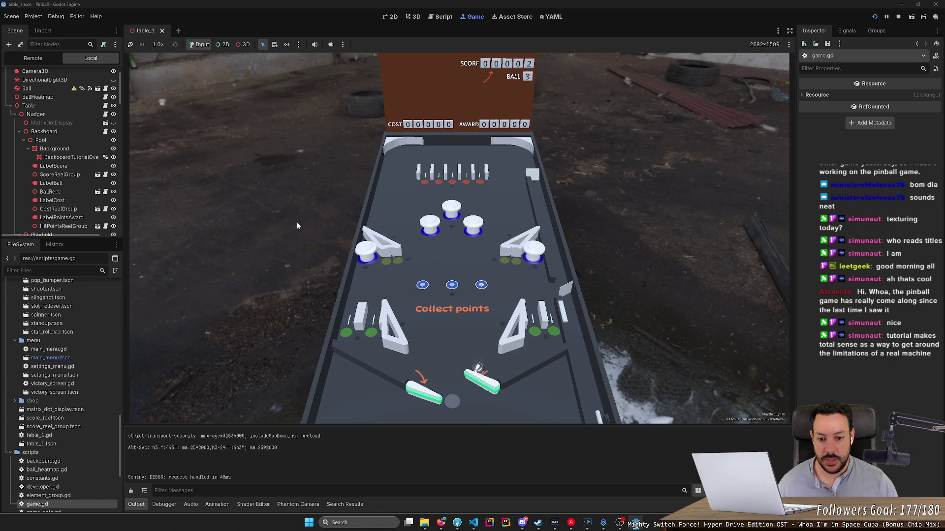
pyautogui.press('Right')
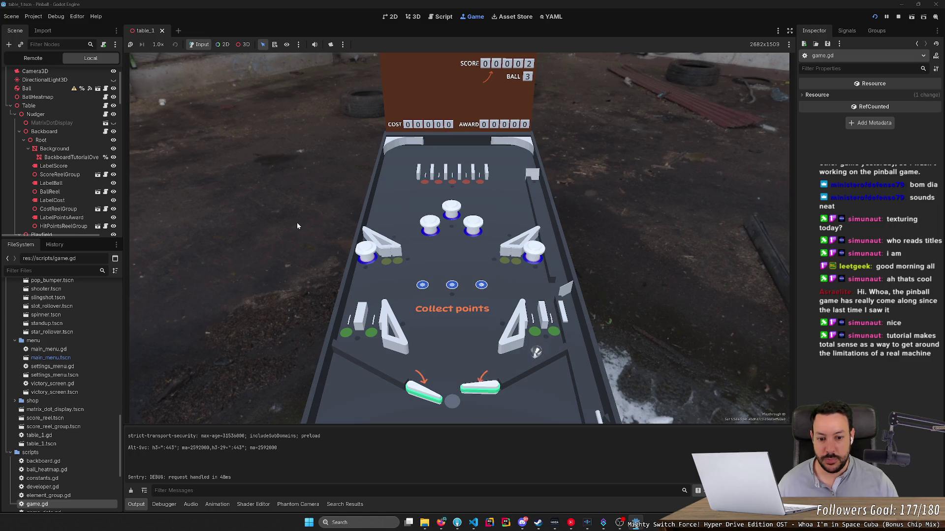
pyautogui.press('Right')
pyautogui.press('Left')
pyautogui.press('Right')
pyautogui.press('Right')
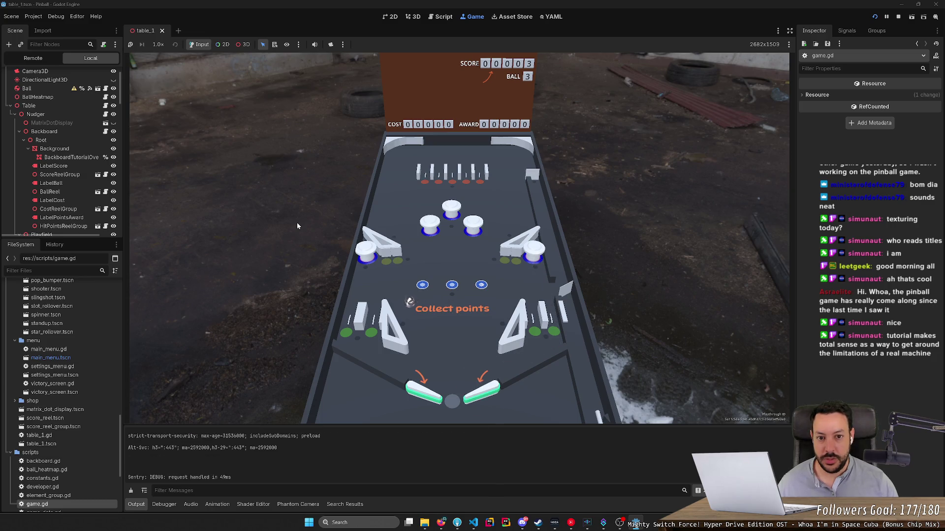
pyautogui.press('Left')
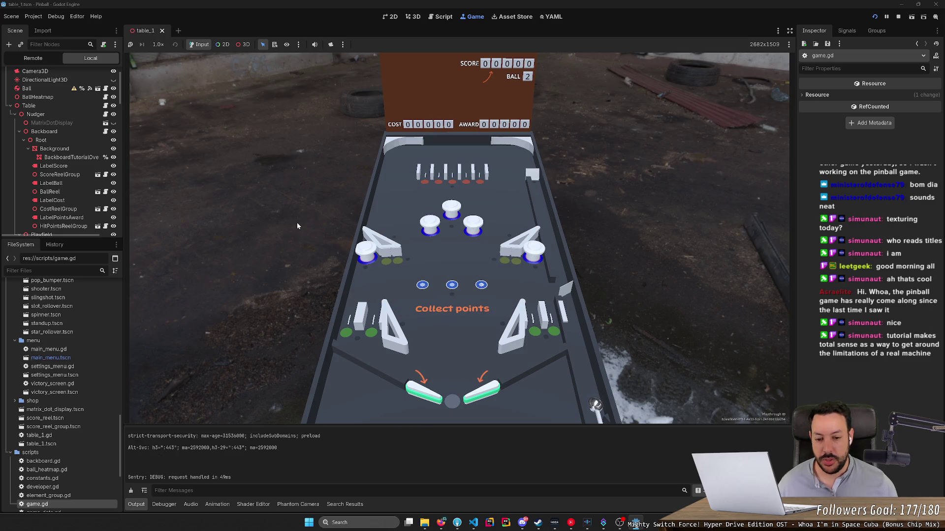
# - Play the following balls with the flippers until the 'spend your points in the Shop' hint appears
pyautogui.press('Right')
pyautogui.press('Left')
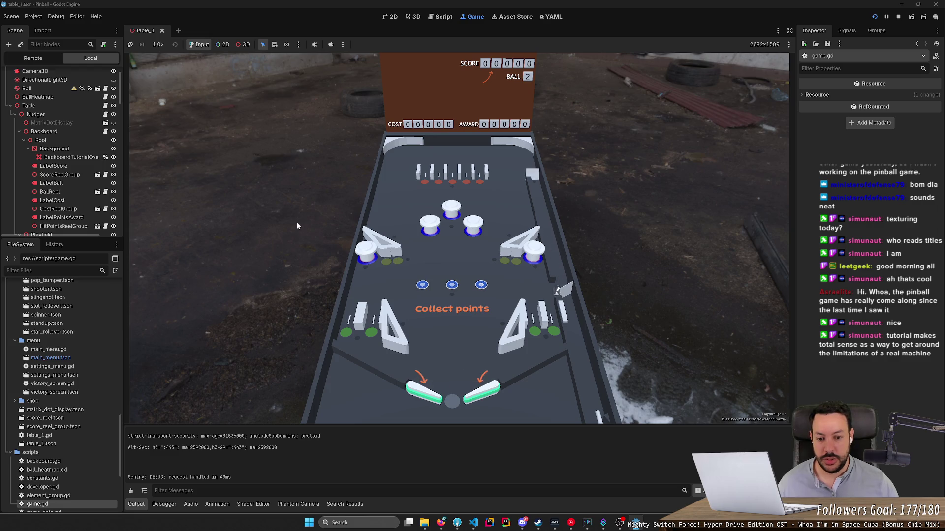
pyautogui.press('Left')
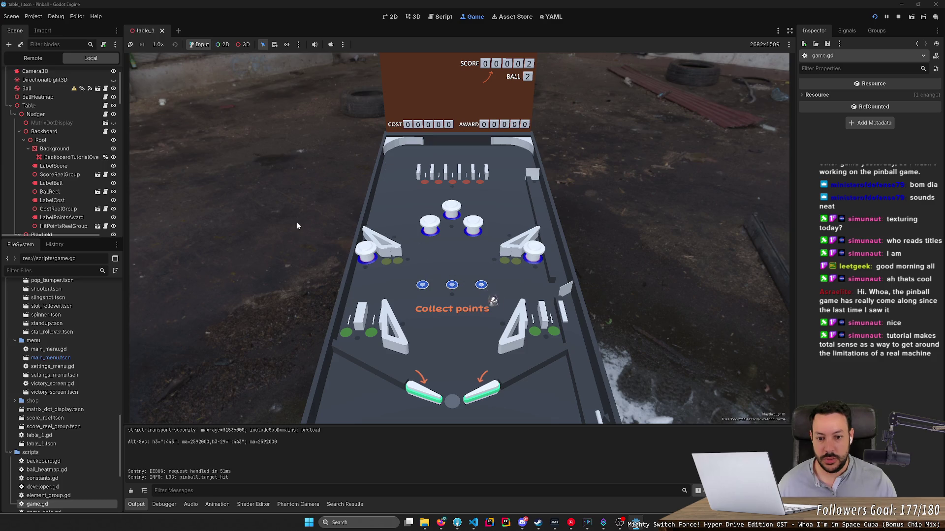
pyautogui.press('Right')
pyautogui.press('Left')
pyautogui.press('Right')
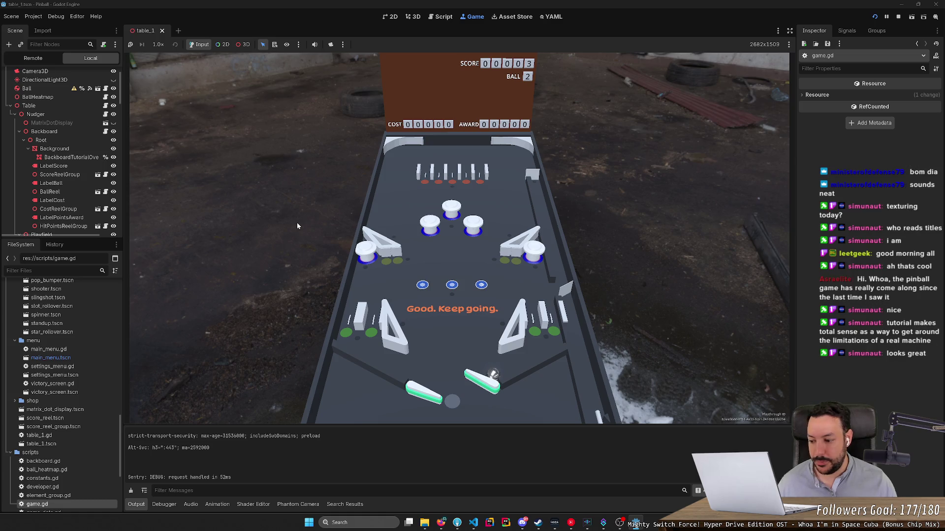
pyautogui.press('Right')
pyautogui.press('Left')
pyautogui.press('Right')
pyautogui.press('Left')
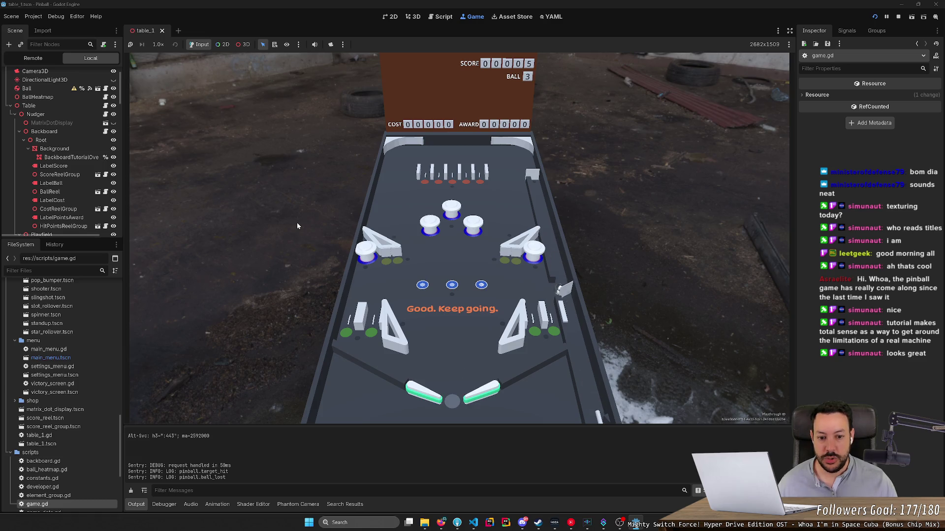
pyautogui.press('Right')
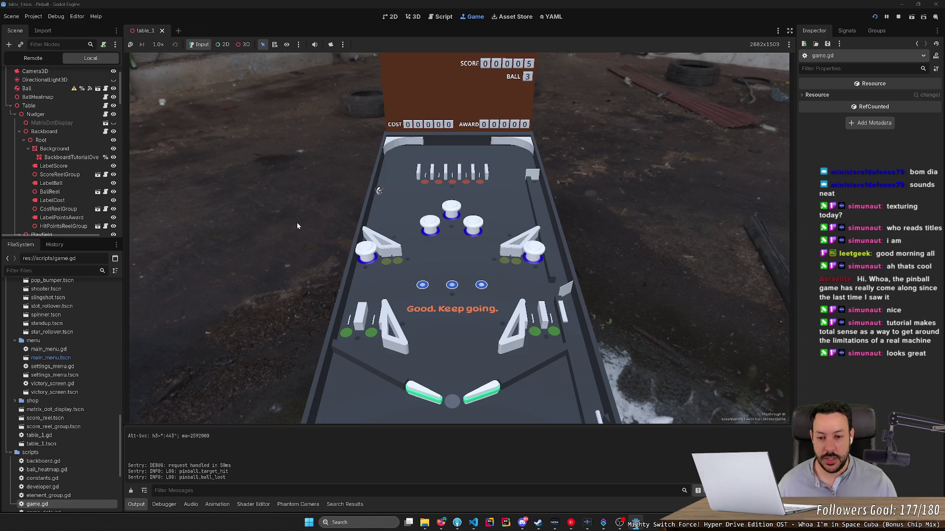
pyautogui.press('Right')
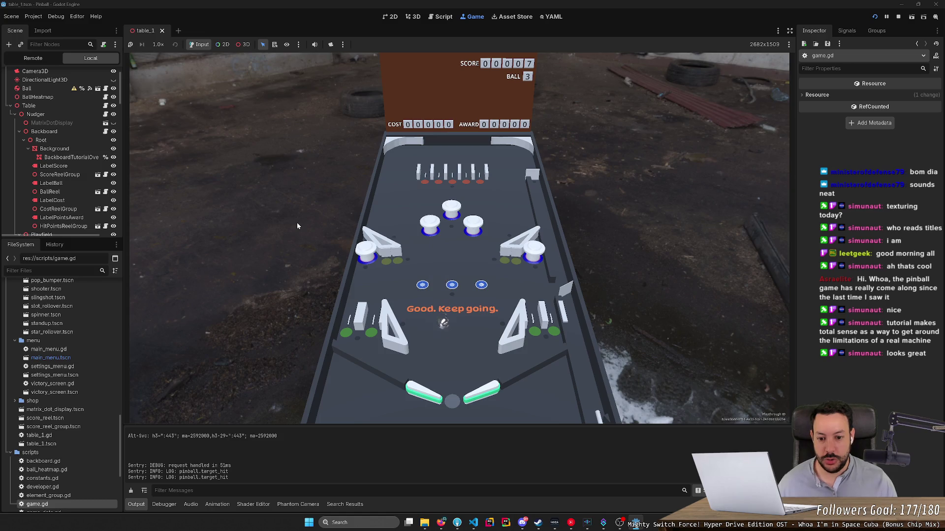
pyautogui.press('Left')
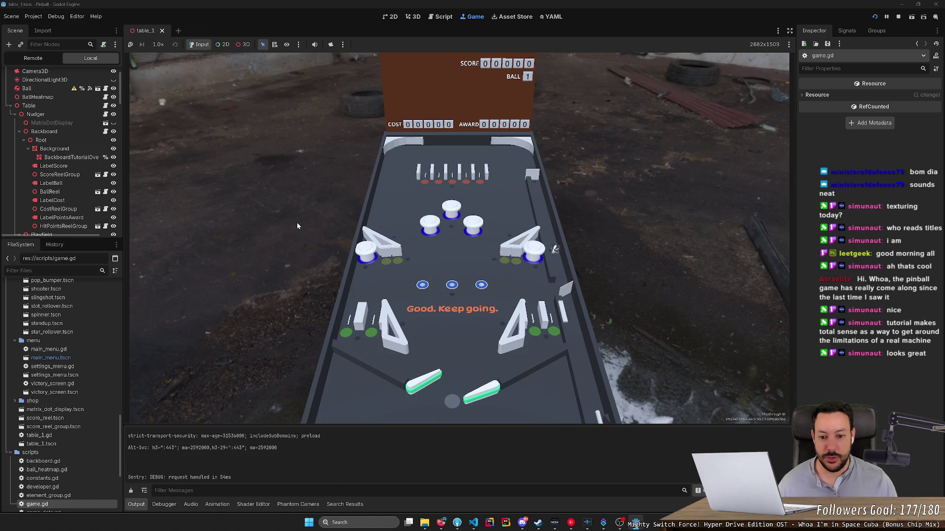
pyautogui.press('Right')
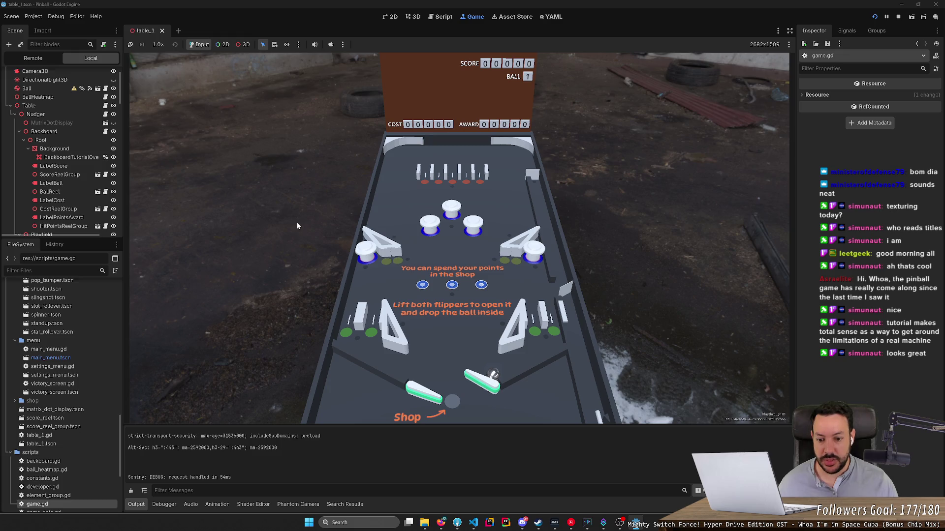
# - Open the in-game shop, step to the cheapest unlock, and buy it to reach the 'Good job' hint
pyautogui.press('Left')
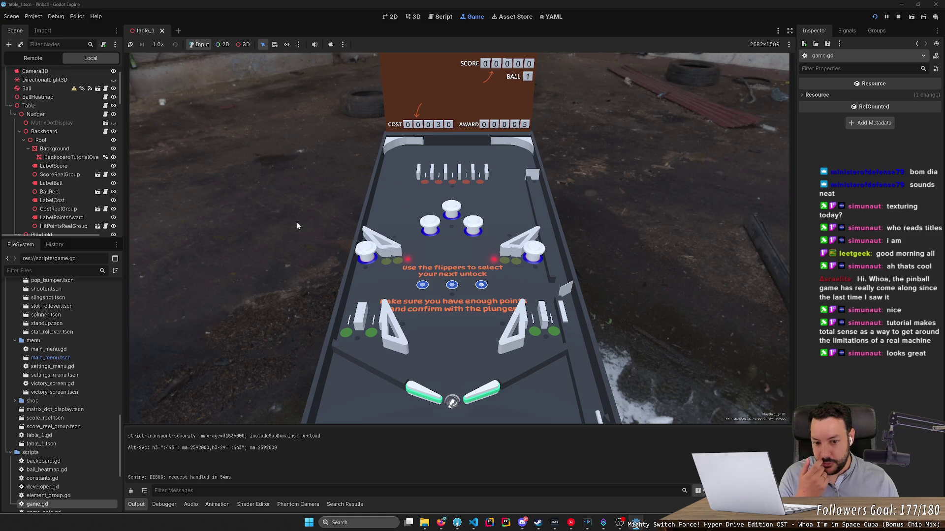
pyautogui.press('Right')
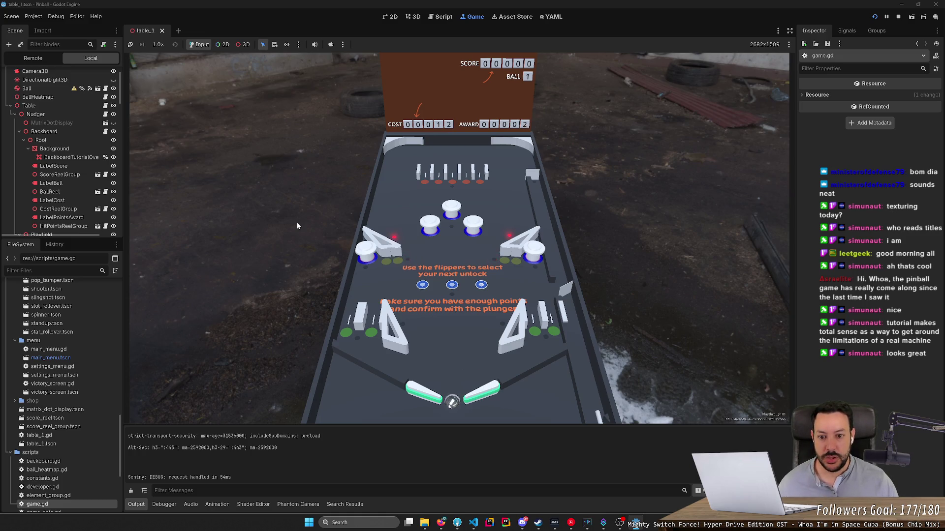
pyautogui.press('Right')
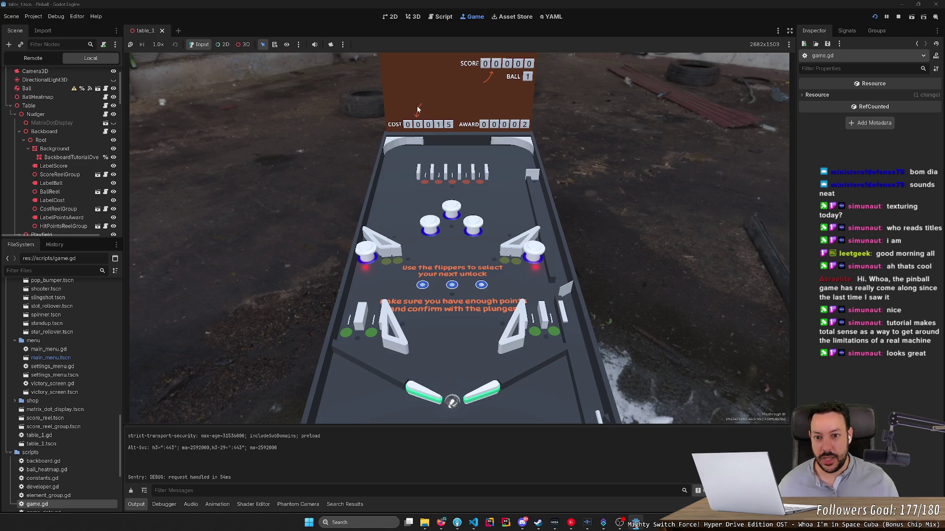
pyautogui.press('Left')
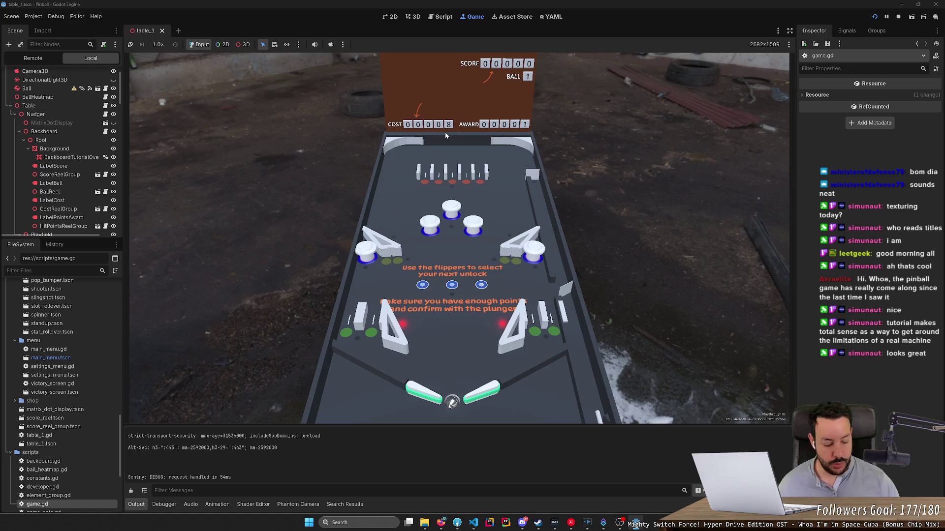
pyautogui.press('space')
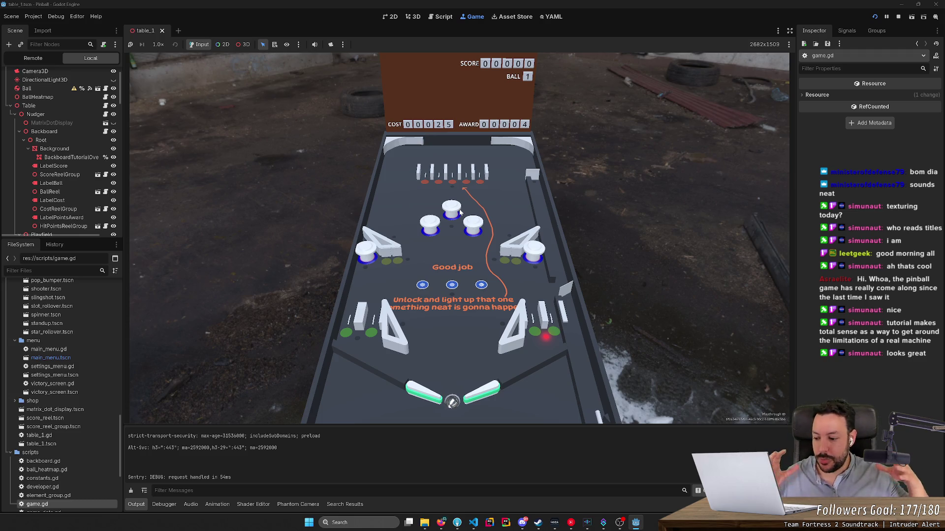
pyautogui.click(441, 523)
# - Search images for 'pinball 1970', preview a vintage machine and a Bally playfield, then return to Godot
pyautogui.click(273, 8)
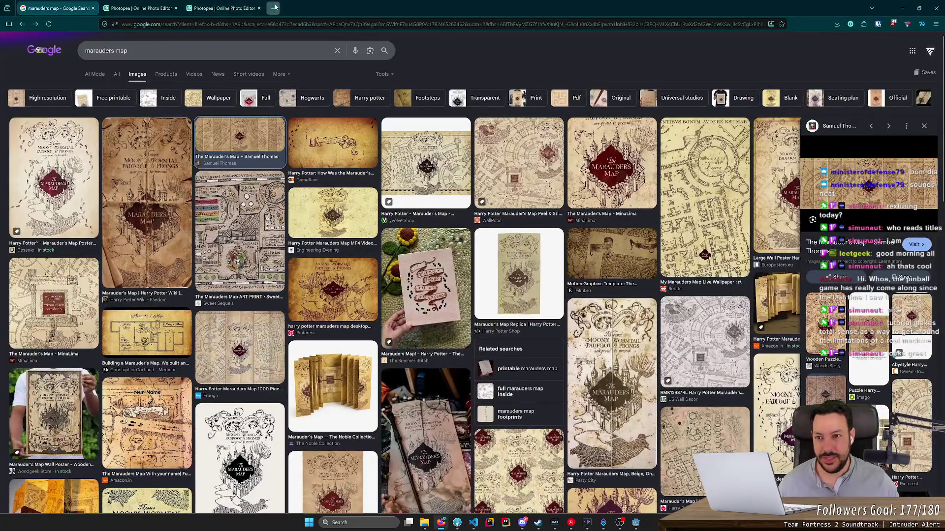
pyautogui.write('p')
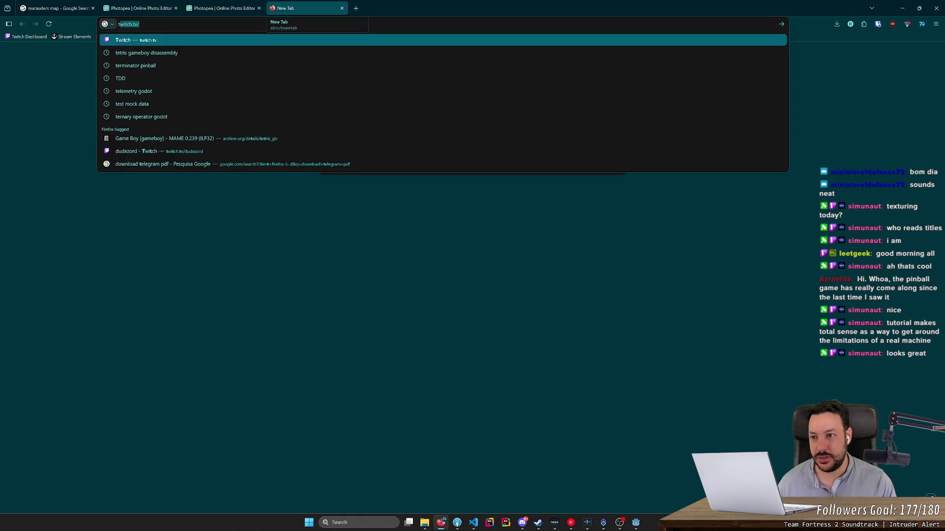
pyautogui.write('inball 19')
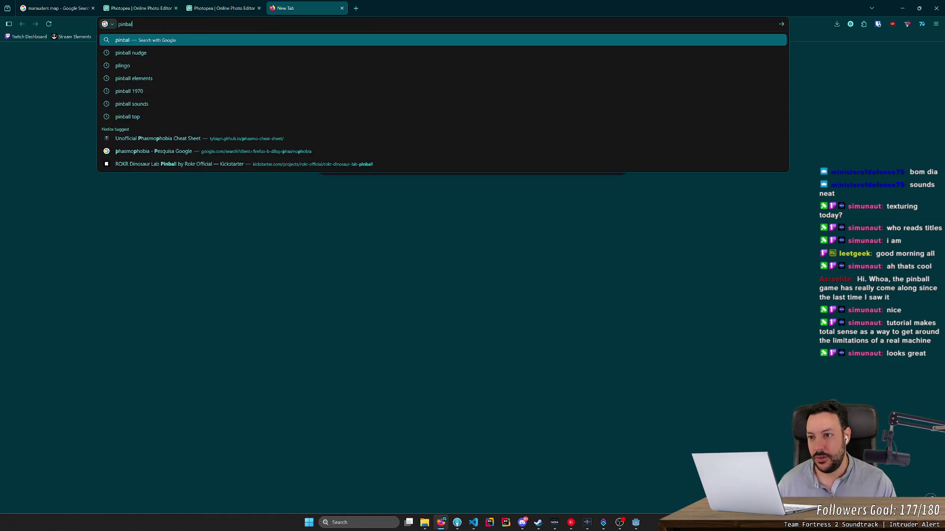
pyautogui.write('70')
pyautogui.press('Return')
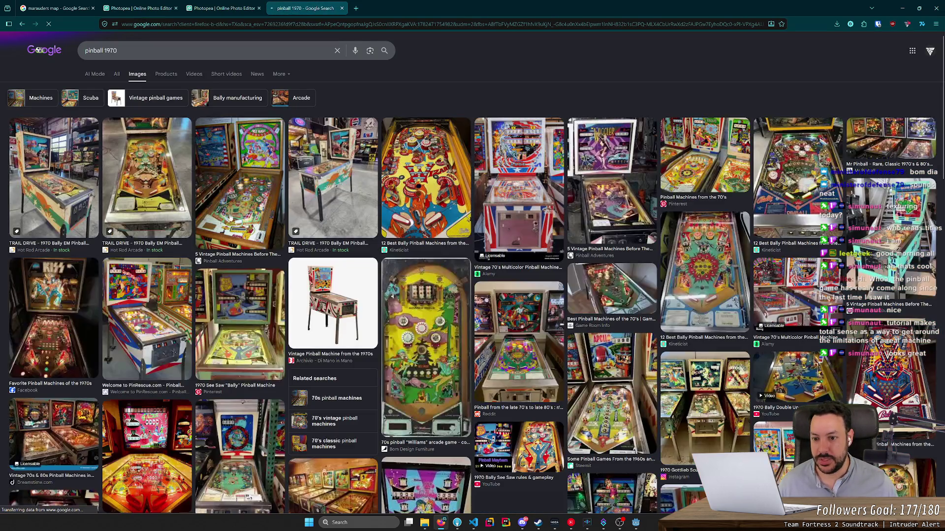
pyautogui.click(233, 207)
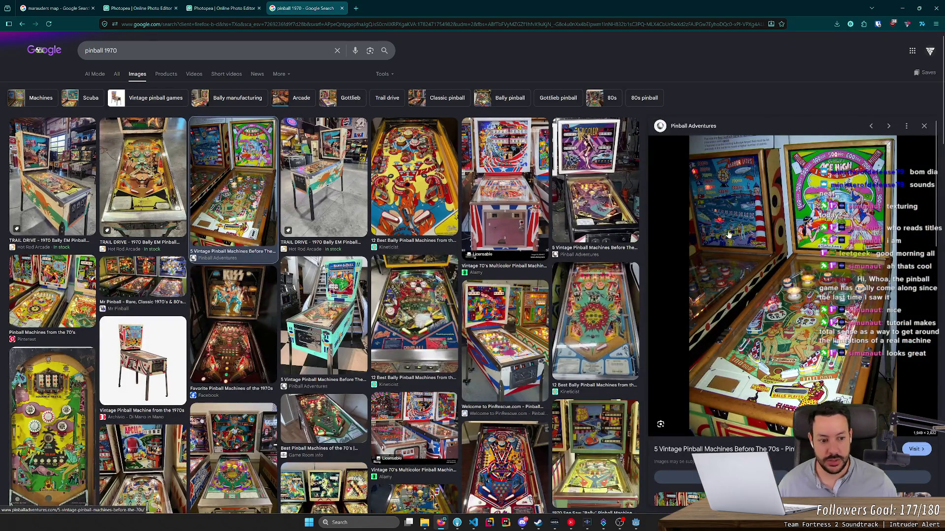
pyautogui.click(397, 212)
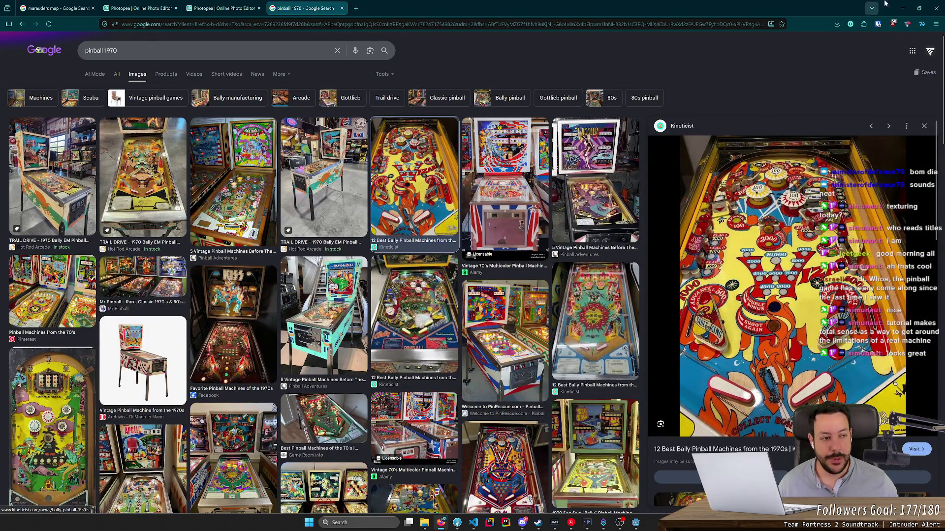
pyautogui.hotkey('alt', 'Tab')
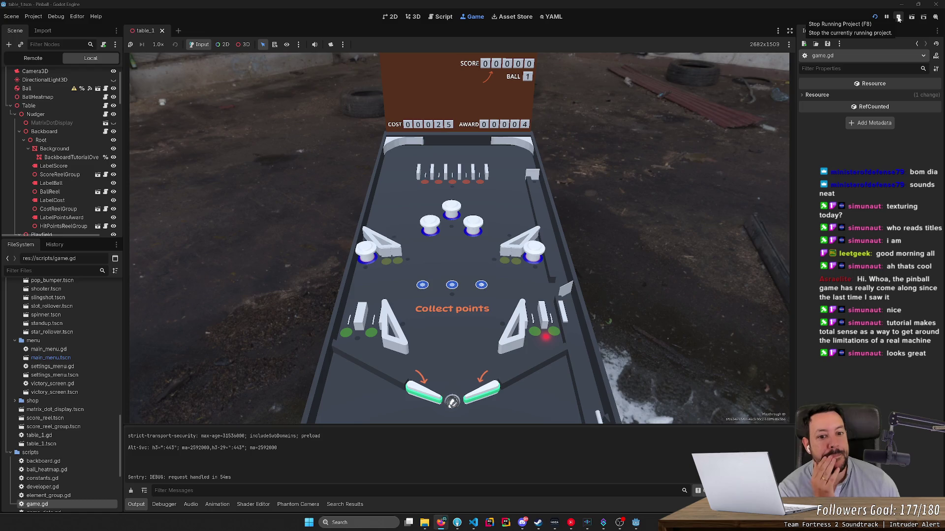
# - Stop the game and insert a new slot 0 in both the playfield and backboard tutorial arrays
pyautogui.click(898, 19)
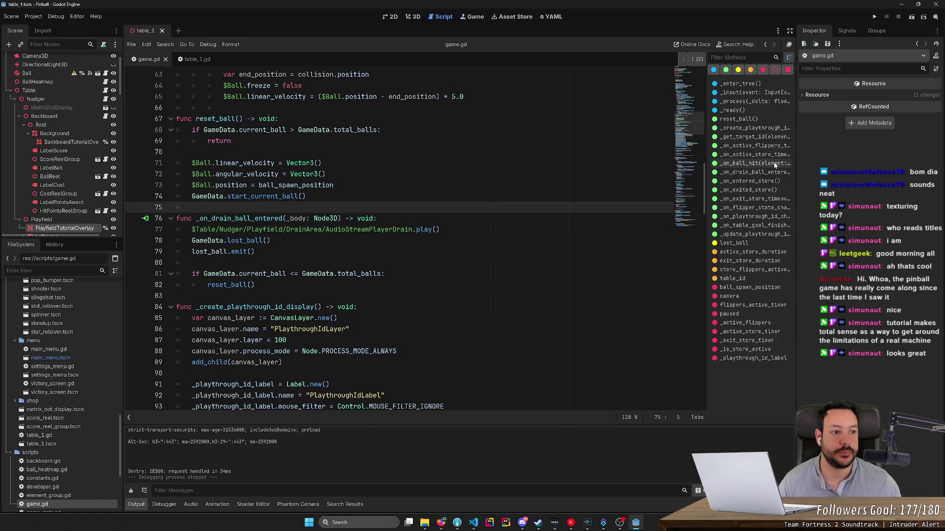
pyautogui.scroll(3, 37, 228)
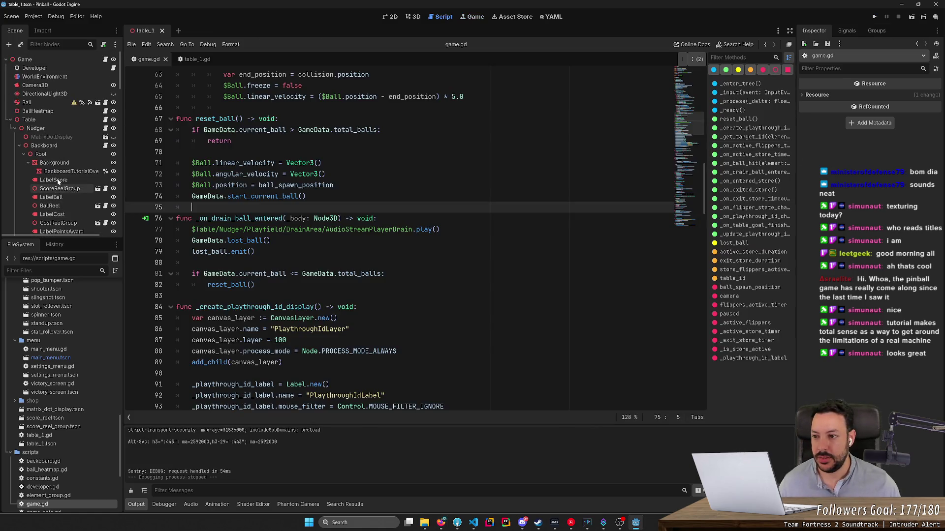
pyautogui.click(63, 119)
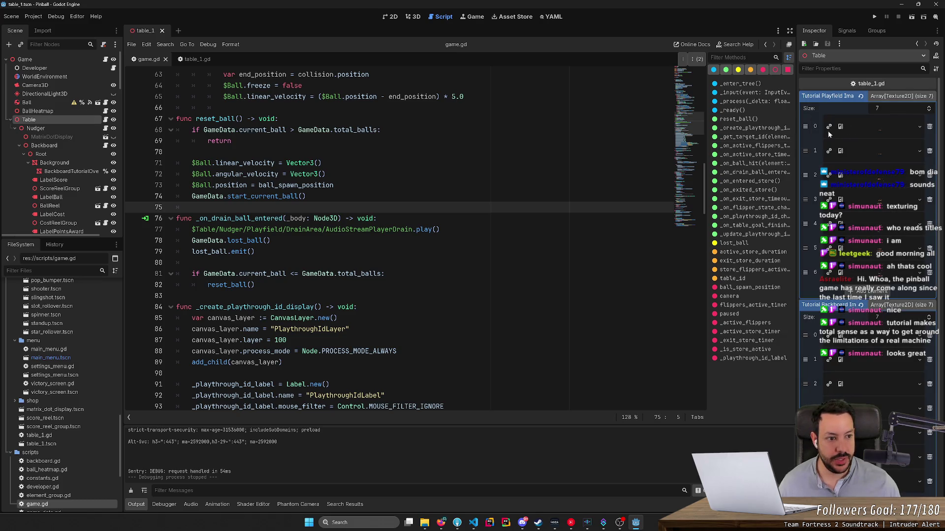
pyautogui.click(863, 292)
pyautogui.moveTo(805, 291); pyautogui.dragTo(805, 120)
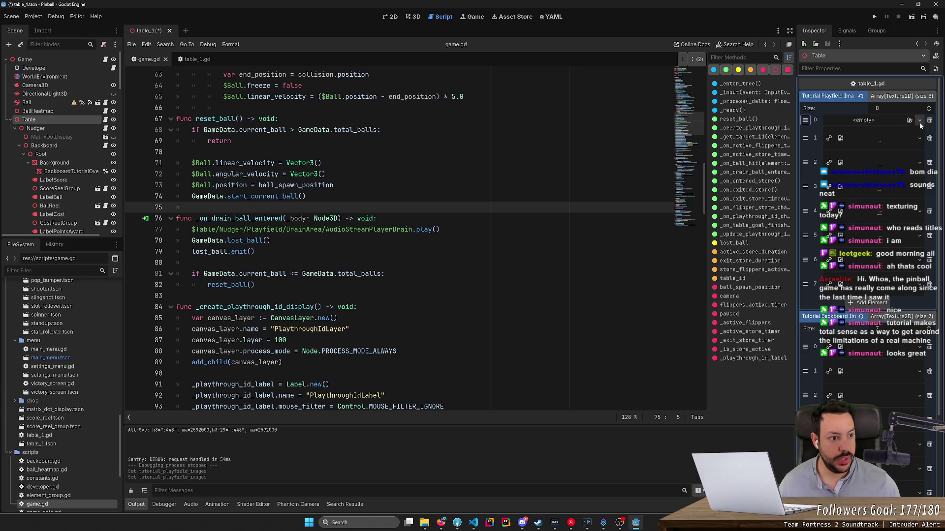
pyautogui.scroll(-5, 871, 296)
pyautogui.click(871, 389)
pyautogui.moveTo(808, 390); pyautogui.dragTo(806, 219)
pyautogui.scroll(5, 836, 197)
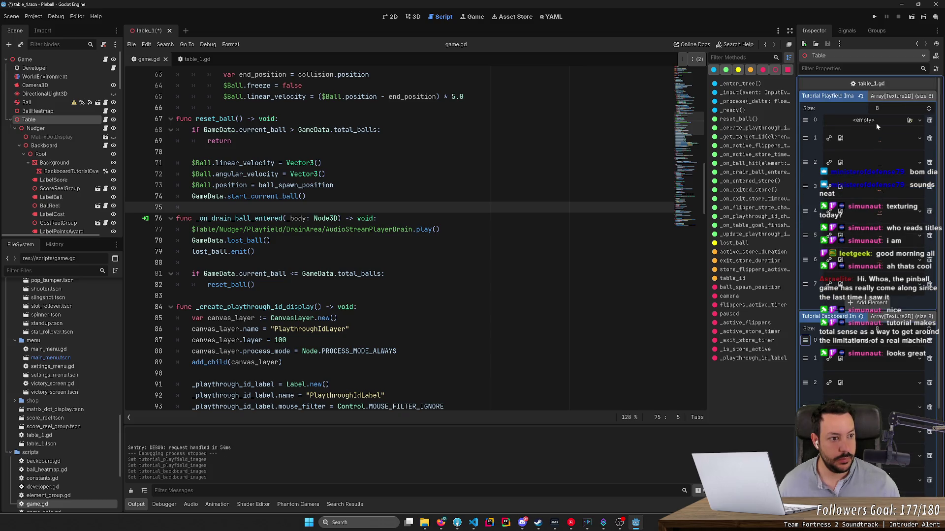
# - Quick Load an empty texture into slot 0 of both tutorial image arrays
pyautogui.click(910, 120)
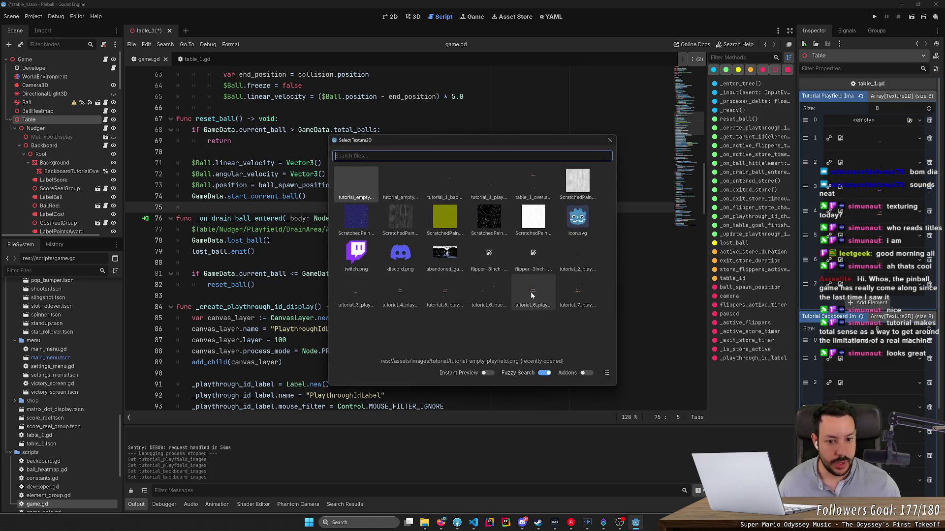
pyautogui.click(608, 373)
pyautogui.doubleClick(477, 235)
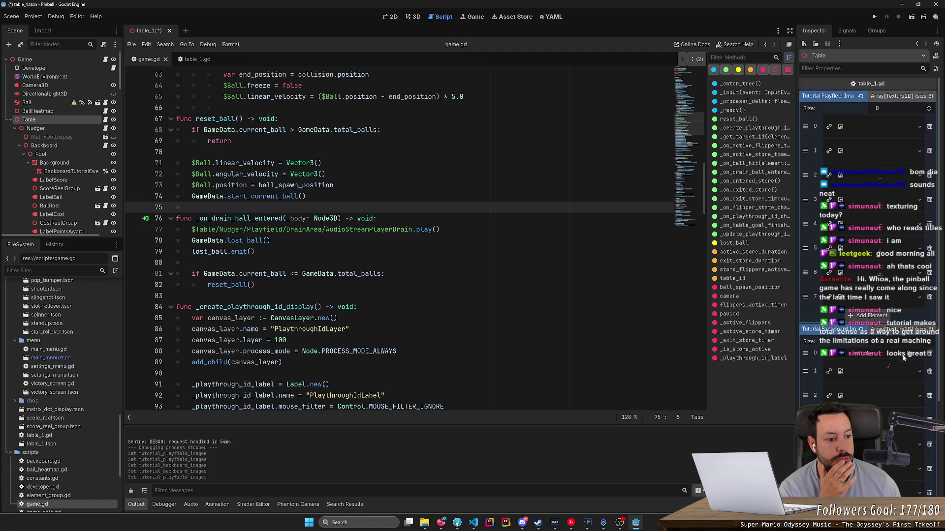
pyautogui.click(919, 354)
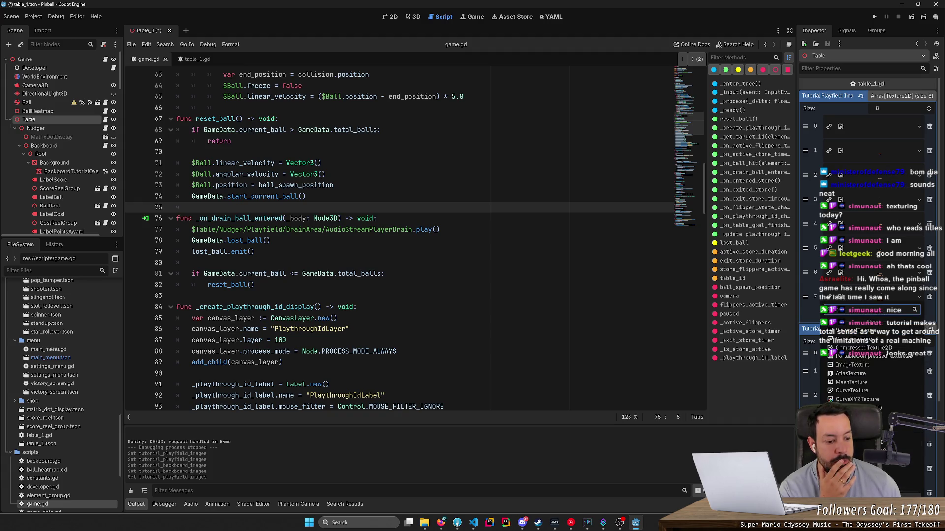
pyautogui.click(857, 493)
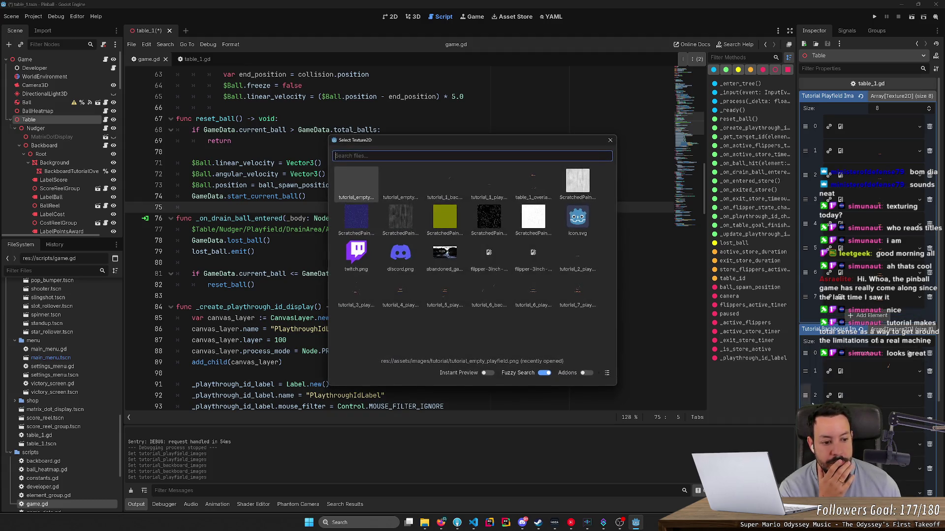
pyautogui.click(607, 373)
pyautogui.doubleClick(418, 191)
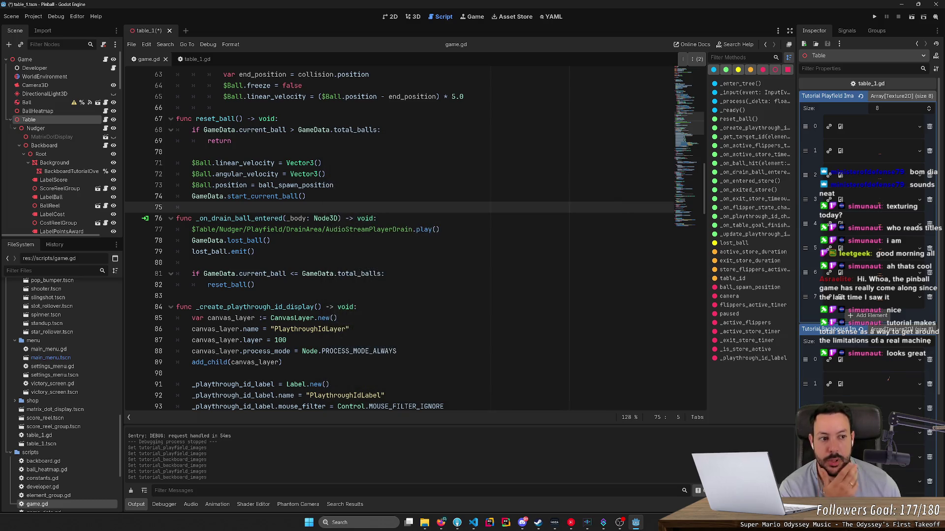
# - Save the scene, change line 6's starting tutorial step from -1 to 0, and run the game
pyautogui.hotkey('ctrl', 's')
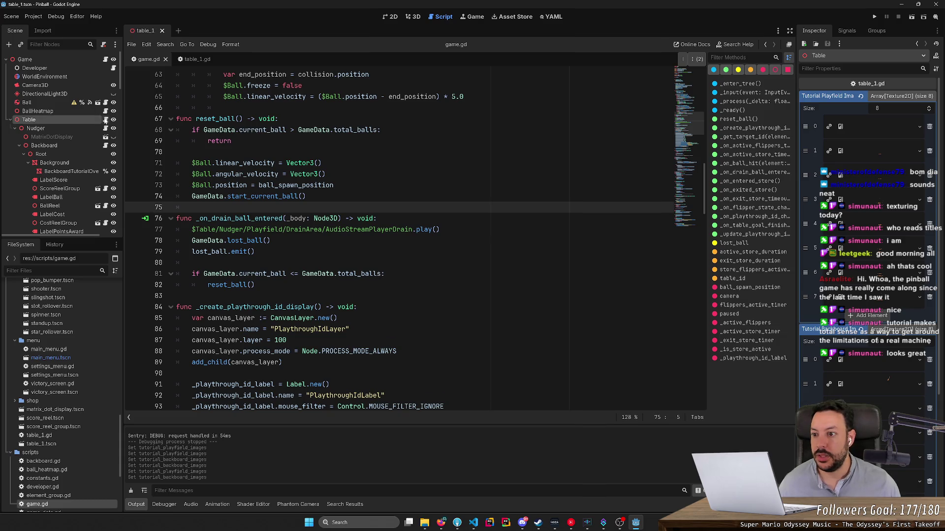
pyautogui.click(104, 120)
pyautogui.click(295, 130)
pyautogui.press('BackSpace')
pyautogui.press('BackSpace')
pyautogui.write('0')
pyautogui.click(873, 18)
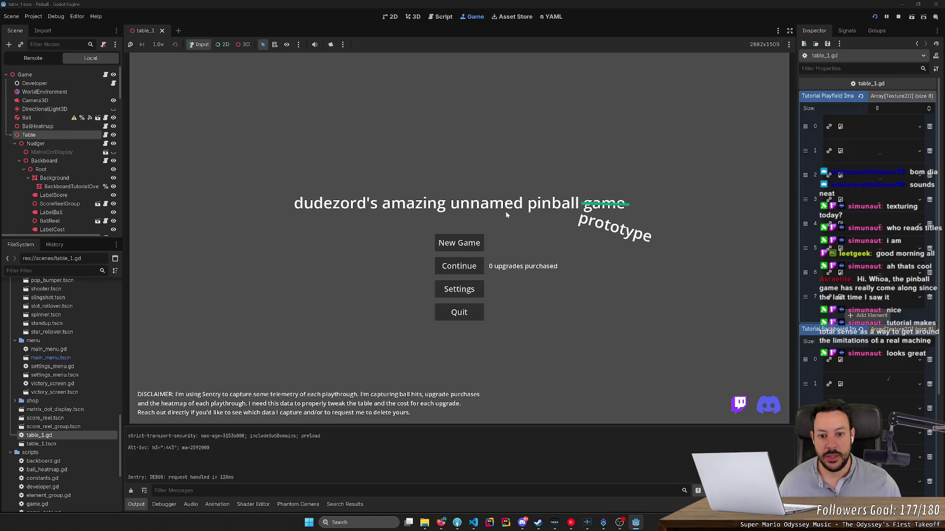
# - Choose New Game in the main menu to load the pinball table
pyautogui.click(459, 242)
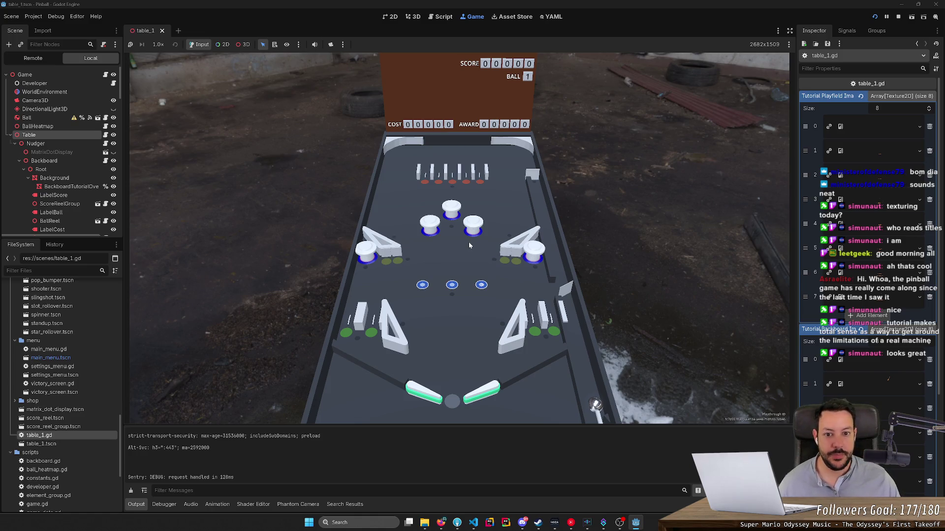
# - Stage the tutorial images, table_1 scene and script, game.gd, TODO.md, and the project.godot engine-version hunk
pyautogui.click(457, 522)
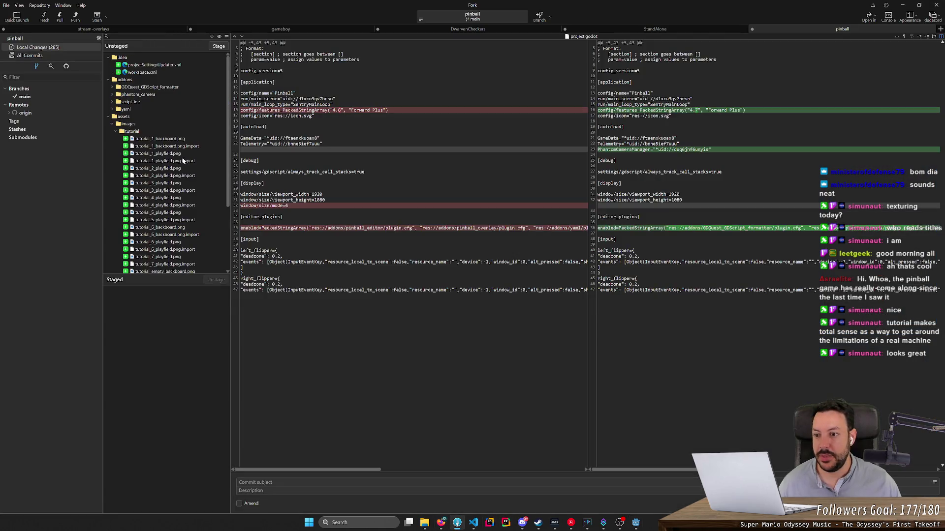
pyautogui.doubleClick(147, 131)
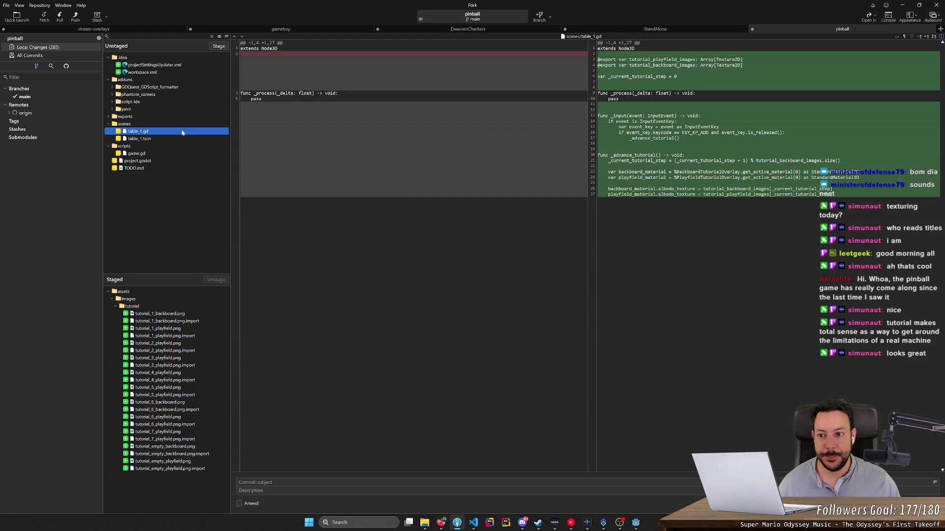
pyautogui.doubleClick(181, 131)
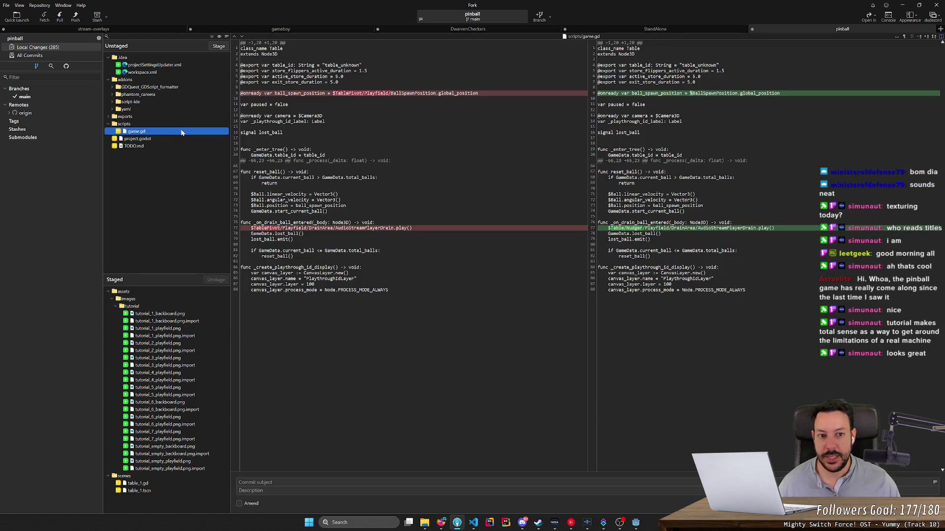
pyautogui.doubleClick(181, 132)
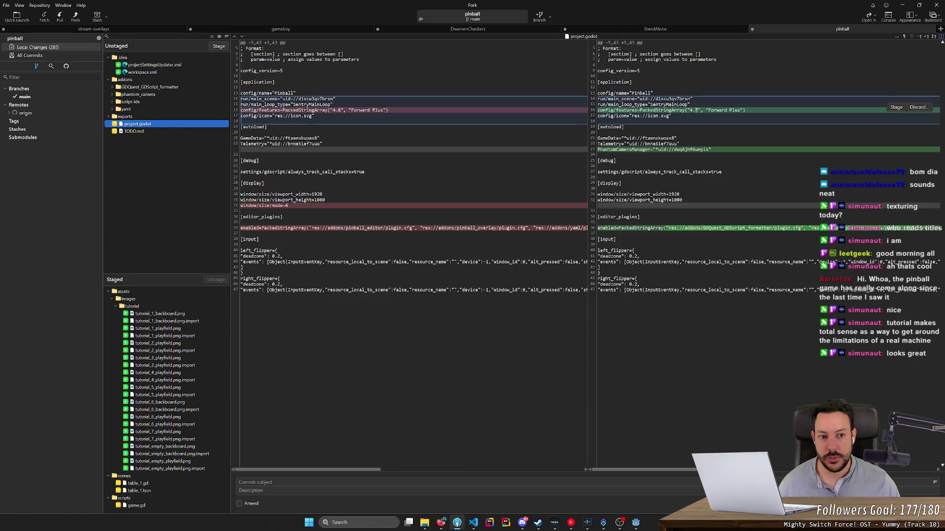
pyautogui.click(895, 108)
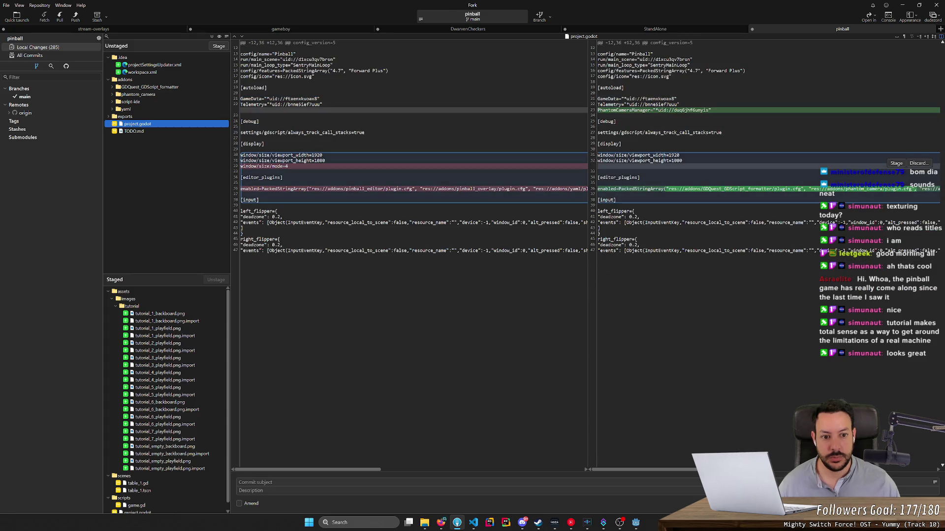
pyautogui.click(181, 132)
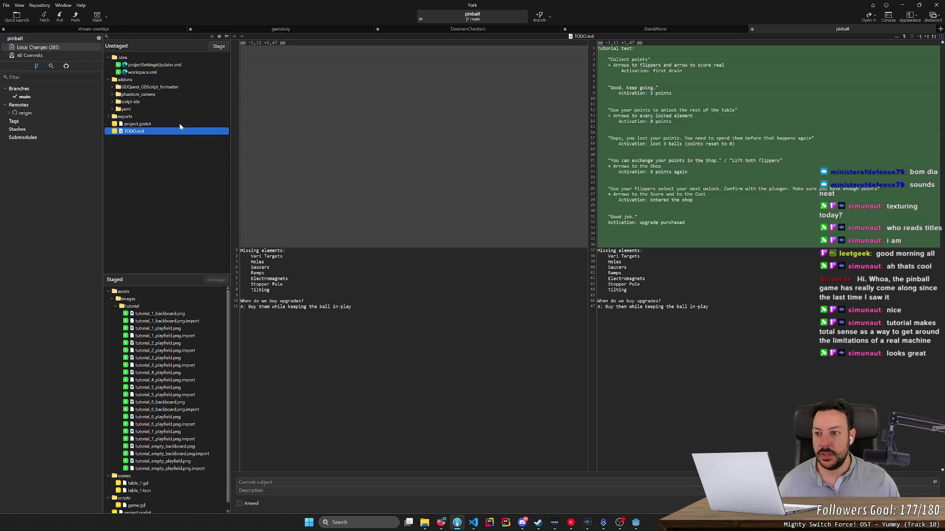
pyautogui.doubleClick(161, 133)
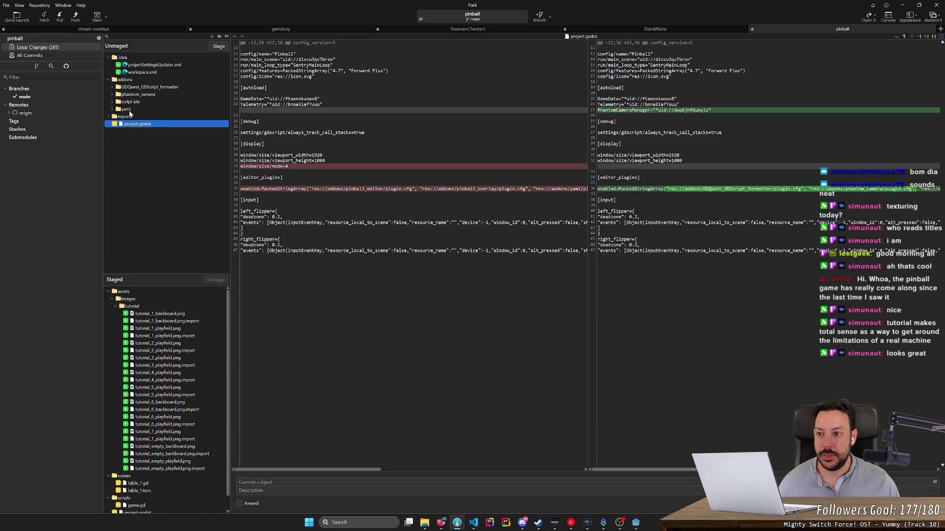
# - Commit with the message 'Added tutorial textures' and push main to origin
pyautogui.click(300, 482)
pyautogui.write('Add')
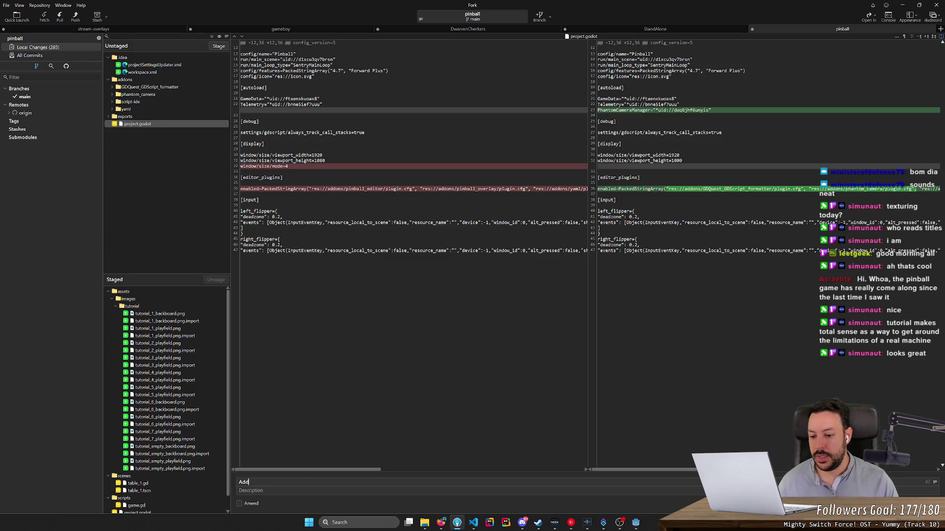
pyautogui.write('ed tutorial te')
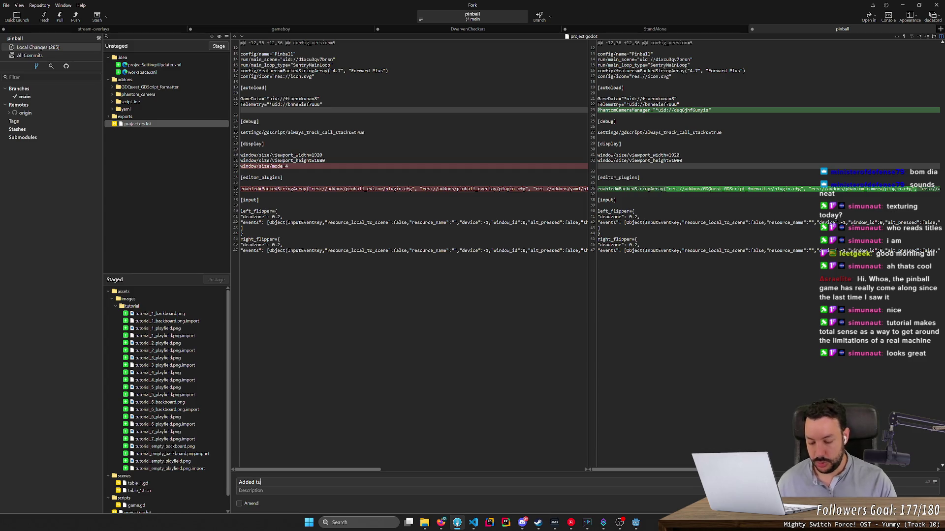
pyautogui.write('xtures')
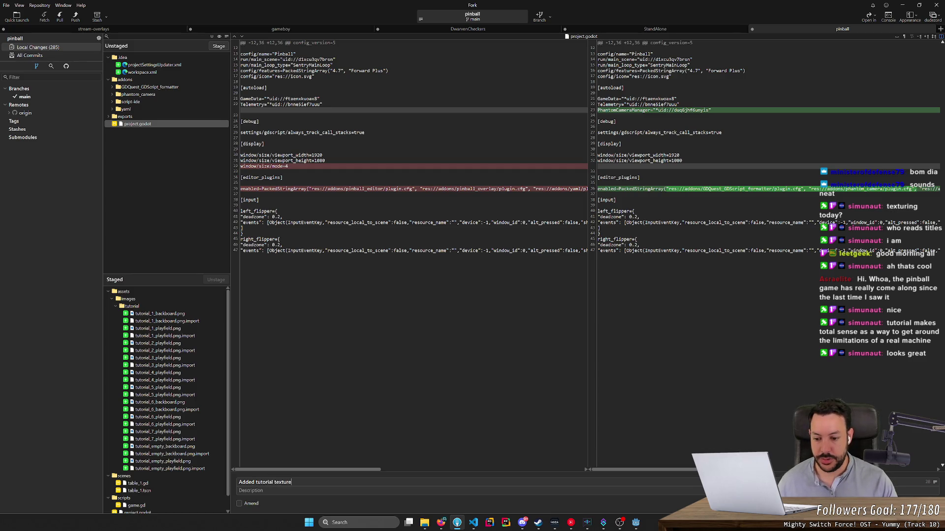
pyautogui.hotkey('ctrl', 'Return')
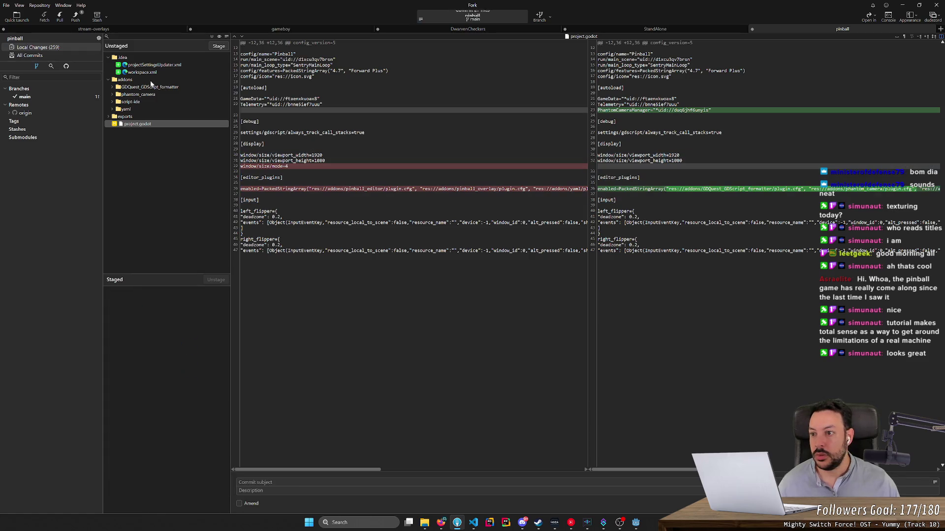
pyautogui.click(76, 16)
pyautogui.press('Return')
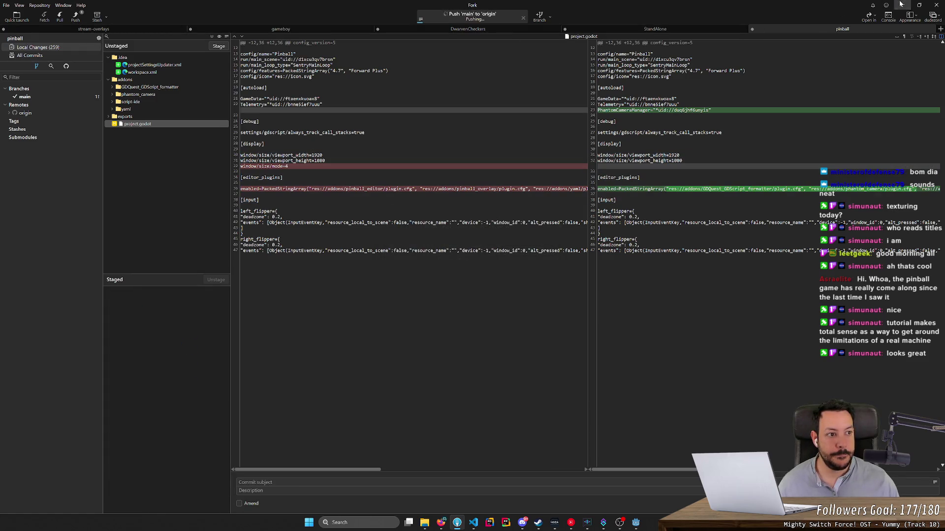
pyautogui.hotkey('alt', 'Tab')
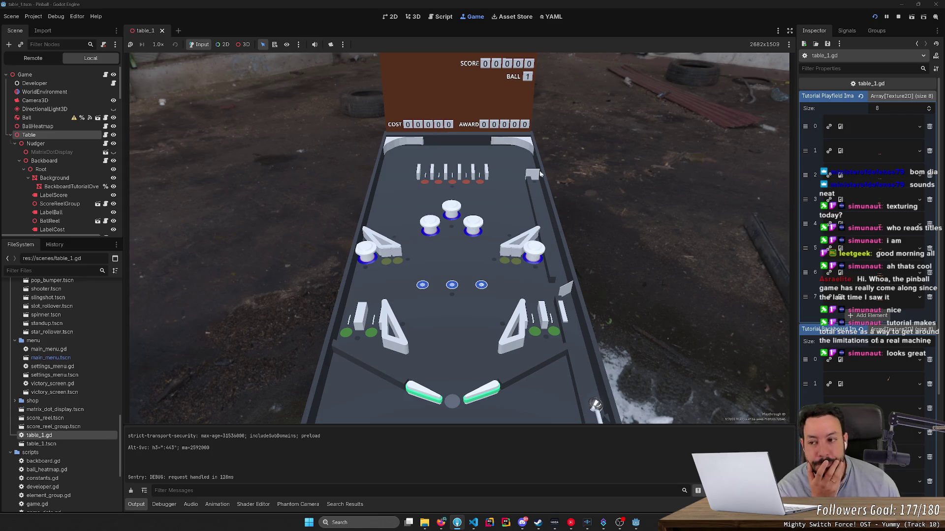
# - Open table_1.gd from the Table node and select the _advance_tutorial() call on line 17
pyautogui.click(106, 135)
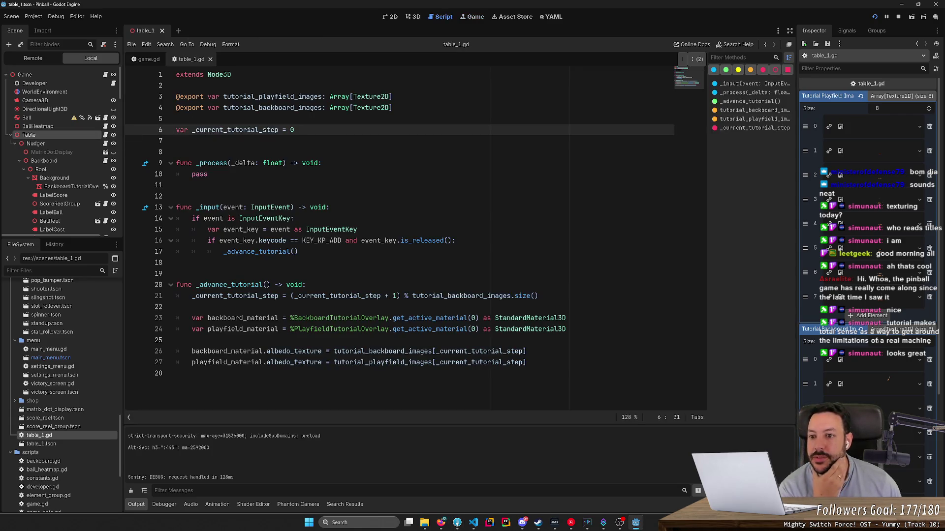
pyautogui.click(176, 152)
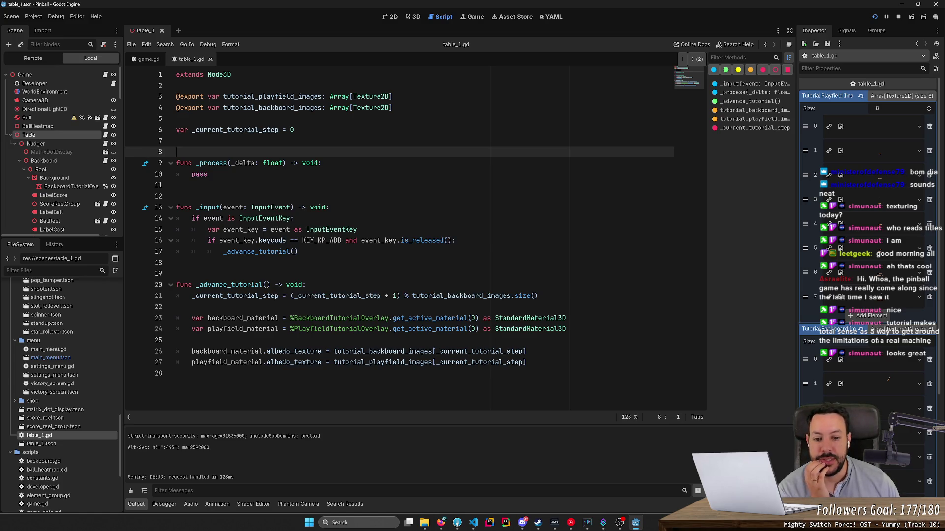
pyautogui.click(345, 306)
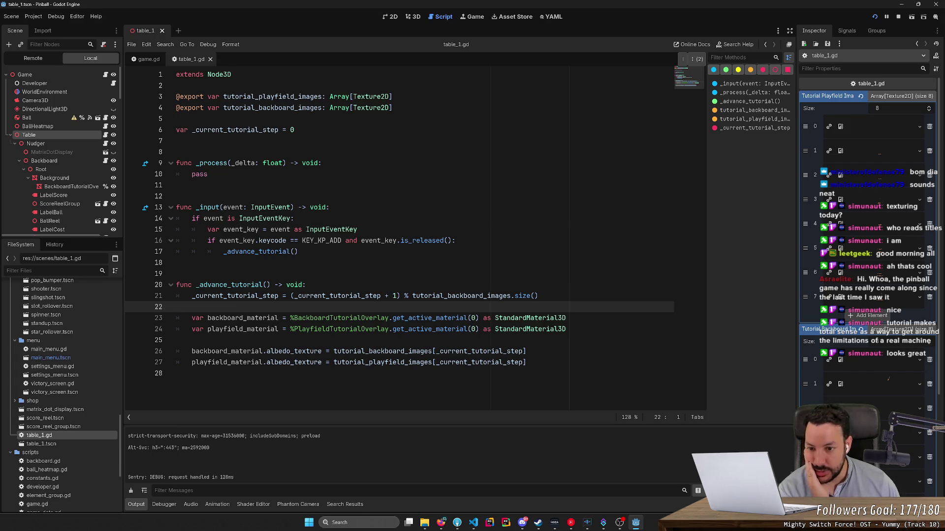
pyautogui.moveTo(298, 252); pyautogui.dragTo(224, 252)
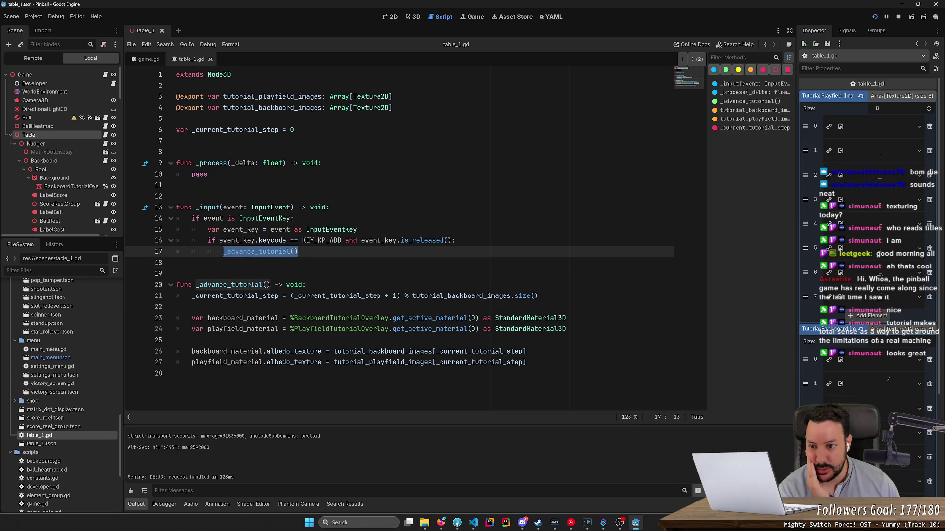
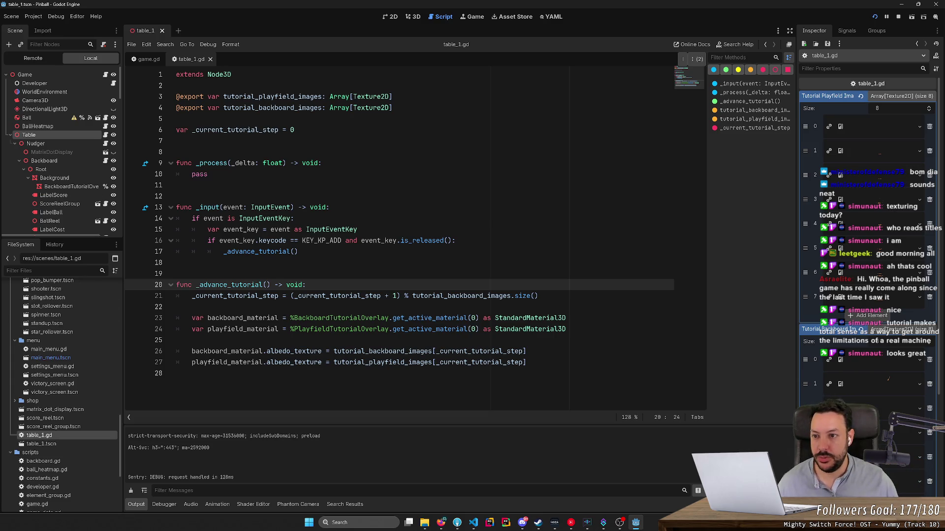
# - Collapse the assets, scenes and scripts folders and open the TODO.md notes
pyautogui.click(149, 58)
pyautogui.middleClick(149, 58)
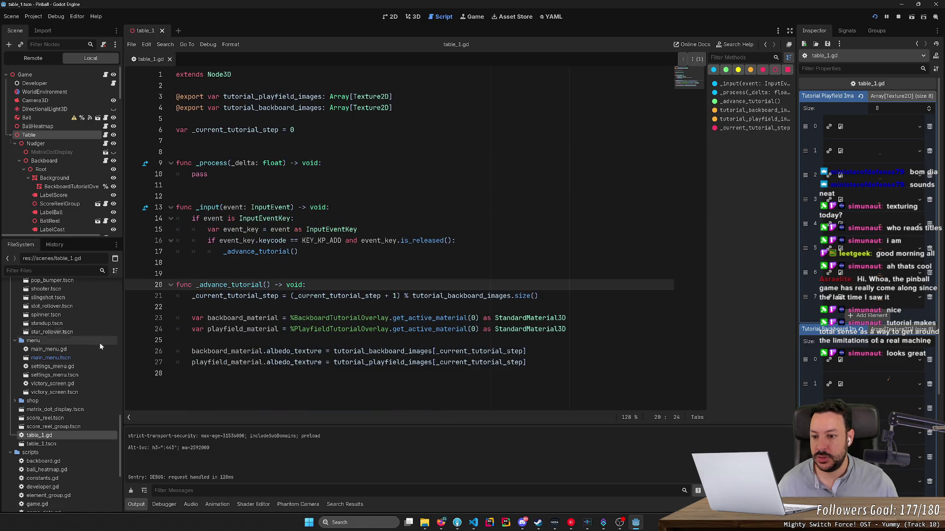
pyautogui.scroll(3, 69, 366)
pyautogui.scroll(10, 70, 366)
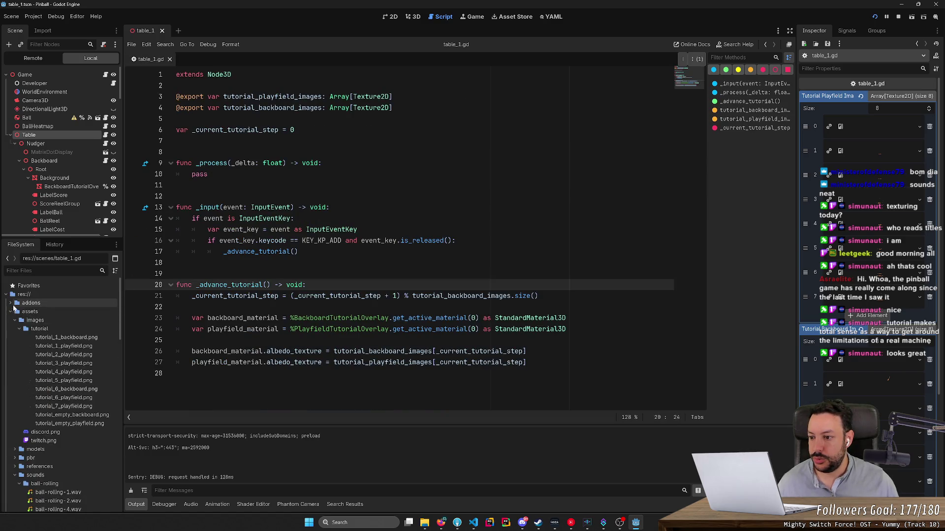
pyautogui.click(10, 312)
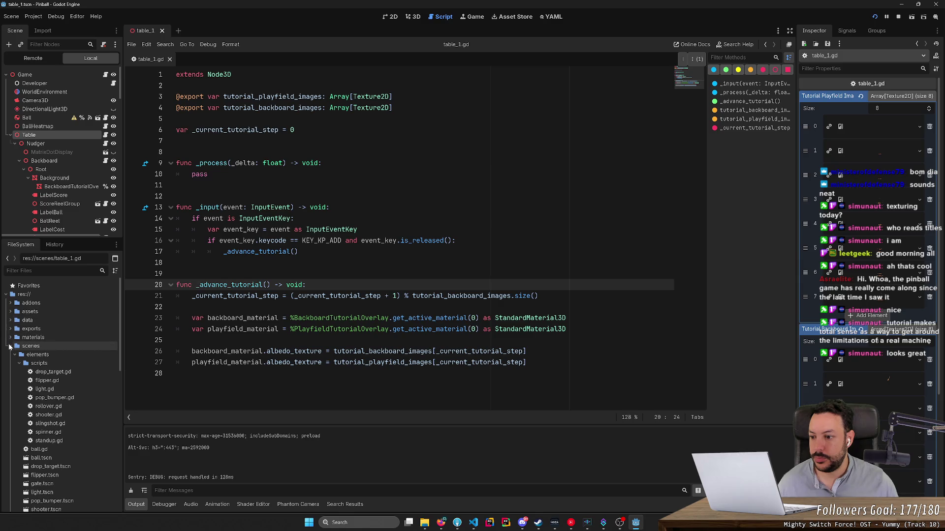
pyautogui.click(11, 346)
pyautogui.click(10, 354)
pyautogui.click(35, 390)
pyautogui.doubleClick(35, 389)
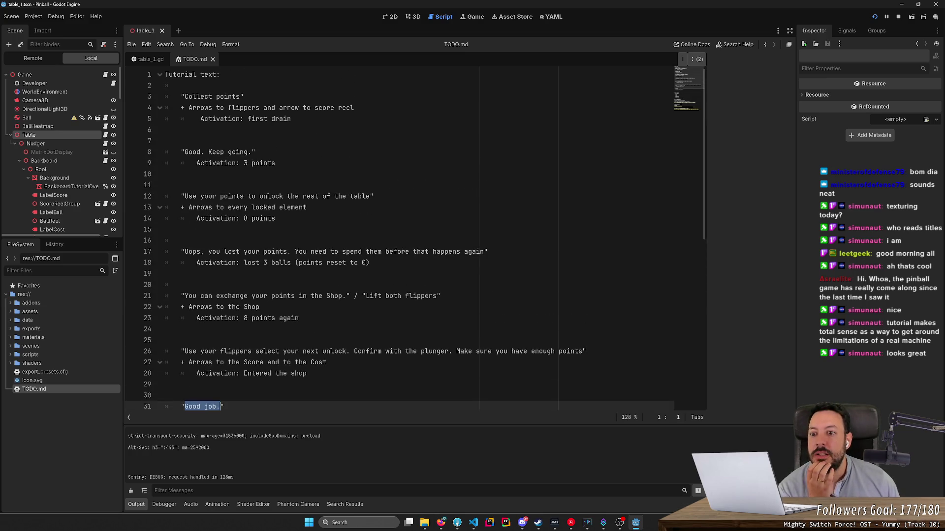
# - Highlight 'first drain' in TODO.md and compare it with the table_1.gd script
pyautogui.click(291, 119)
pyautogui.moveTo(292, 119); pyautogui.dragTo(244, 118)
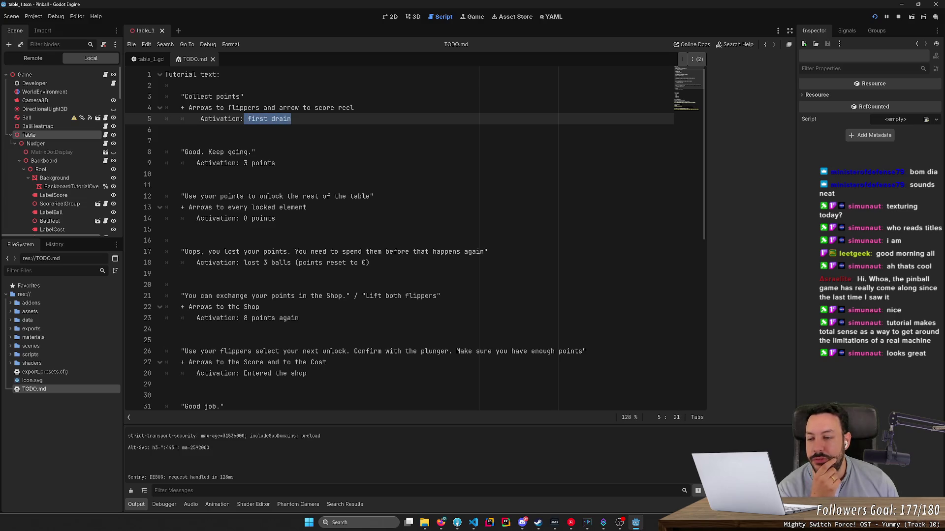
pyautogui.click(151, 61)
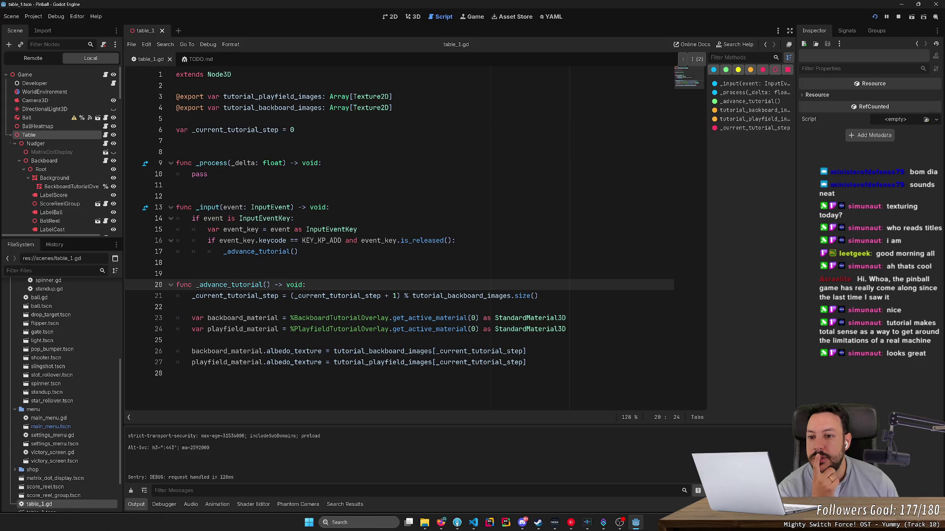
pyautogui.click(286, 141)
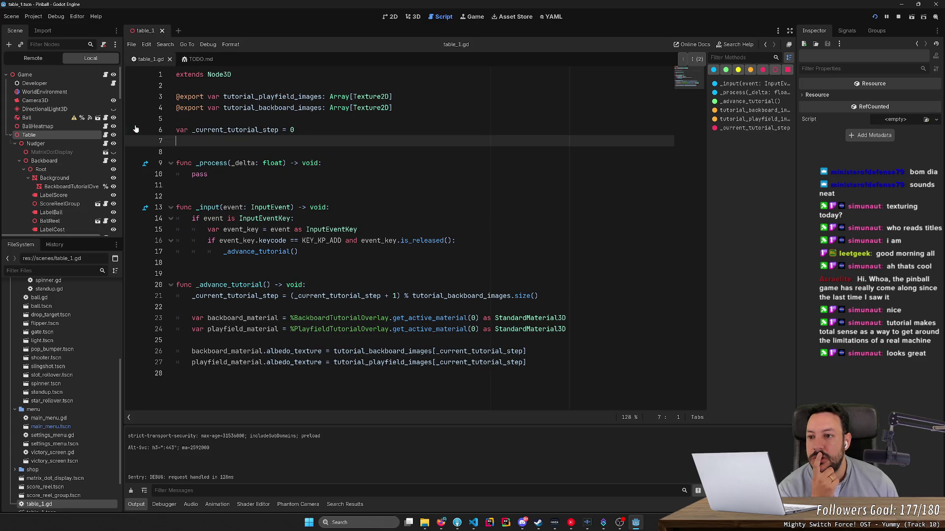
pyautogui.click(203, 59)
pyautogui.moveTo(204, 59)
pyautogui.mouseDown()
pyautogui.moveTo(556, 189)
pyautogui.moveTo(699, 214)
pyautogui.mouseUp()
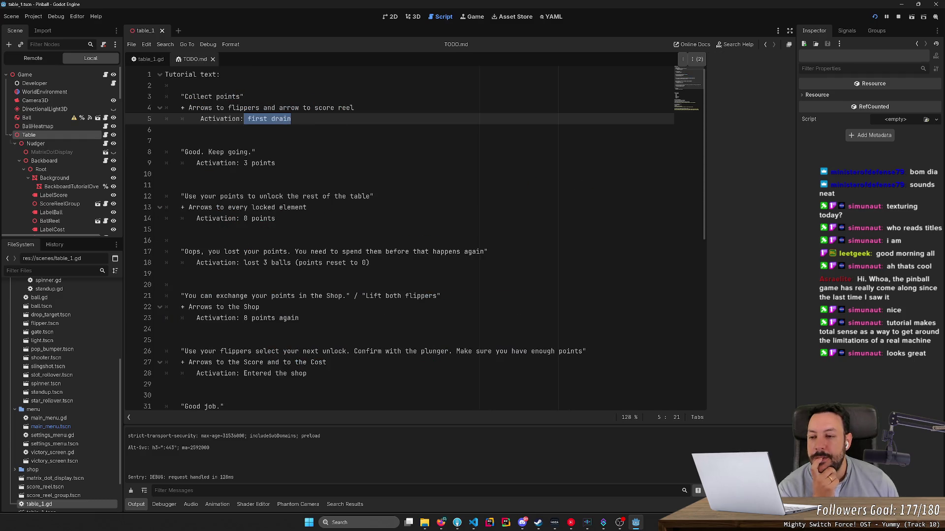
pyautogui.click(151, 60)
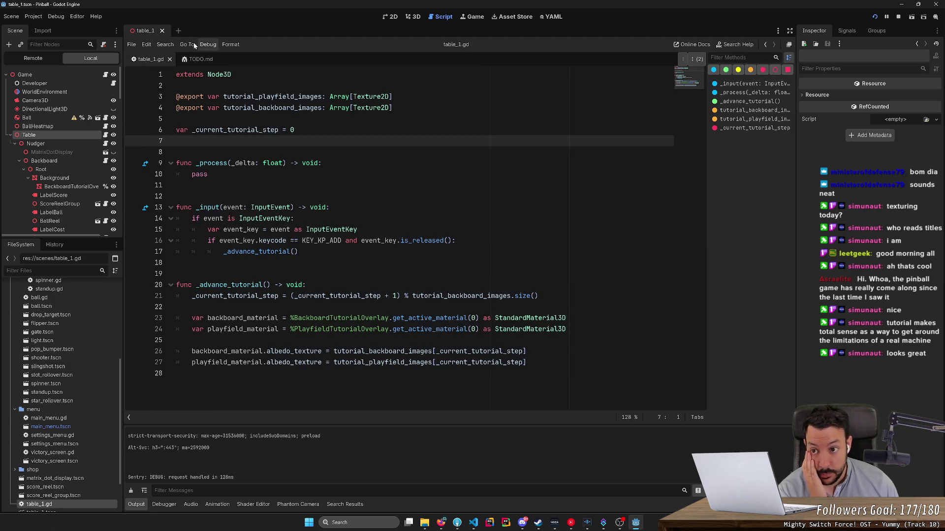
pyautogui.click(184, 61)
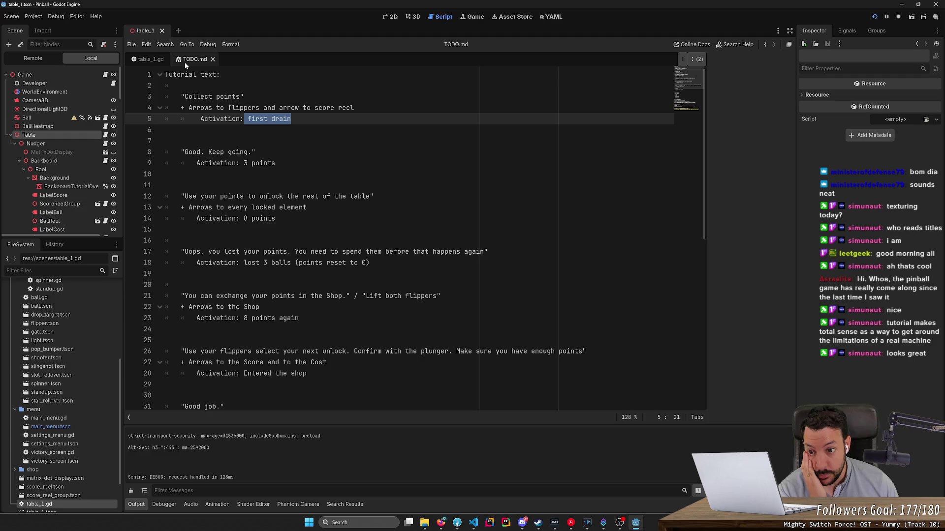
pyautogui.click(151, 60)
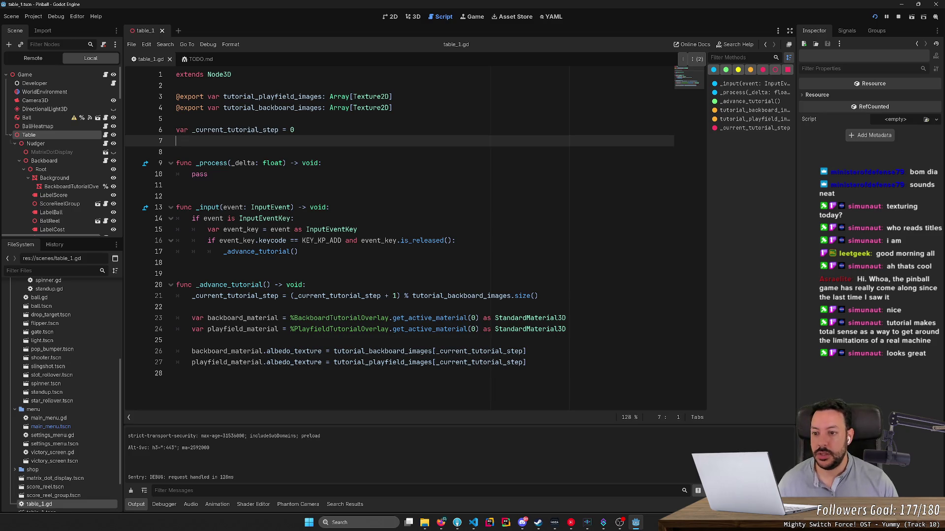
# - Search all project files for '_cball_lost', then clear it and search for 'drain'
pyautogui.hotkey('ctrl', 'shift', 'f')
pyautogui.write('_c')
pyautogui.write('ball_lost')
pyautogui.press('Return')
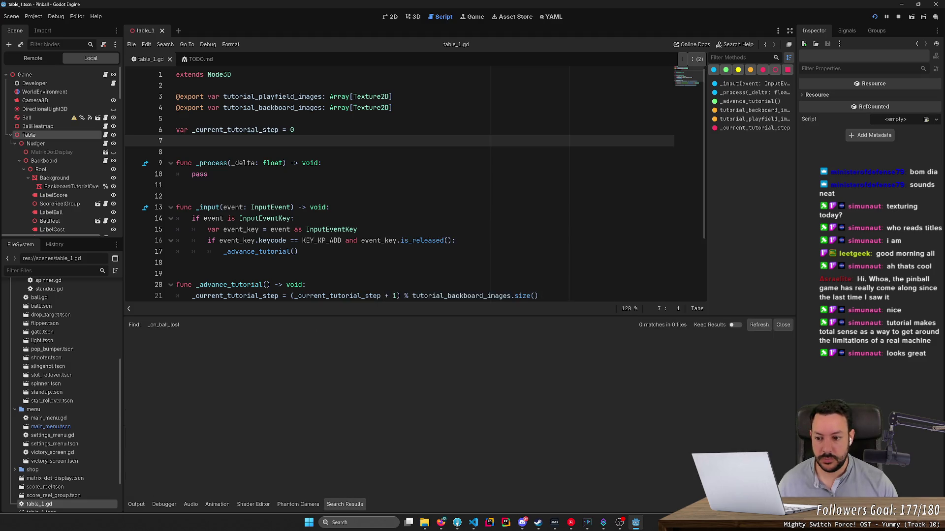
pyautogui.hotkey('ctrl', 'shift', 'f')
pyautogui.press('Home')
pyautogui.press('Delete')
pyautogui.press('Delete')
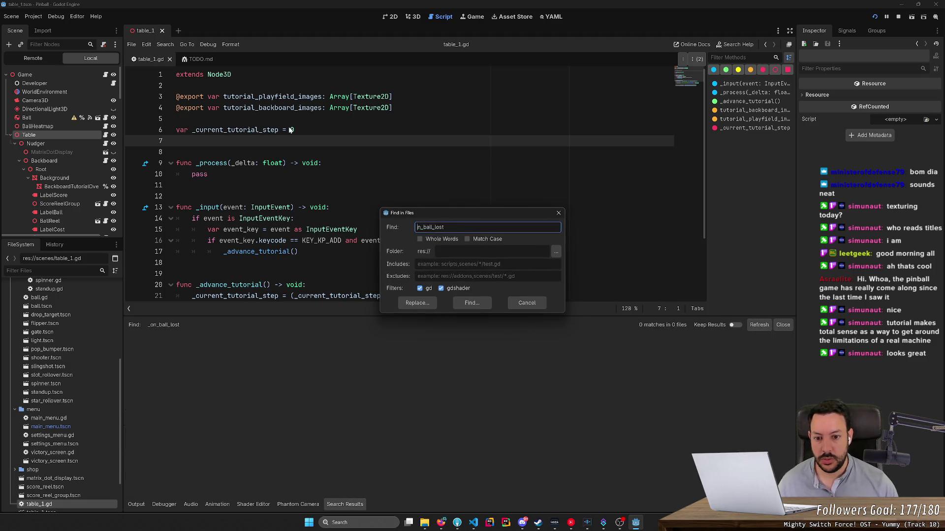
pyautogui.press('Return')
pyautogui.hotkey('ctrl', 'shift', 'f')
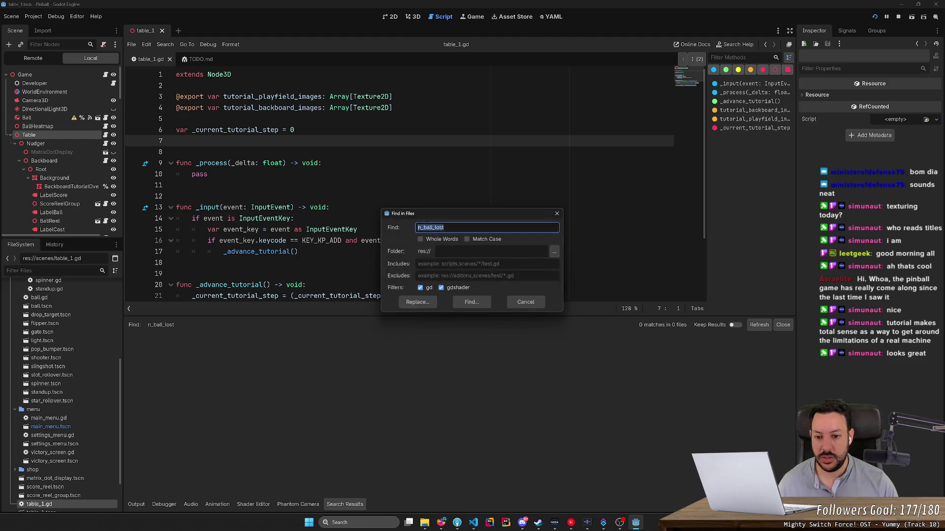
pyautogui.write('drain')
pyautogui.press('Return')
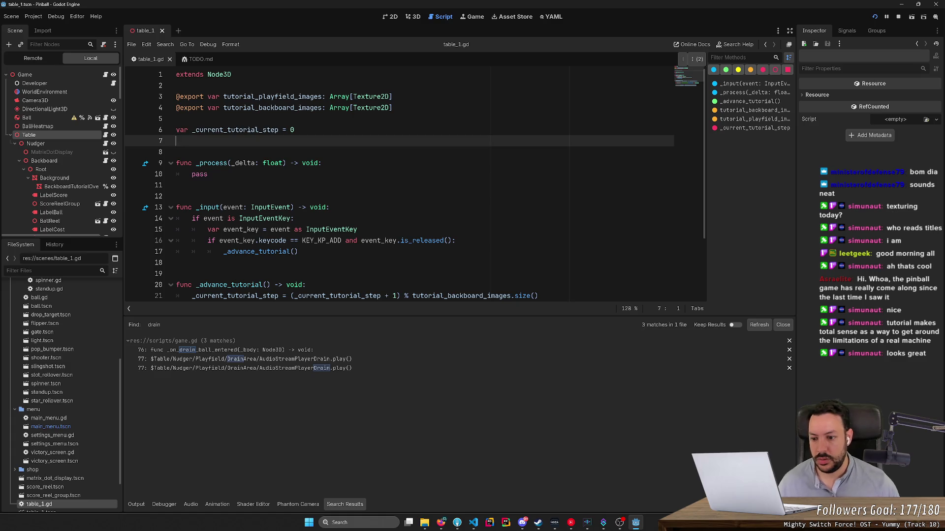
# - Follow game.gd's drain handler into lost_ball and select ball_ended in game_data.gd
pyautogui.click(311, 349)
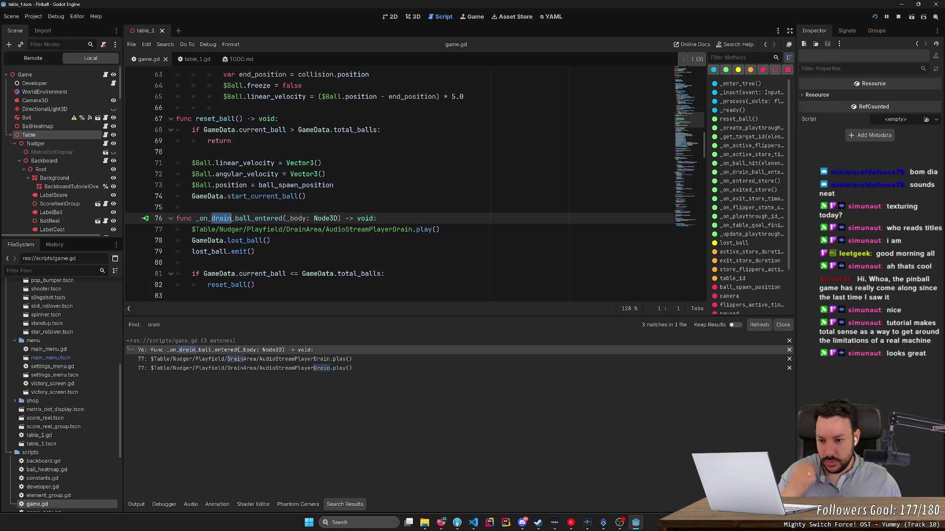
pyautogui.scroll(-2, 398, 185)
pyautogui.click(209, 174)
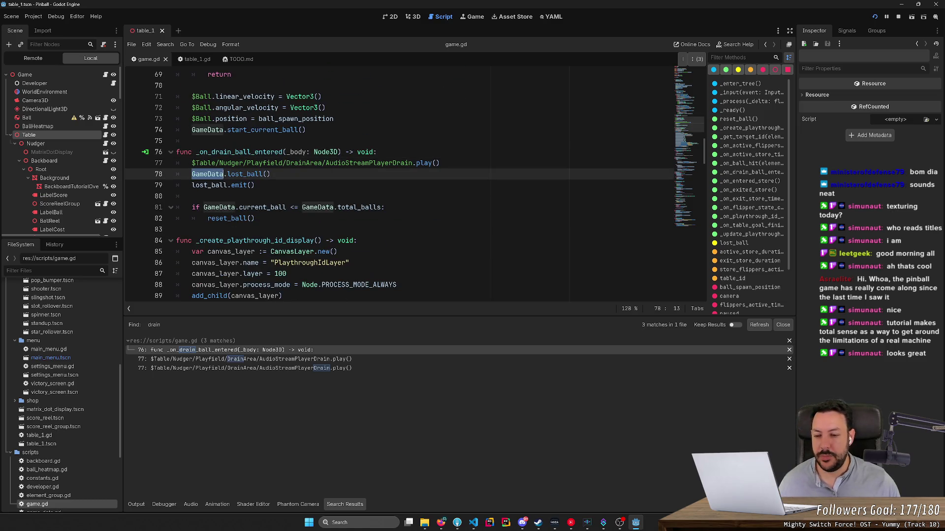
pyautogui.keyDown('ctrl'); pyautogui.click(246, 175); pyautogui.keyUp('ctrl')
pyautogui.scroll(-2, 399, 184)
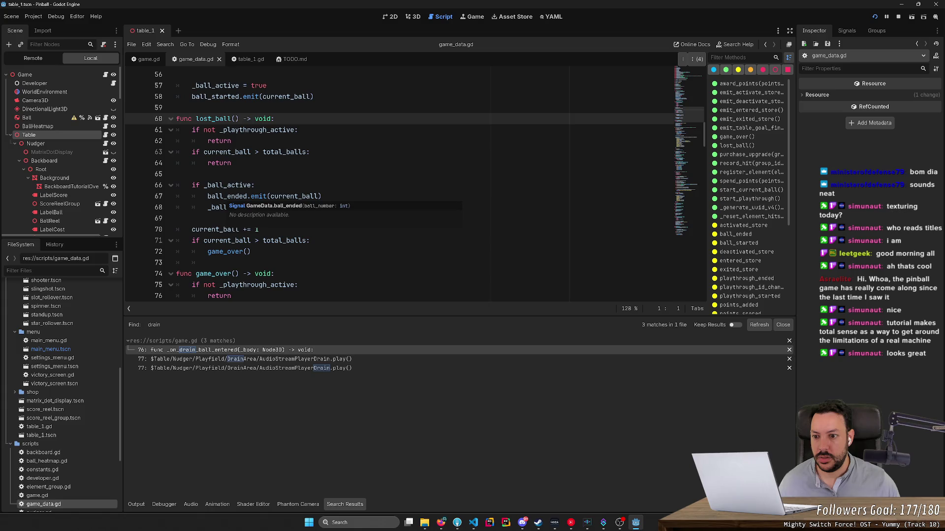
pyautogui.click(227, 185)
pyautogui.click(227, 195)
pyautogui.doubleClick(226, 196)
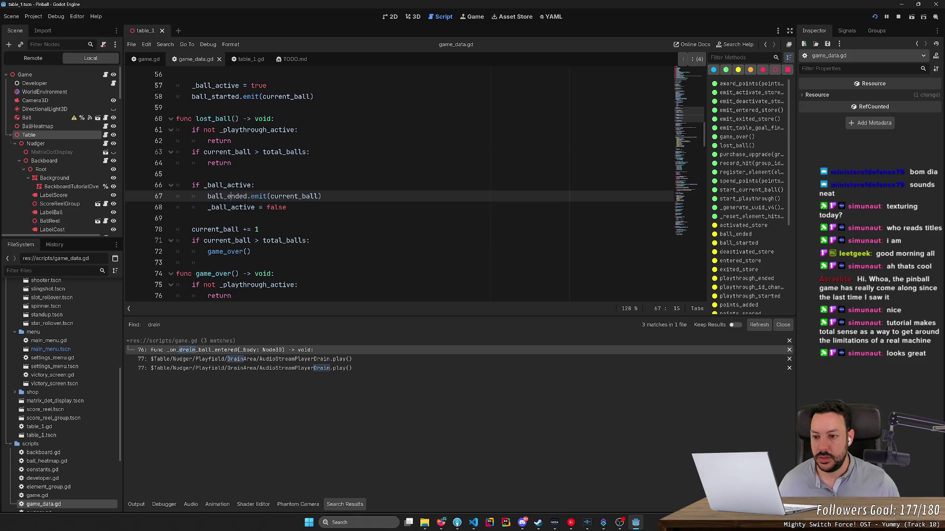
# - Review the ball_ended code, then reorder the tabs and bring table_1.gd back
pyautogui.scroll(20, 226, 195)
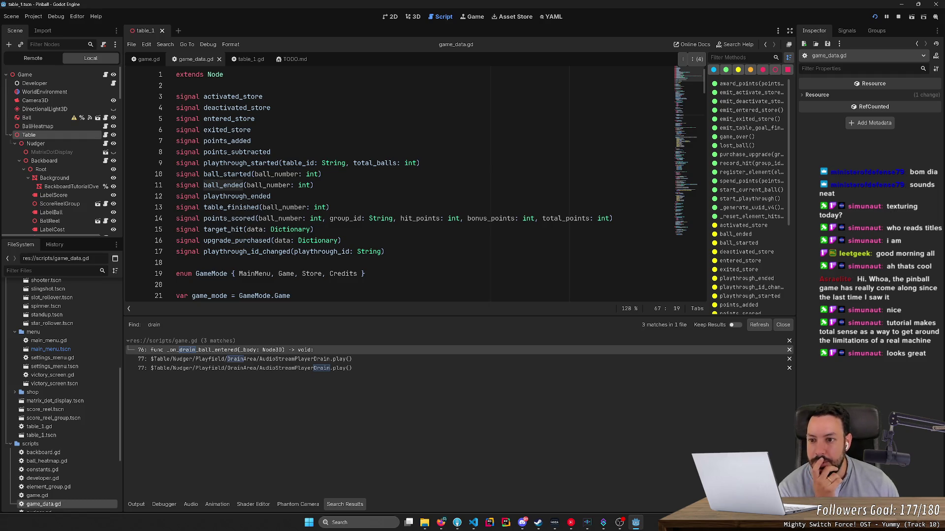
pyautogui.scroll(-20, 400, 185)
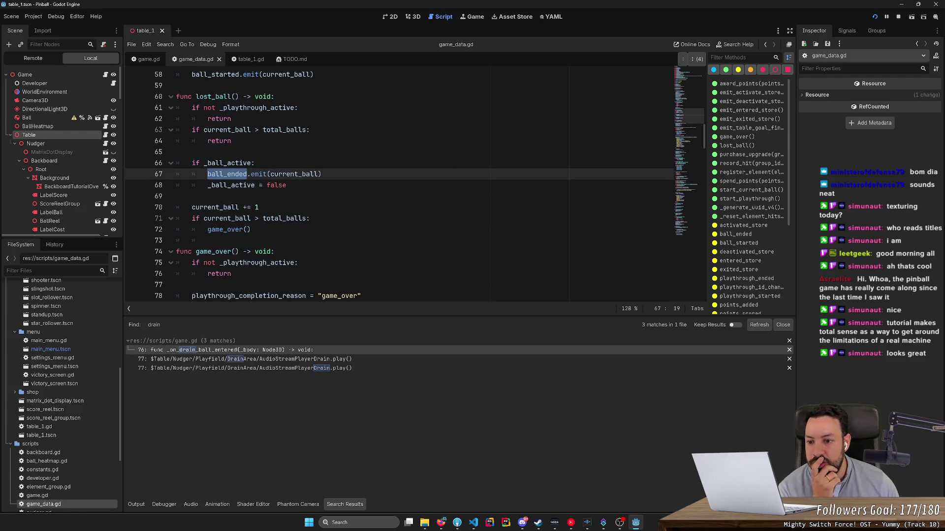
pyautogui.moveTo(234, 176)
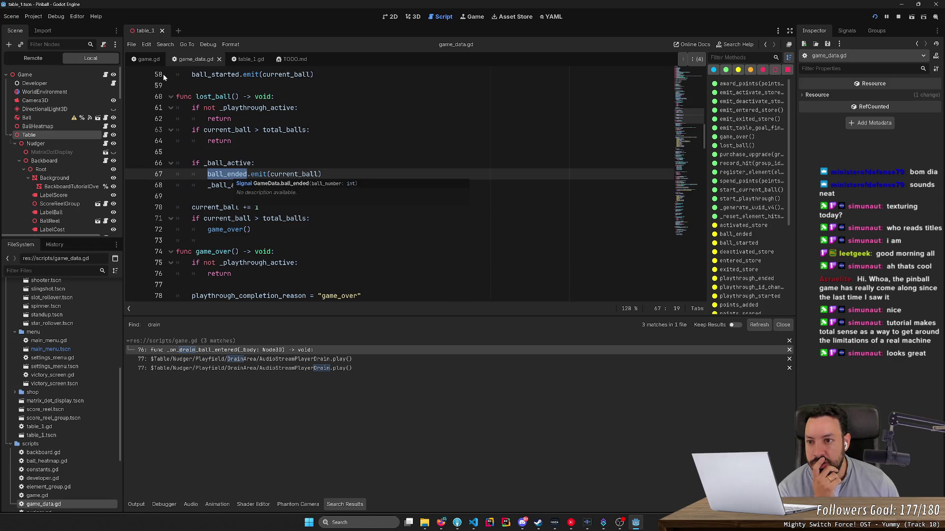
pyautogui.click(143, 59)
pyautogui.moveTo(249, 59); pyautogui.dragTo(183, 63)
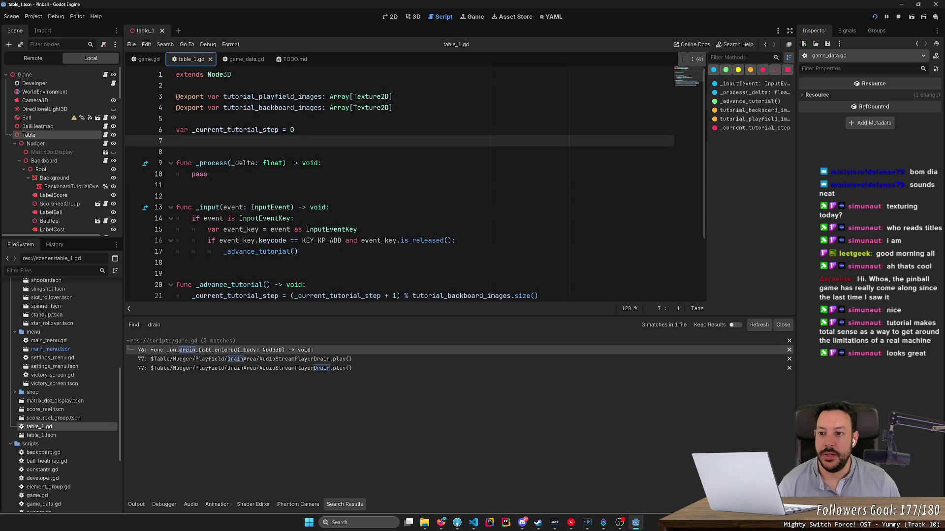
# - Add a _ready function with a pass placeholder below the step variable
pyautogui.click(176, 152)
pyautogui.write('func _ready')
pyautogui.press('Return')
pyautogui.press('Return')
pyautogui.write('pass')
# - Inside _ready, connect GameData.ball_ended to _on_ball_ended
pyautogui.press('Return')
pyautogui.click(262, 152)
pyautogui.press('Return')
pyautogui.write('GameData.')
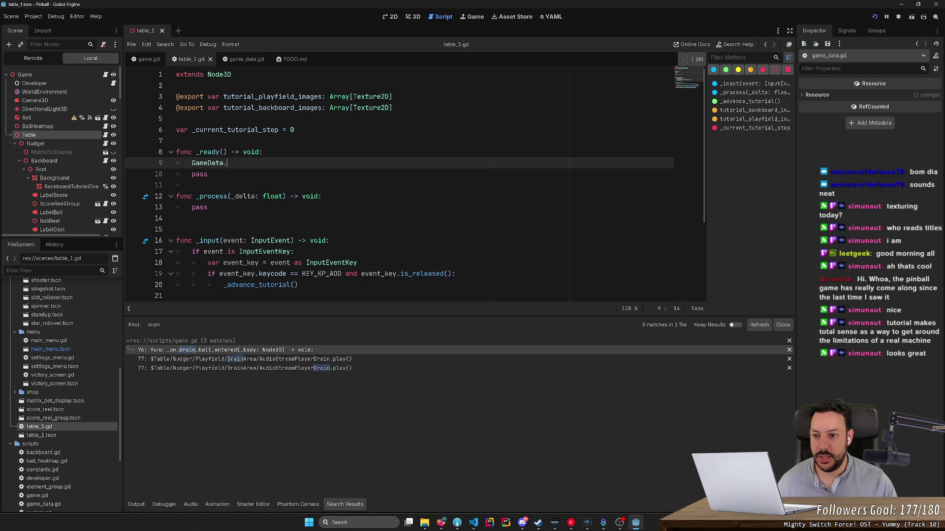
pyautogui.write('ball_ended.co')
pyautogui.press('Return')
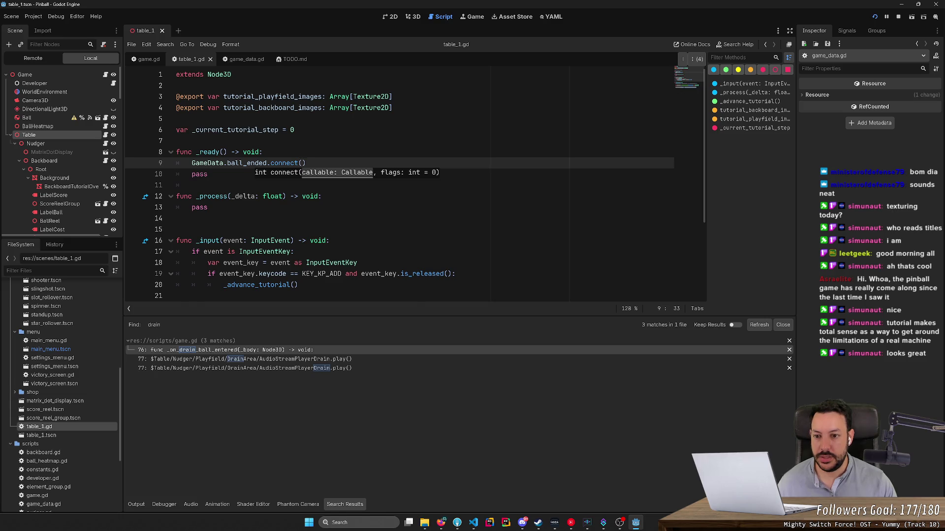
pyautogui.write('o')
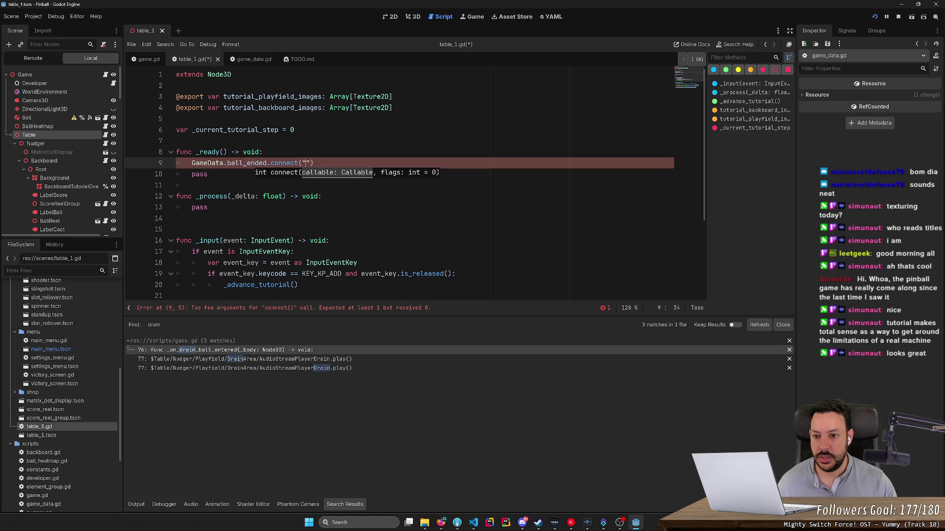
pyautogui.write('n_ball_ended')
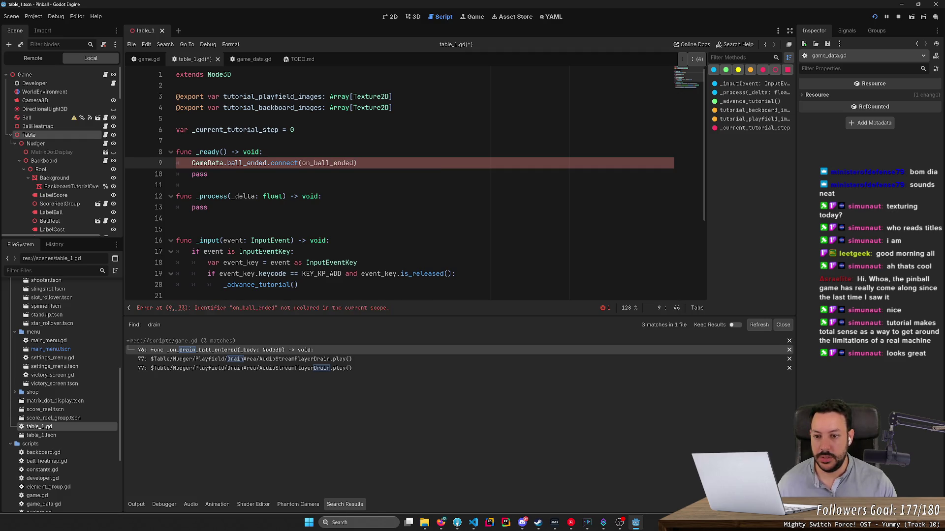
pyautogui.click(301, 163)
pyautogui.write('_')
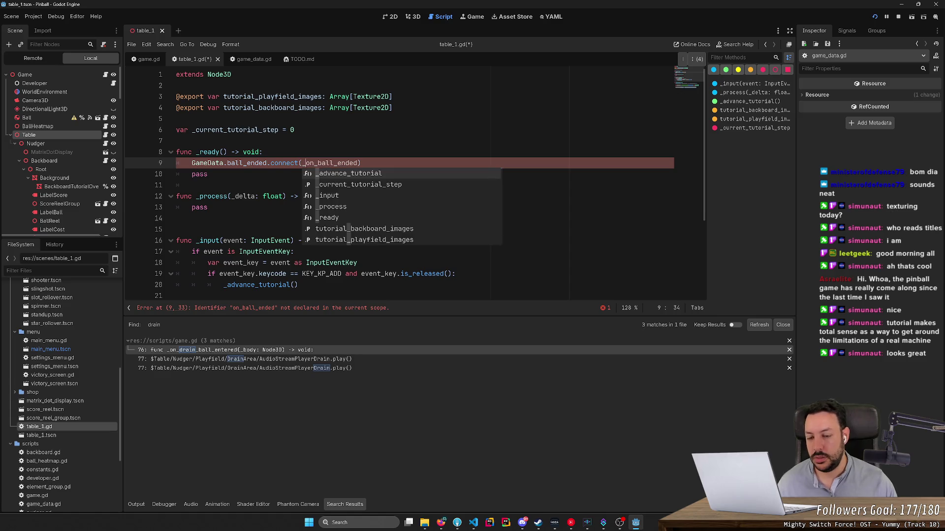
pyautogui.rightClick(330, 167)
pyautogui.click(329, 163)
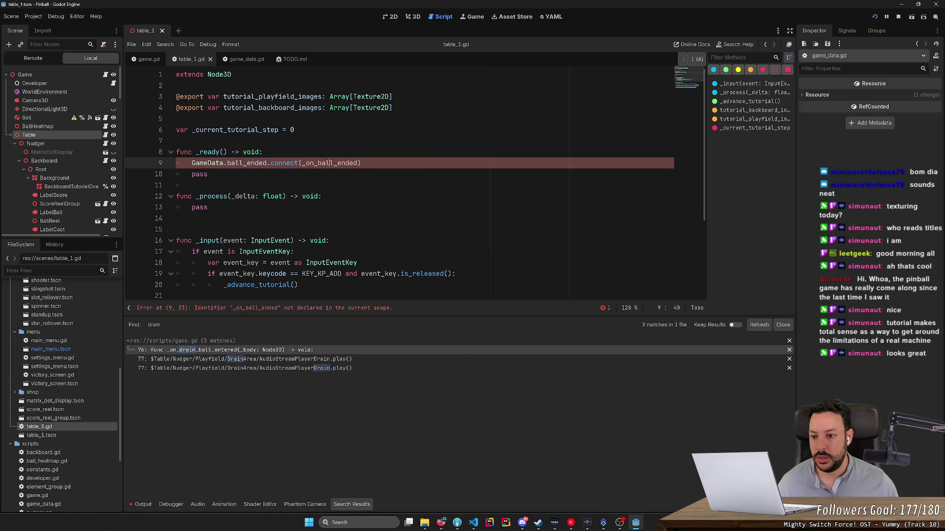
# - Delete the old _input test function
pyautogui.click(177, 218)
pyautogui.scroll(-3, 393, 197)
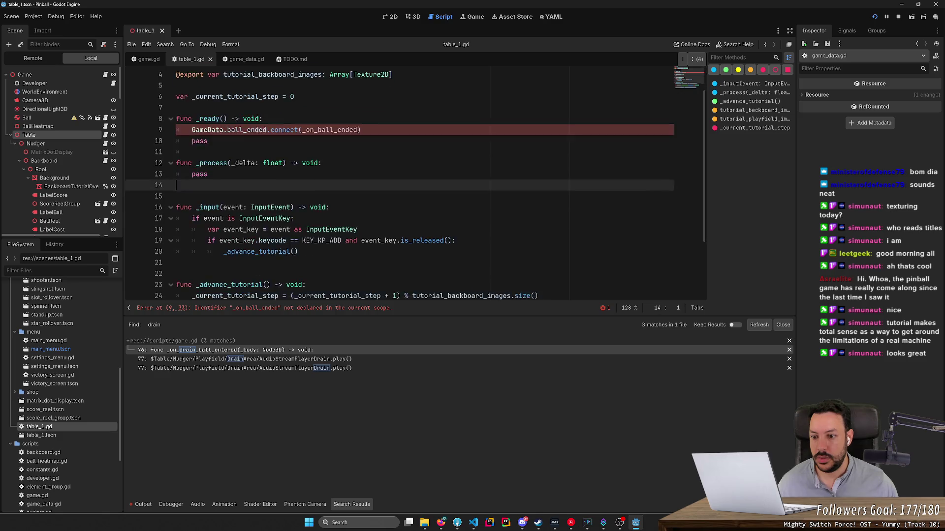
pyautogui.keyDown('shift'); pyautogui.click(298, 174); pyautogui.keyUp('shift')
pyautogui.scroll(3, 298, 175)
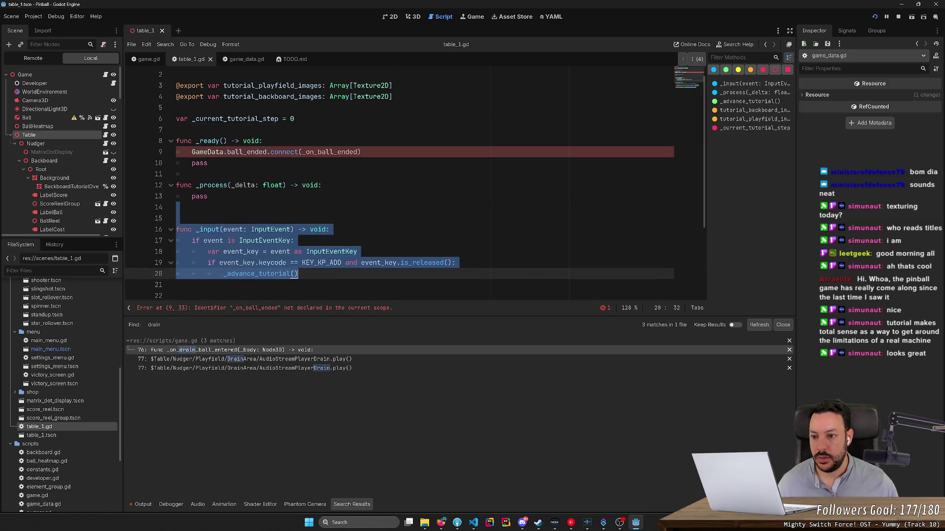
pyautogui.press('Delete')
# - Add an empty _on_ball_ended() -> void function, reformat the script, and breakpoint its pass line
pyautogui.scroll(-1, 394, 187)
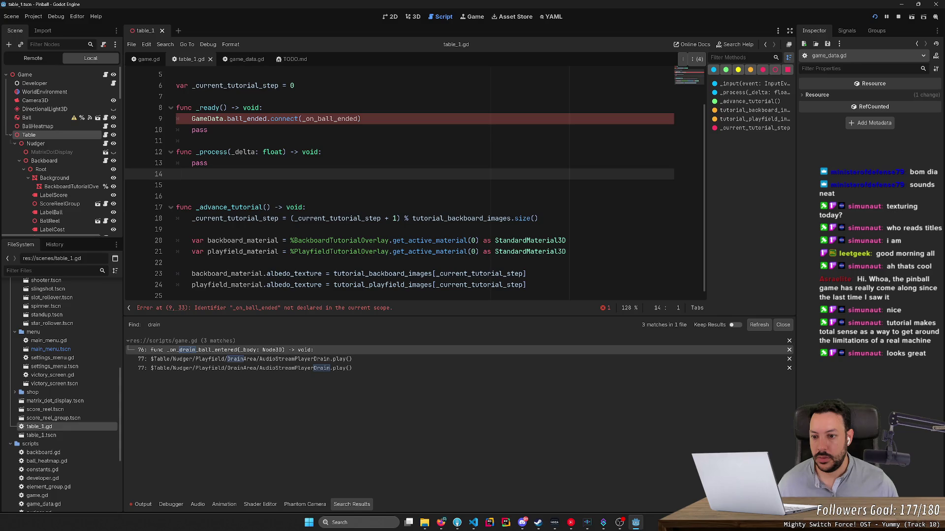
pyautogui.press('Return')
pyautogui.press('Return')
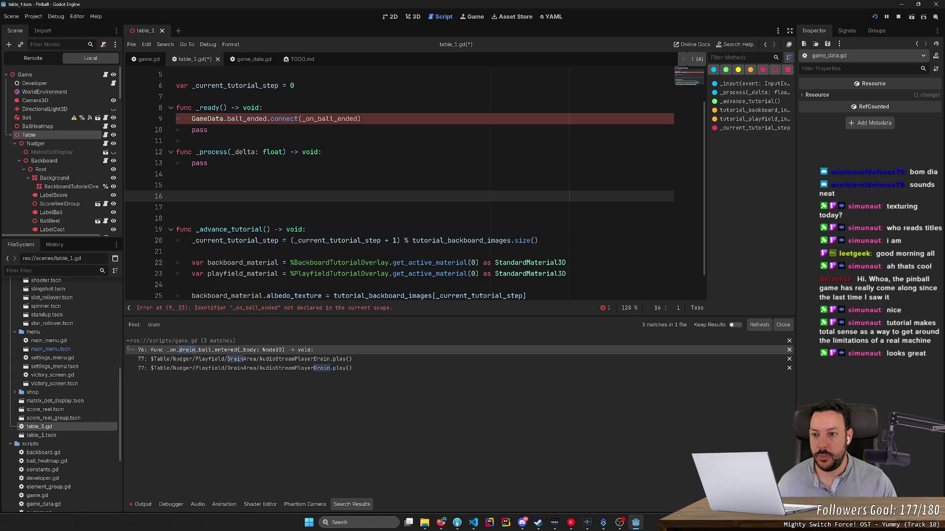
pyautogui.write('func _on_ball_')
pyautogui.write('ended(')
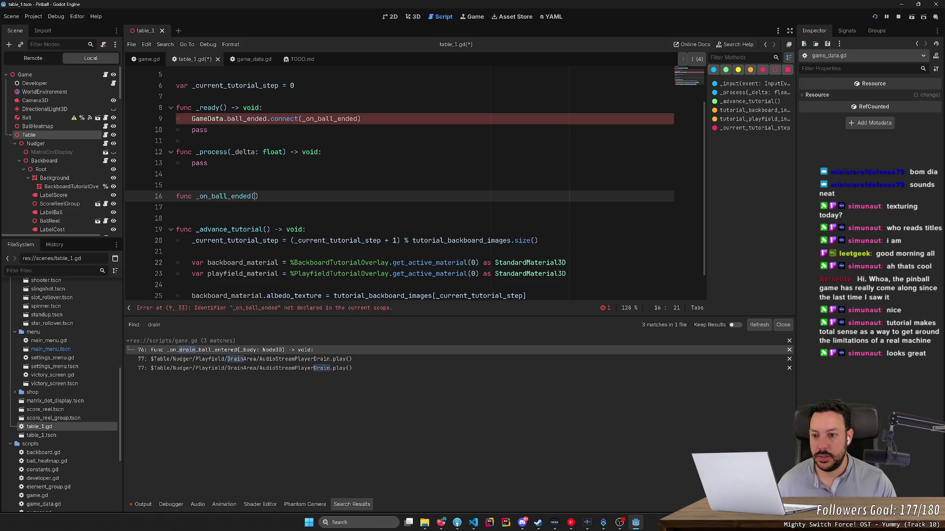
pyautogui.write(') -> void:pass')
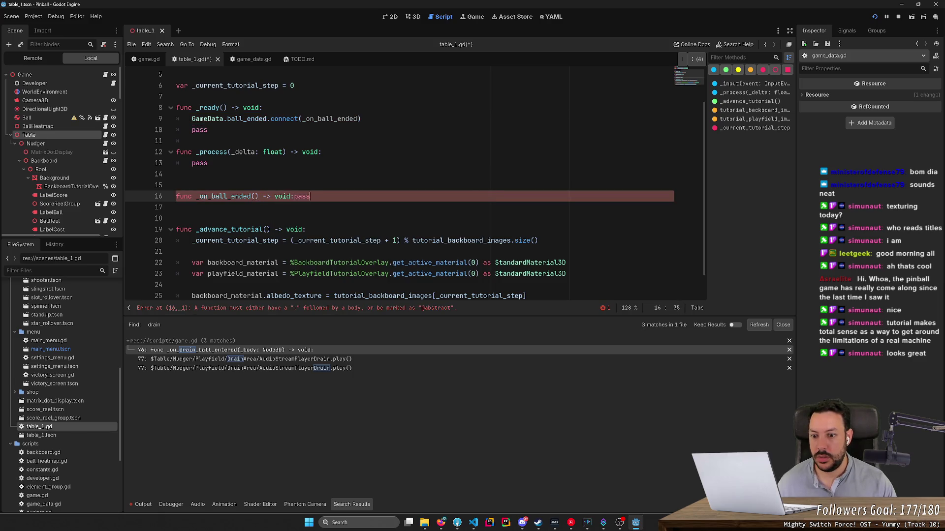
pyautogui.press('Return')
pyautogui.write('pass')
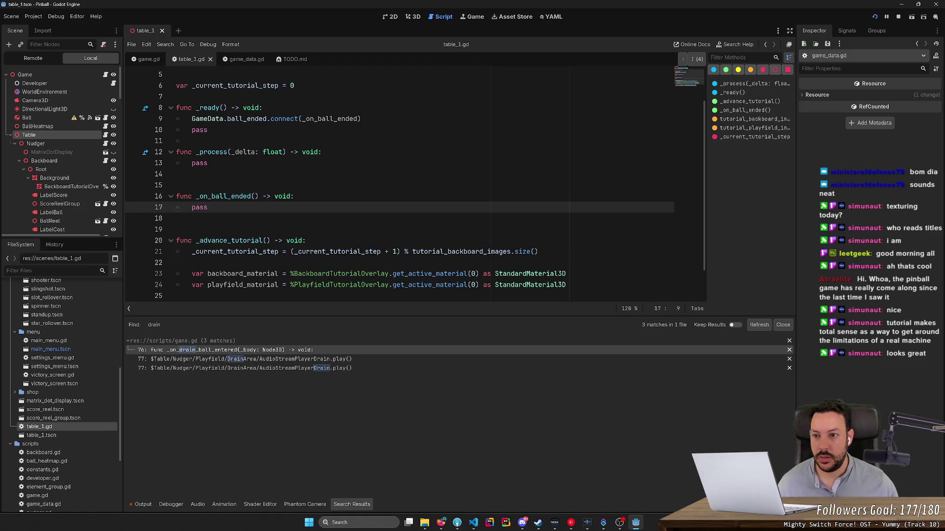
pyautogui.click(231, 44)
pyautogui.click(240, 59)
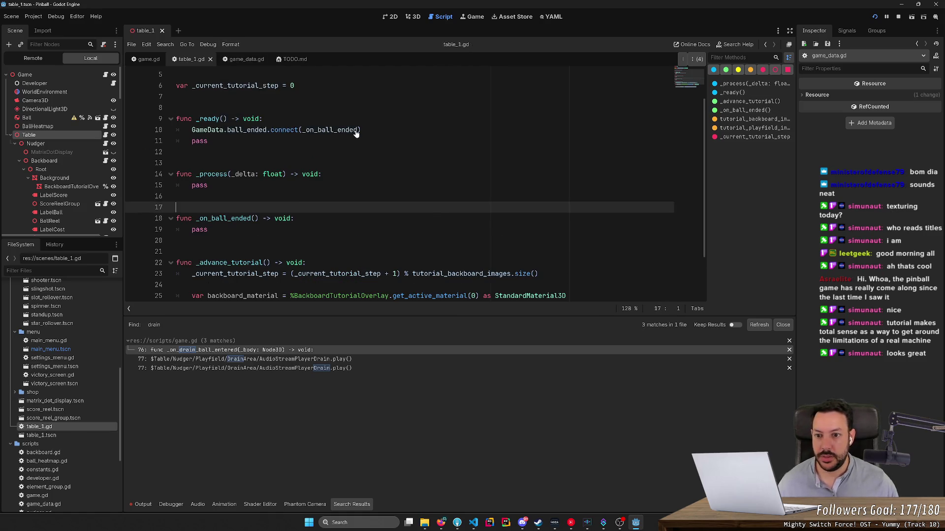
pyautogui.click(134, 229)
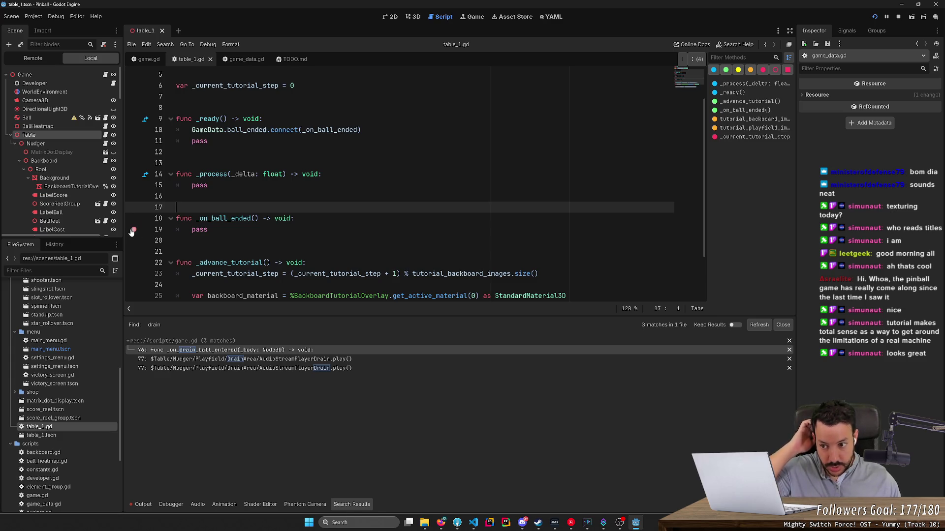
# - Run a New Game until the ball drains, view the argument-count error under Debugger Errors, then stop
pyautogui.press('F5')
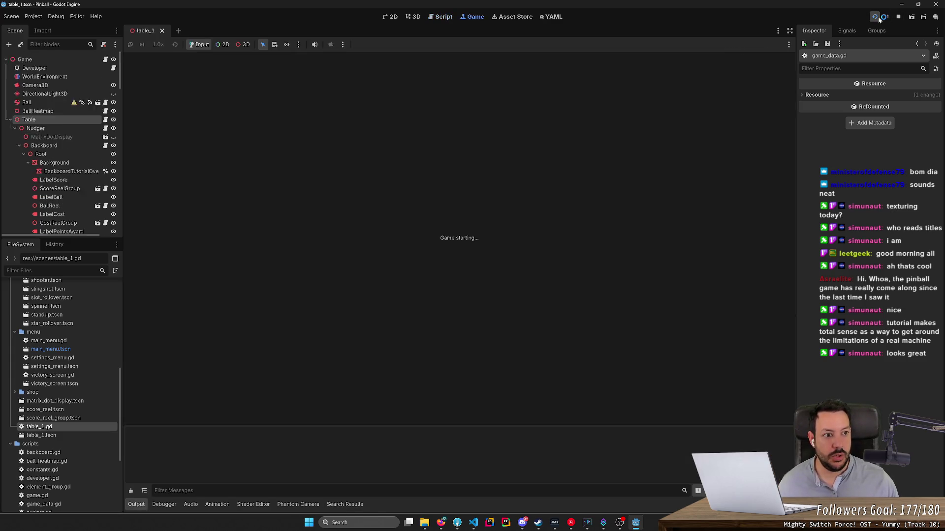
pyautogui.click(465, 240)
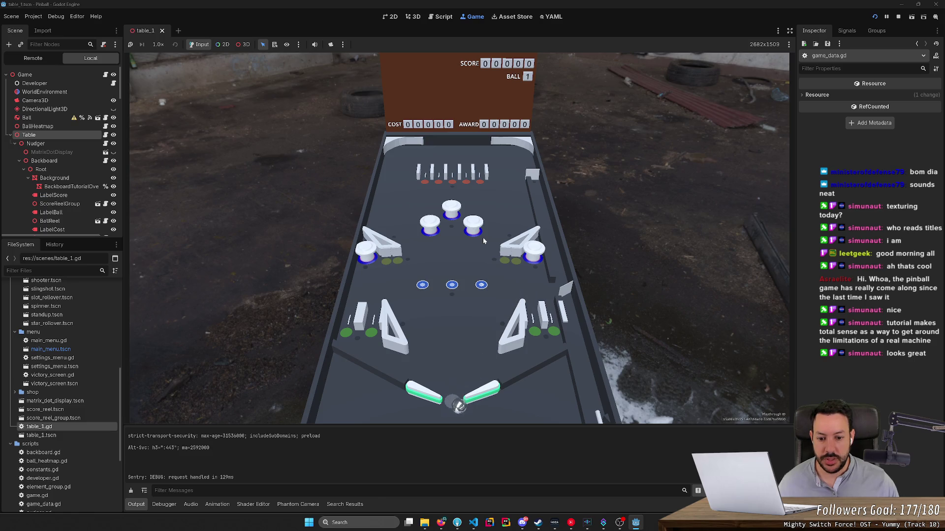
pyautogui.click(173, 505)
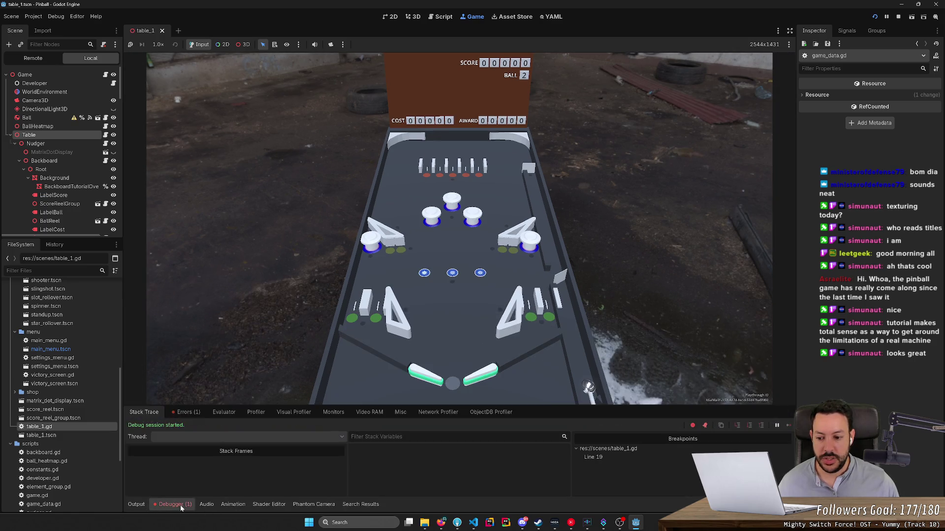
pyautogui.click(192, 413)
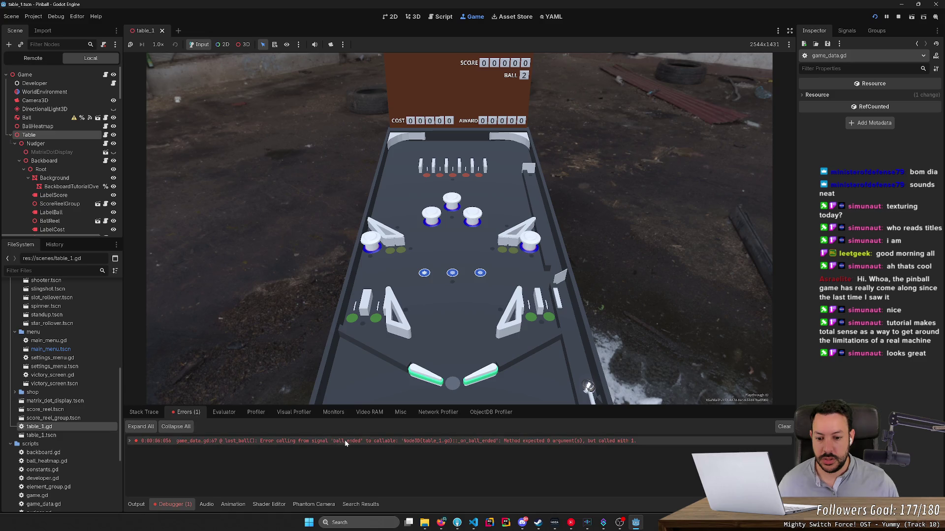
pyautogui.click(898, 16)
pyautogui.click(256, 251)
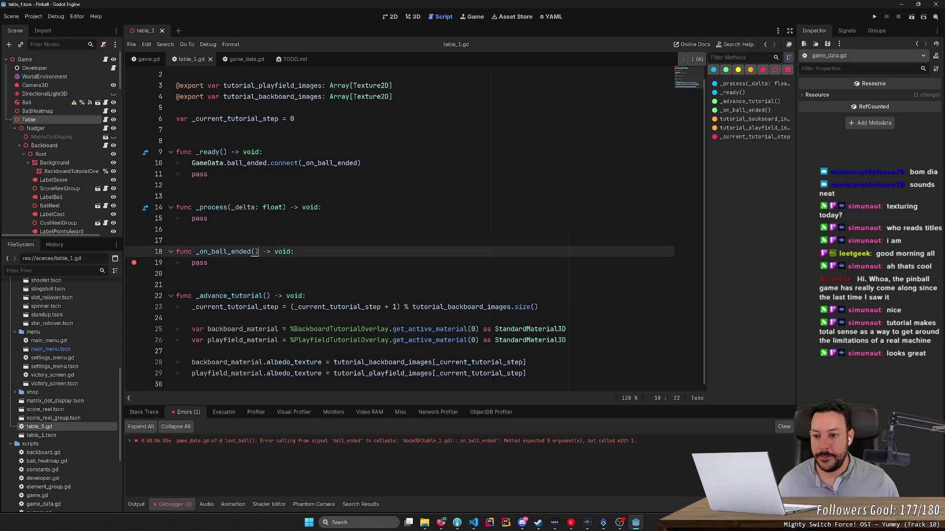
# - Give _on_ball_ended a ball_number: int parameter, checking the signal definition, and save
pyautogui.write('ball:')
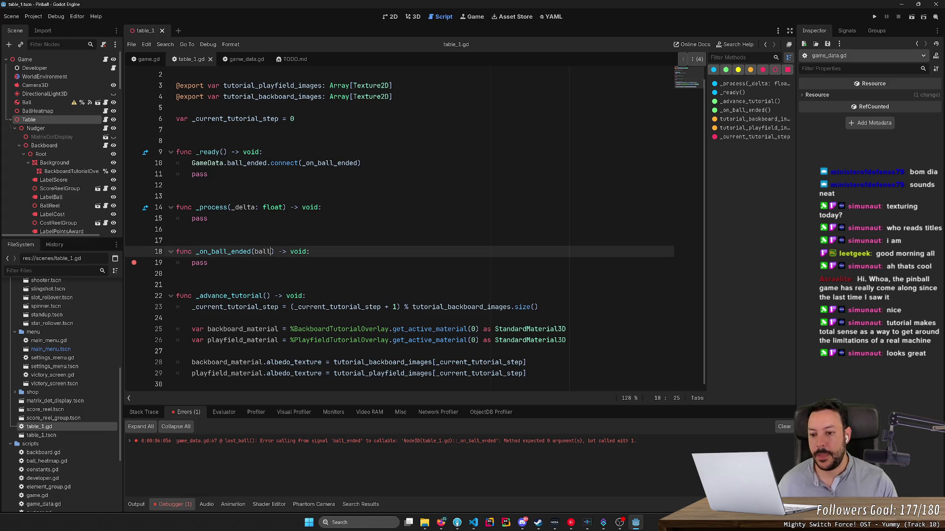
pyautogui.keyDown('ctrl'); pyautogui.click(246, 164); pyautogui.keyUp('ctrl')
pyautogui.hotkey('alt', 'Left')
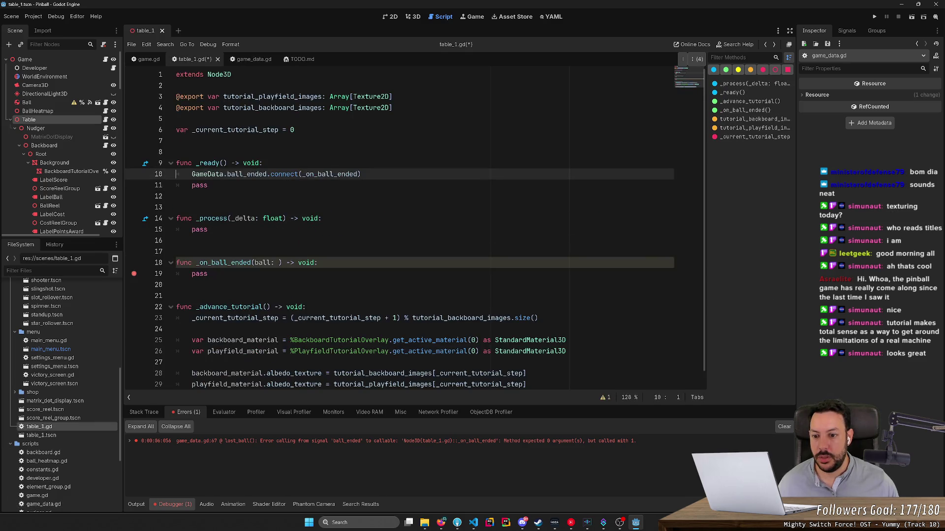
pyautogui.click(271, 262)
pyautogui.write('_number: ')
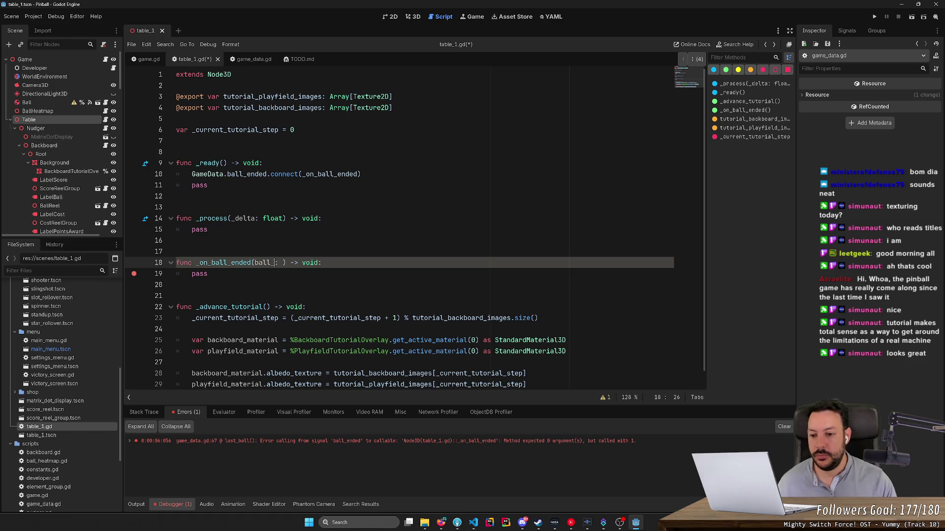
pyautogui.write('int')
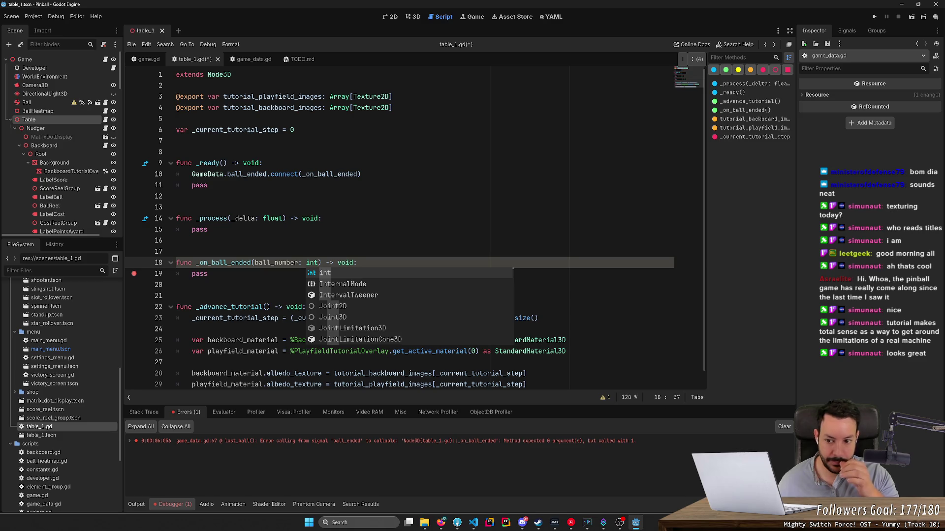
pyautogui.click(176, 241)
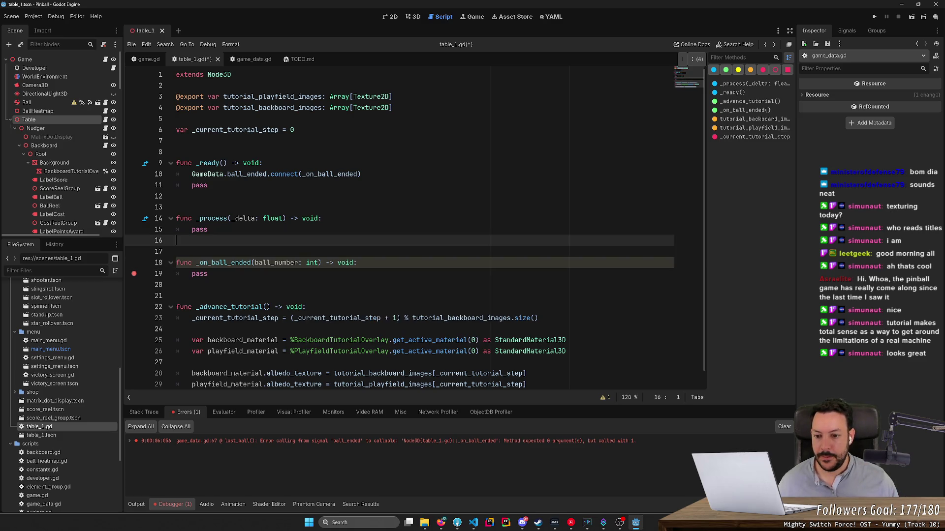
pyautogui.click(255, 263)
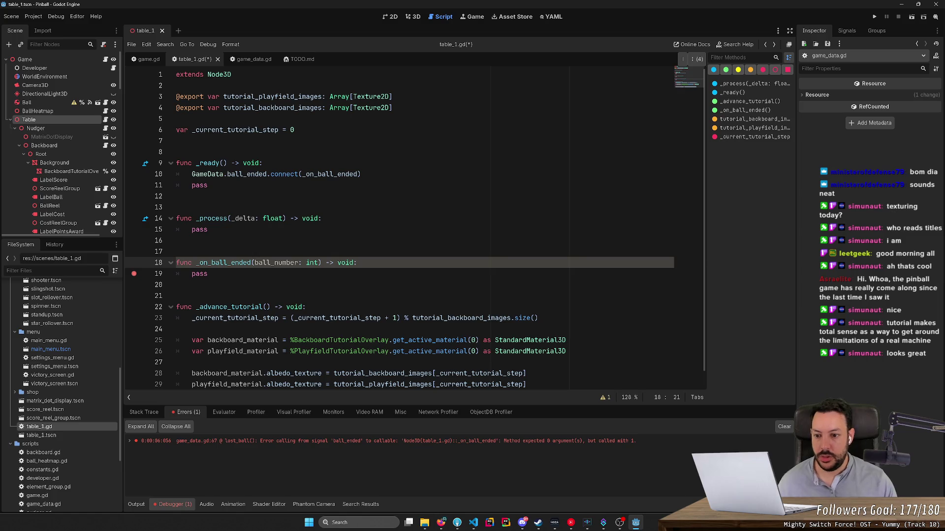
pyautogui.hotkey('ctrl', 's')
pyautogui.click(196, 118)
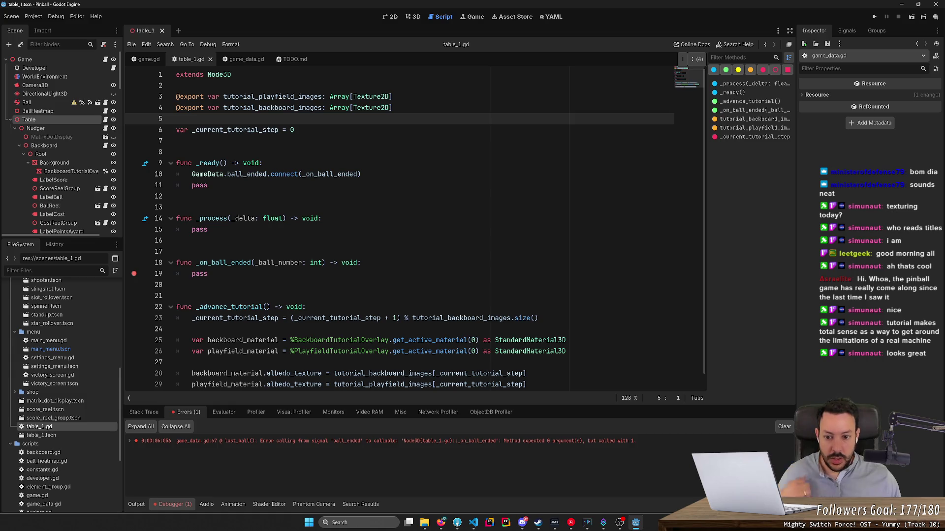
# - Replace pass with 'if _current_tutorial_step == 0: _advance_tutorial()' and save the script
pyautogui.click(362, 263)
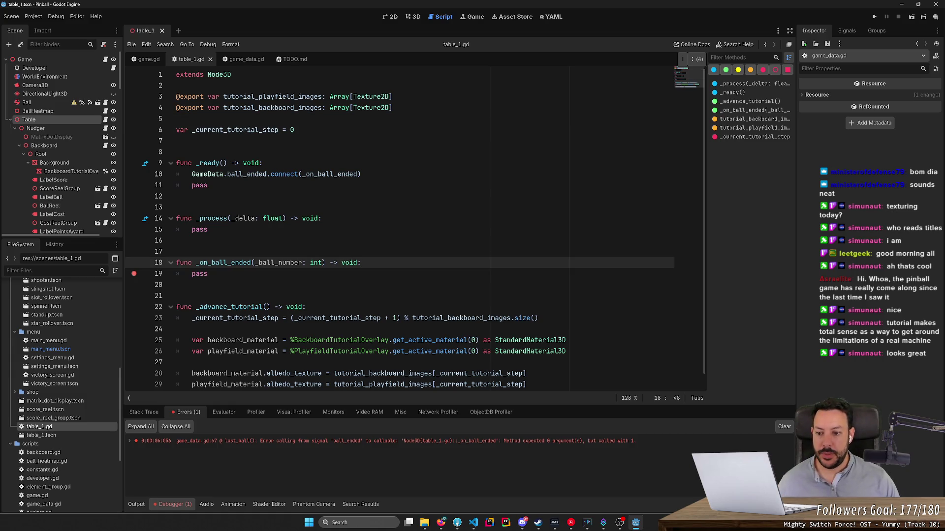
pyautogui.press('Return')
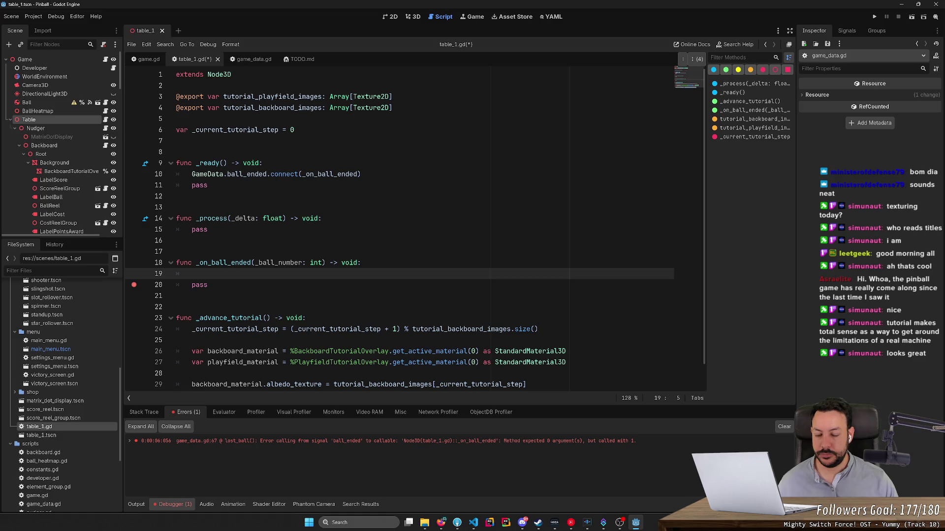
pyautogui.write('if _current_Tut')
pyautogui.press('Return')
pyautogui.write('== 0')
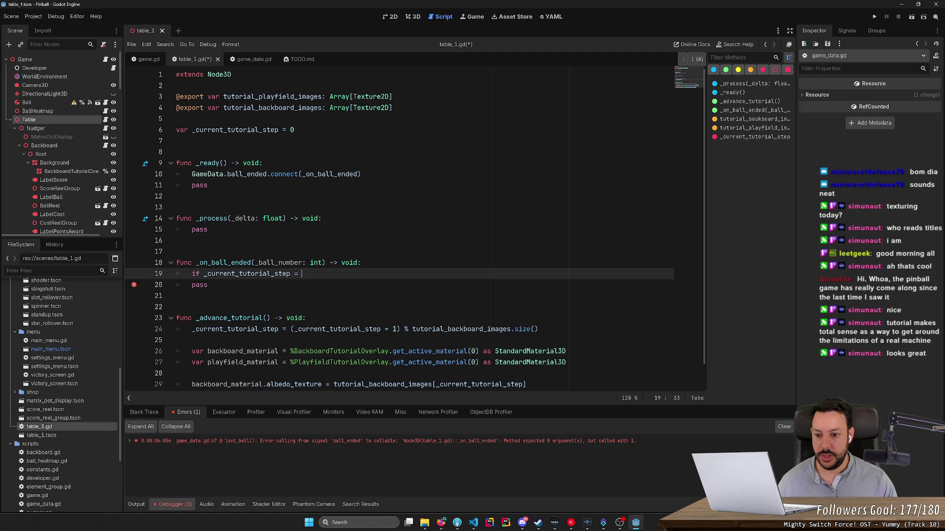
pyautogui.write(':')
pyautogui.press('Return')
pyautogui.write('_ad')
pyautogui.press('Return')
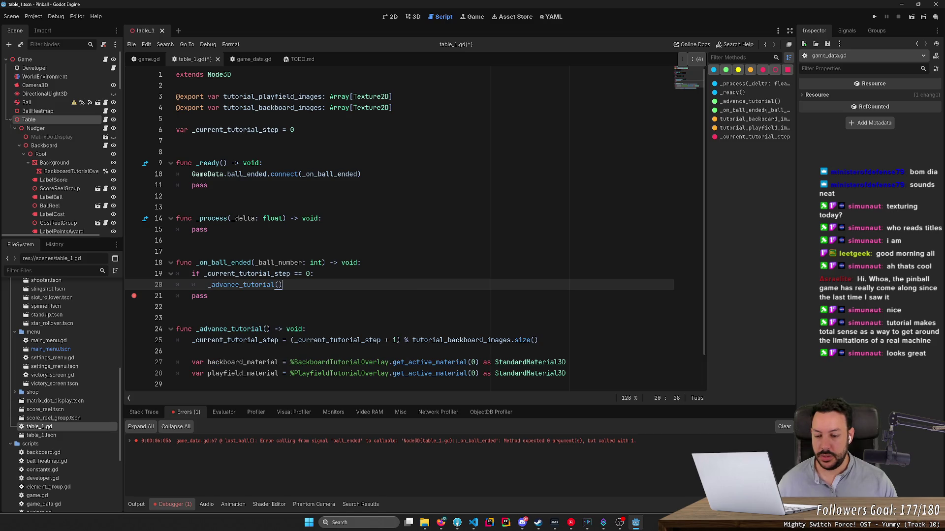
pyautogui.press('Down')
pyautogui.hotkey('ctrl', 'shift', 'k')
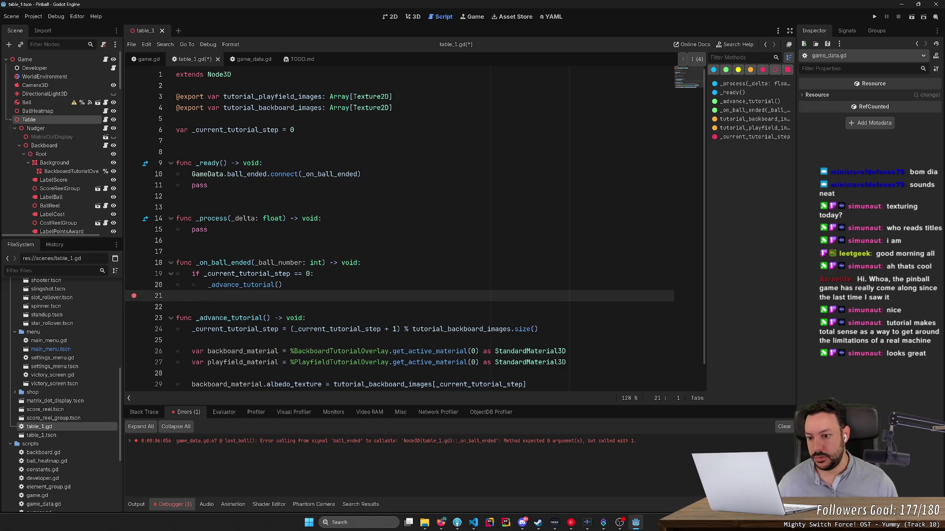
pyautogui.hotkey('ctrl', 's')
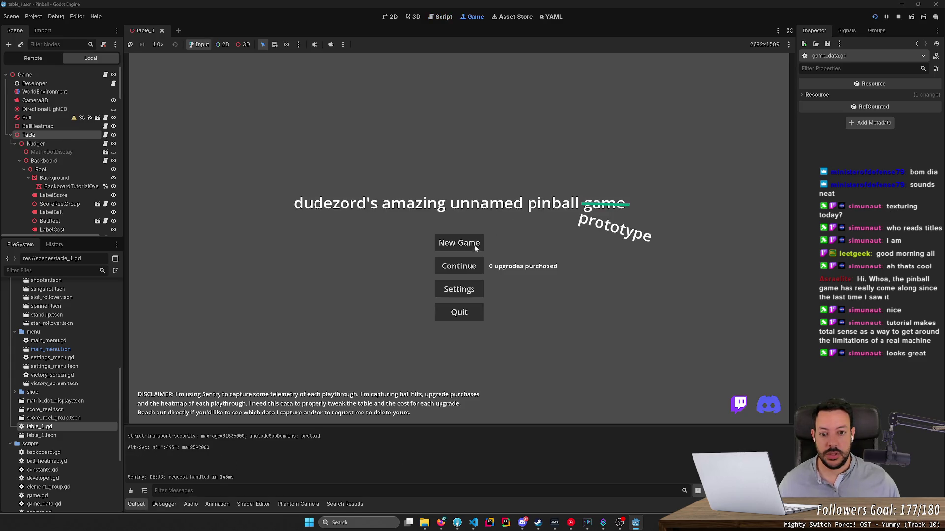
# - Start a New Game, let a ball drain to reveal the 'Collect points' overlay, then stop the game
pyautogui.click(475, 246)
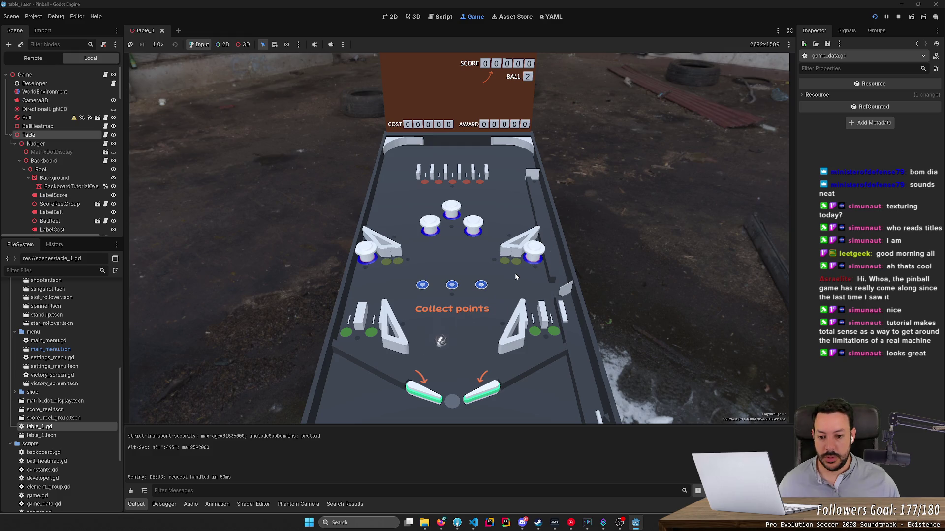
pyautogui.click(898, 17)
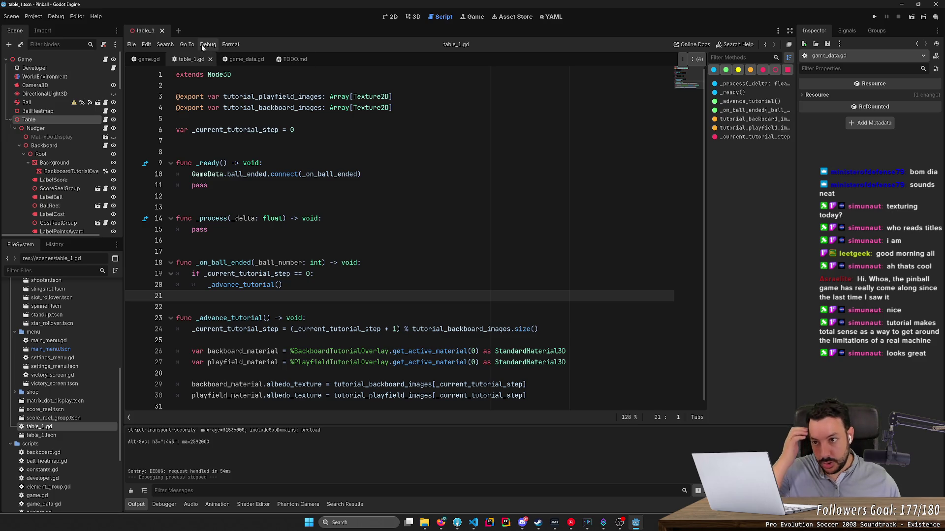
# - Close game_data.gd and select the 'Activation: 3 points' line in TODO.md
pyautogui.middleClick(260, 59)
pyautogui.click(243, 60)
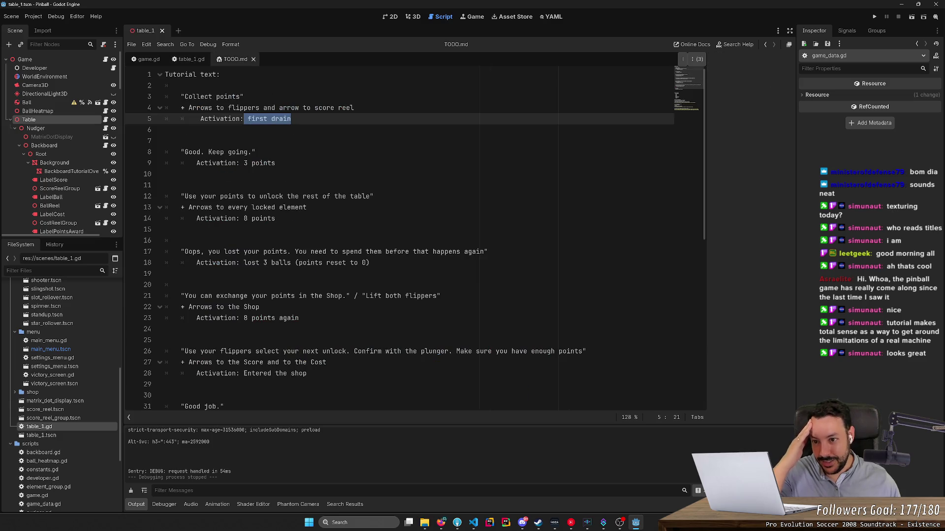
pyautogui.press('Down')
pyautogui.press('Down')
pyautogui.press('Down')
pyautogui.hotkey('shift', 'Home')
pyautogui.hotkey('shift', 'Left')
pyautogui.hotkey('shift', 'Right')
pyautogui.press('End')
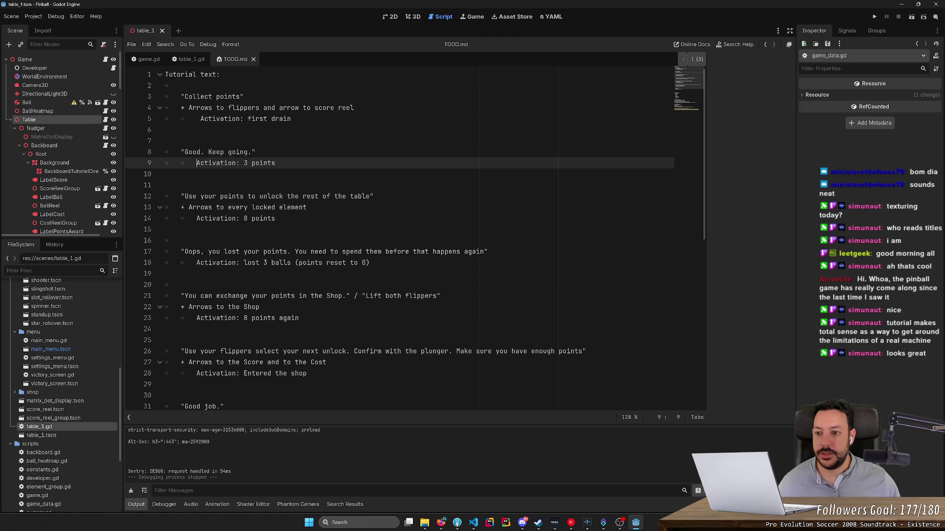
# - From table_1.gd, jump to the GameData definition to open game_data.gd
pyautogui.click(188, 61)
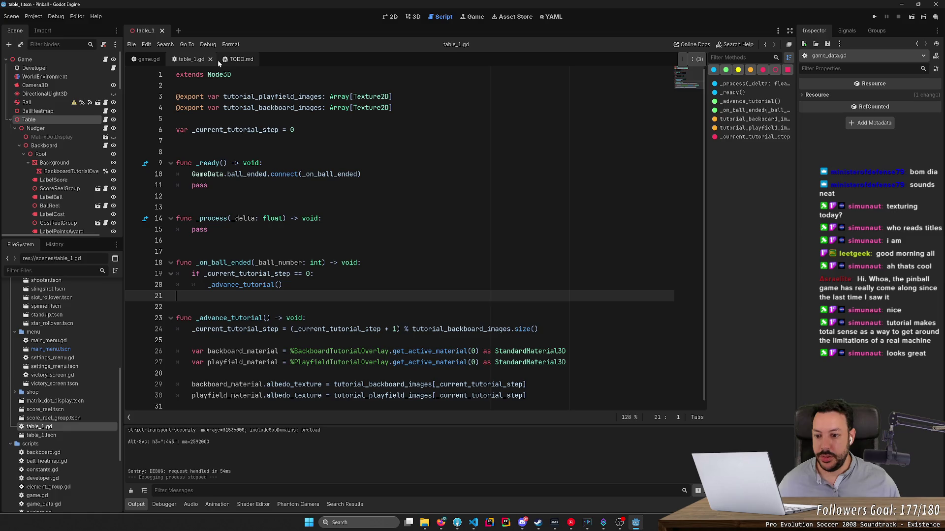
pyautogui.click(146, 60)
pyautogui.click(196, 60)
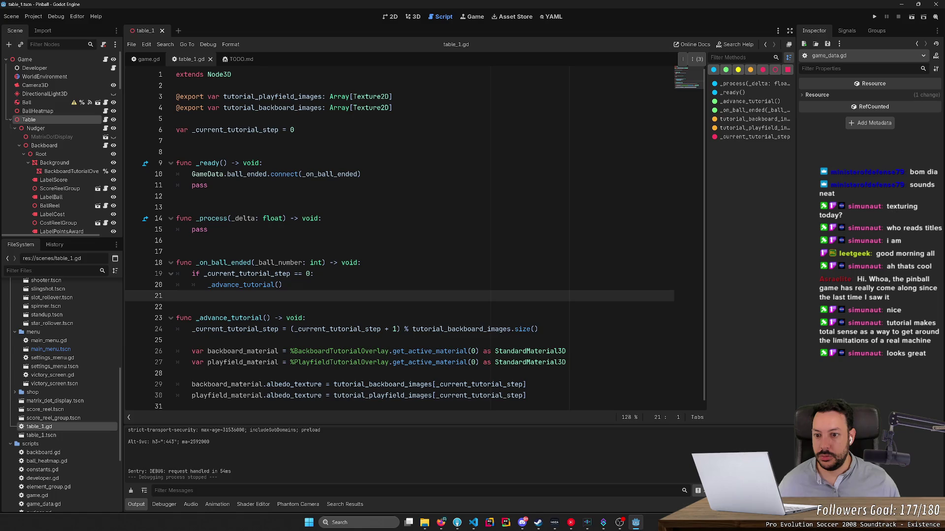
pyautogui.keyDown('ctrl'); pyautogui.click(202, 177); pyautogui.keyUp('ctrl')
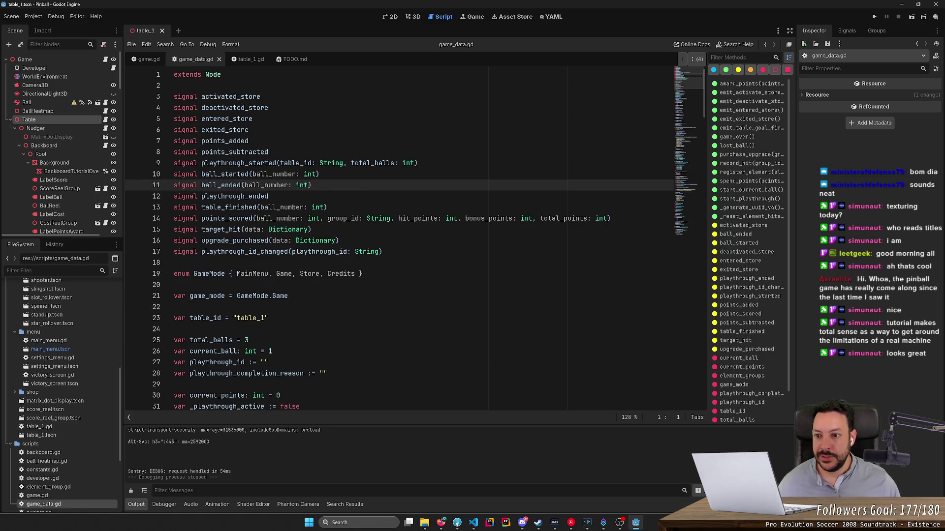
pyautogui.doubleClick(227, 141)
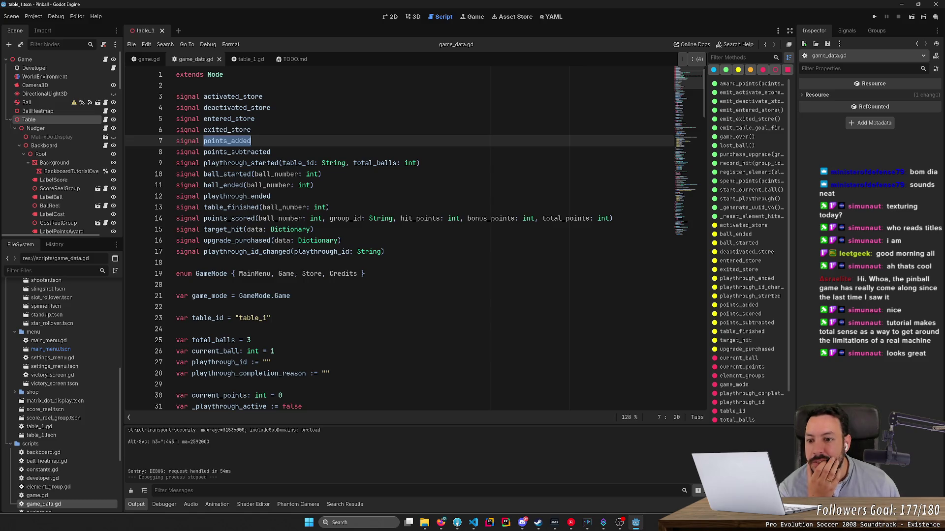
pyautogui.doubleClick(231, 207)
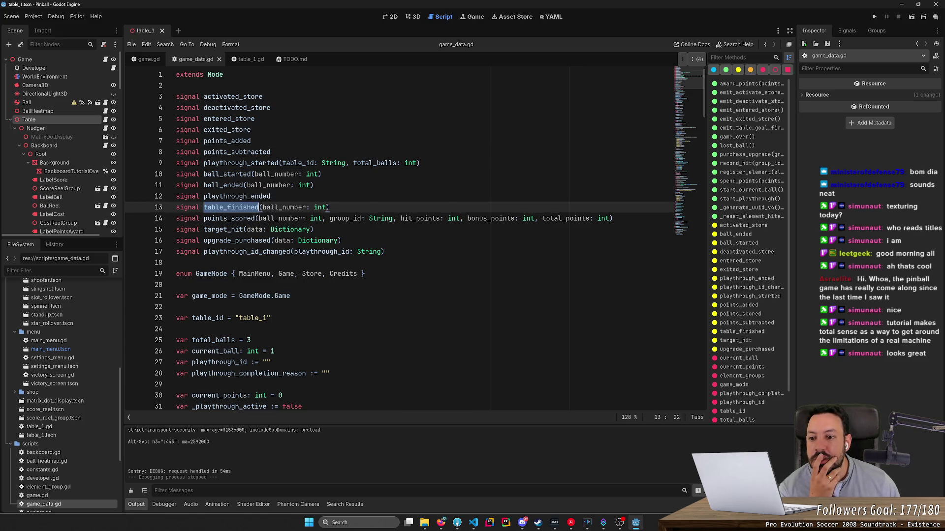
pyautogui.doubleClick(236, 241)
pyautogui.doubleClick(246, 252)
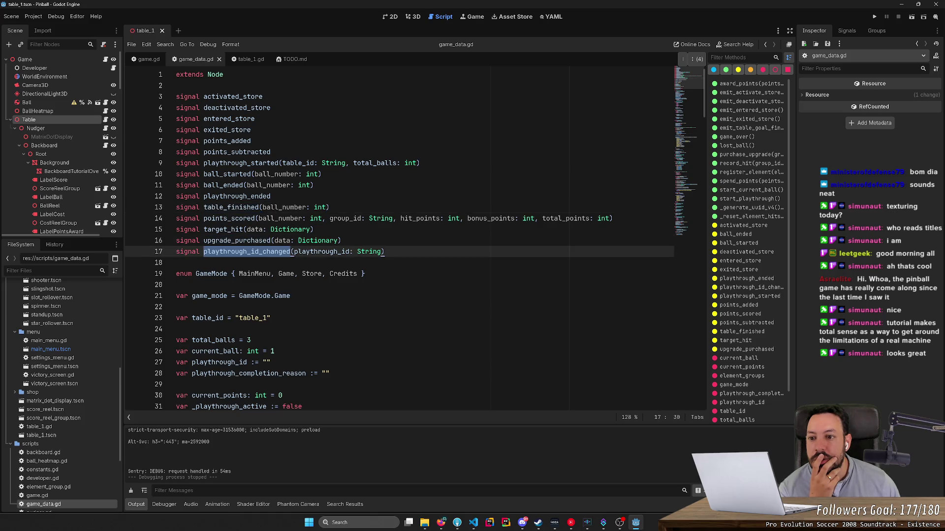
pyautogui.doubleClick(227, 141)
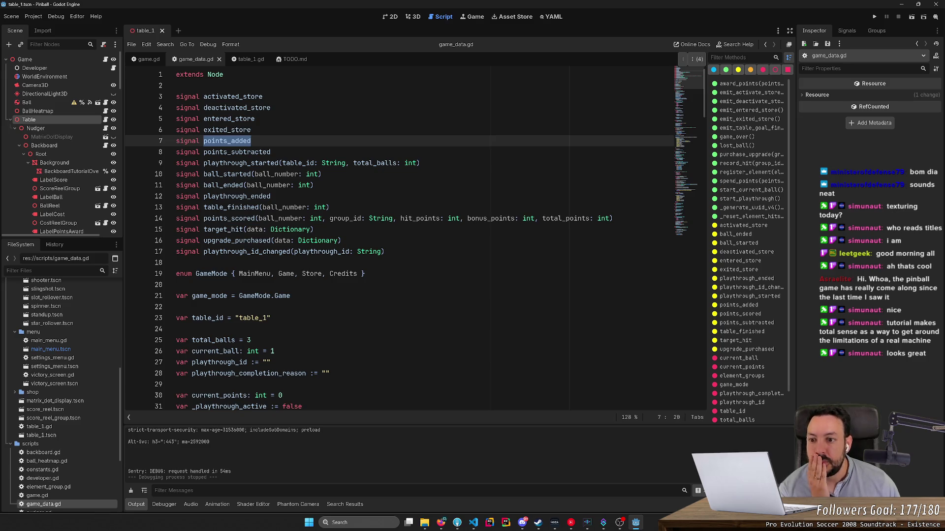
pyautogui.scroll(-12, 393, 242)
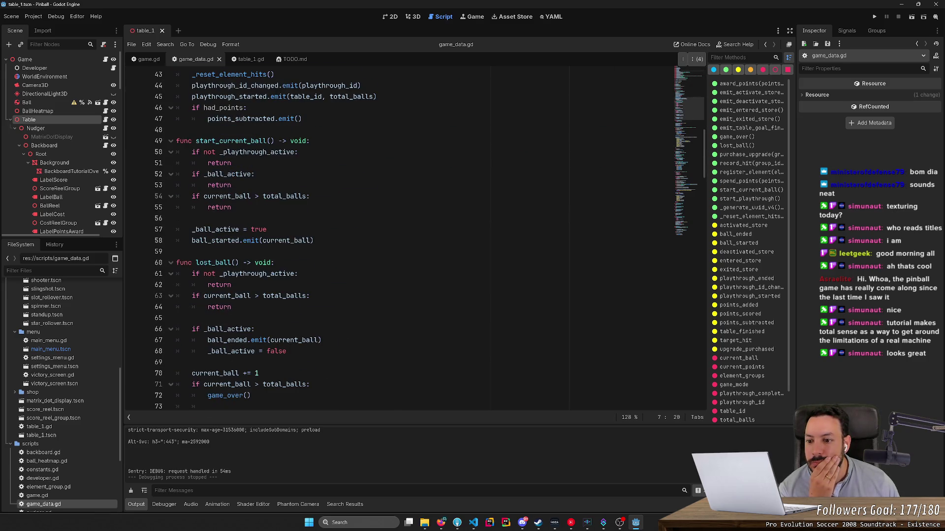
pyautogui.scroll(-7, 393, 241)
pyautogui.scroll(-7, 393, 241)
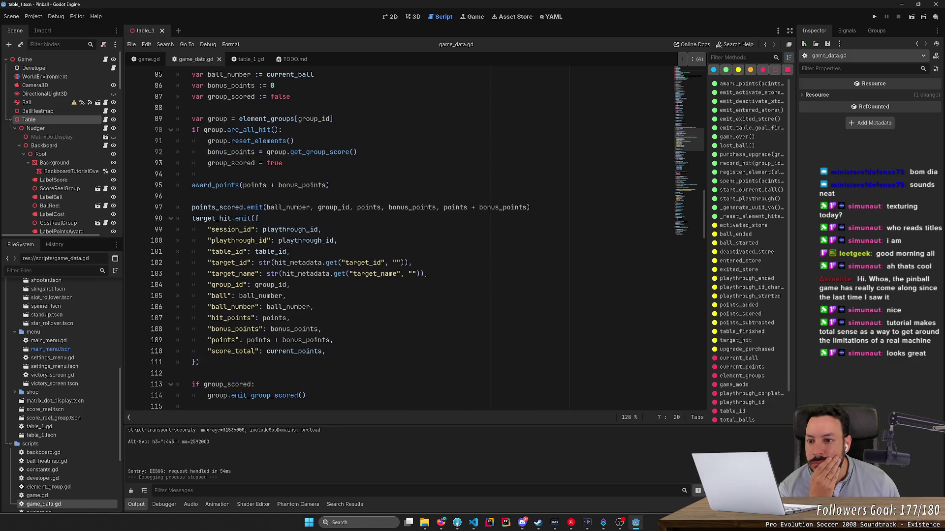
pyautogui.scroll(2, 393, 242)
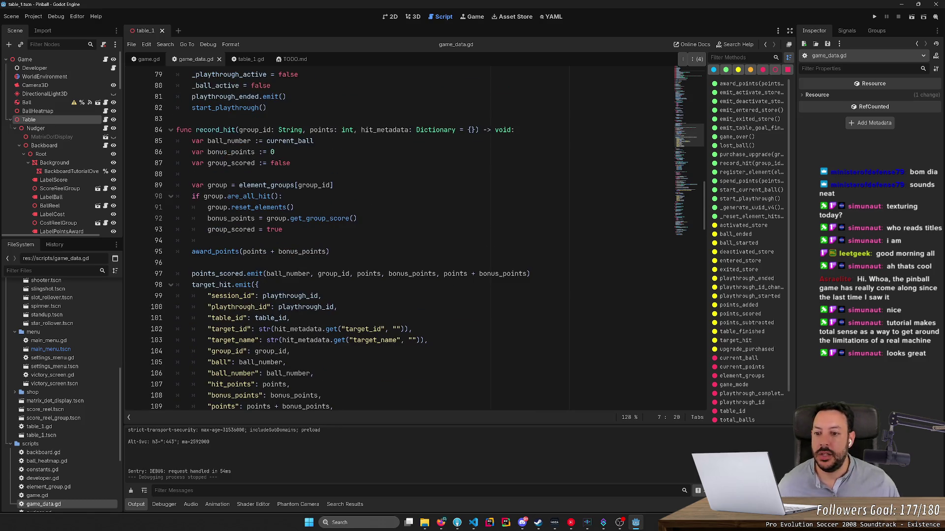
pyautogui.keyDown('ctrl'); pyautogui.click(215, 252); pyautogui.keyUp('ctrl')
pyautogui.doubleClick(215, 274)
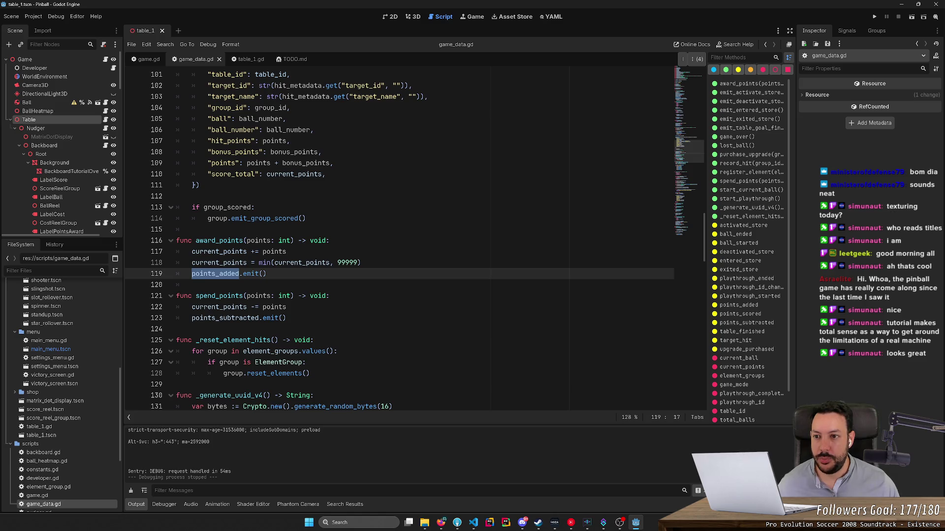
pyautogui.click(244, 59)
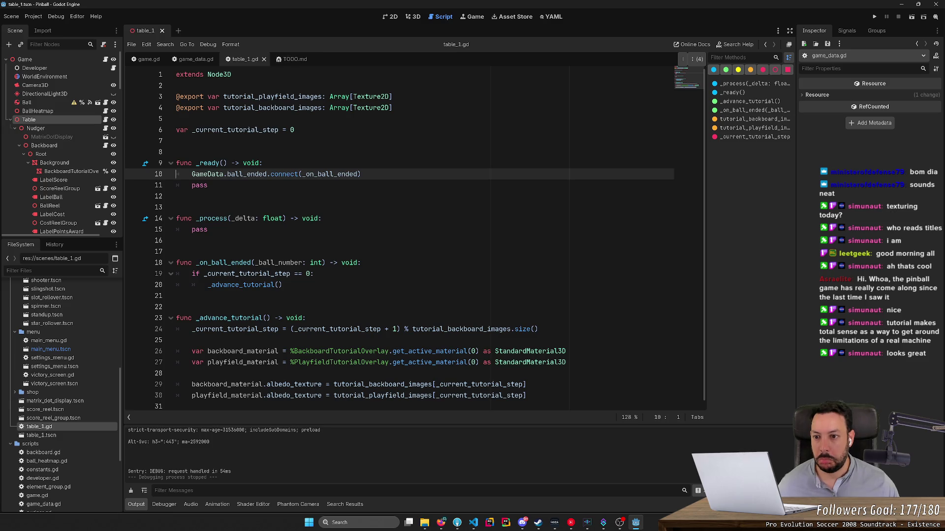
# - In _ready, connect GameData.points_added to _on_points_added
pyautogui.press('Return')
pyautogui.write('GameData')
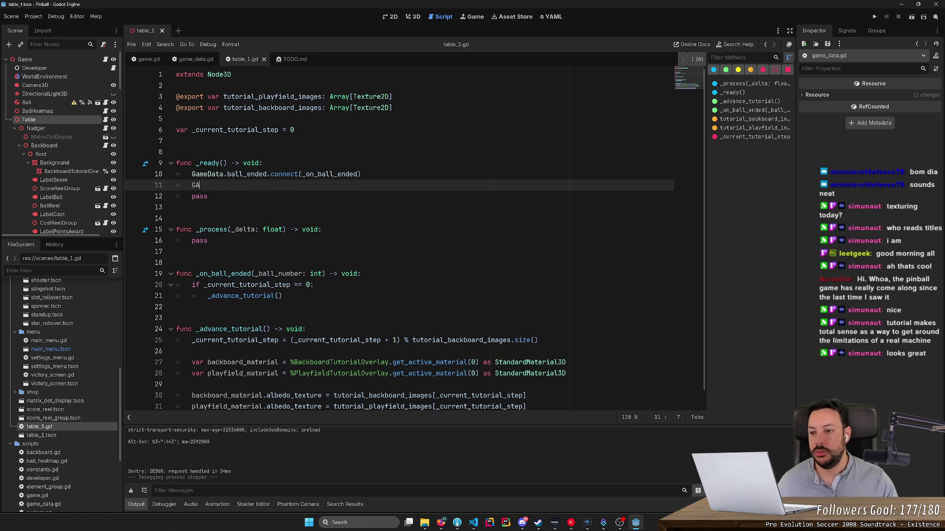
pyautogui.write('.points')
pyautogui.press('Return')
pyautogui.write('nnected(_on_')
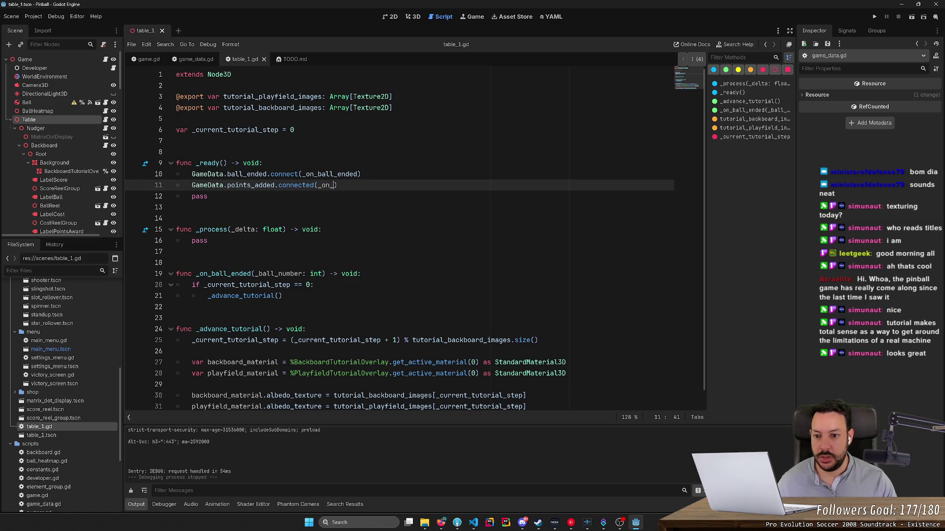
pyautogui.write('points_added')
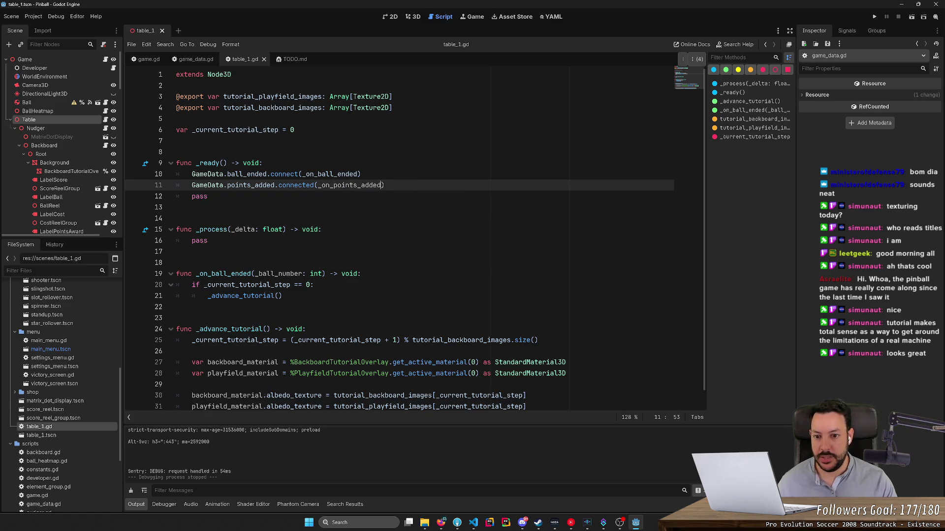
# - Duplicate _on_ball_ended, rename the copy _on_points_added, and remove its ball_number parameter
pyautogui.moveTo(212, 241); pyautogui.dragTo(248, 230)
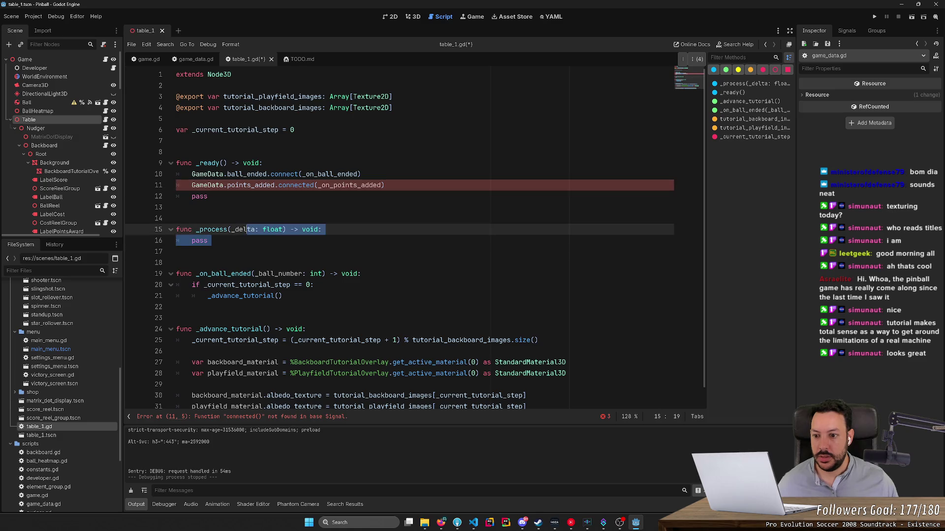
pyautogui.moveTo(177, 307); pyautogui.dragTo(177, 273)
pyautogui.hotkey('ctrl', 'c')
pyautogui.click(176, 317)
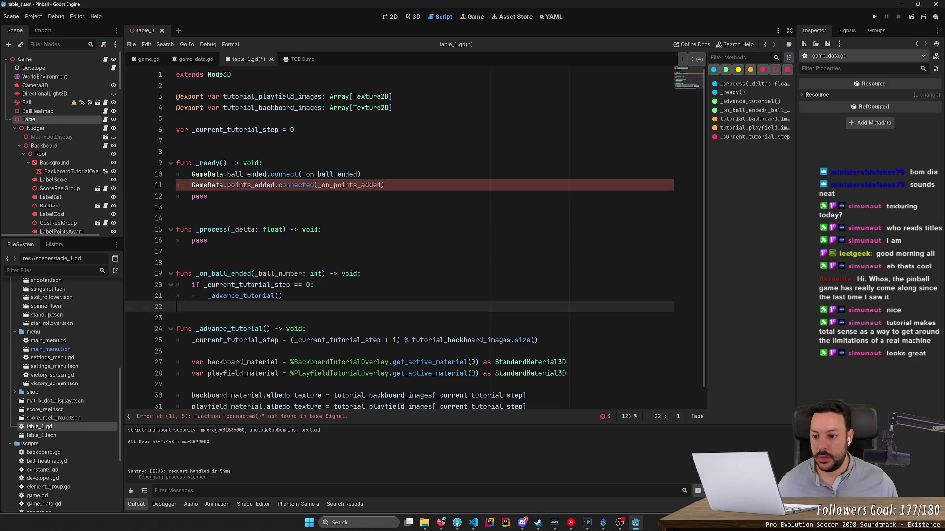
pyautogui.hotkey('ctrl', 'v')
pyautogui.scroll(-2, 207, 263)
pyautogui.click(207, 263)
pyautogui.doubleClick(232, 263)
pyautogui.write('points_added')
pyautogui.press('Right')
pyautogui.hotkey('ctrl', 'shift', 'Right')
pyautogui.hotkey('ctrl', 'shift', 'Right')
pyautogui.press('BackSpace')
# - Make _on_points_added call _advance_tutorial when the step is 1 and GameData.current_points equals 3
pyautogui.moveTo(283, 285); pyautogui.dragTo(303, 263)
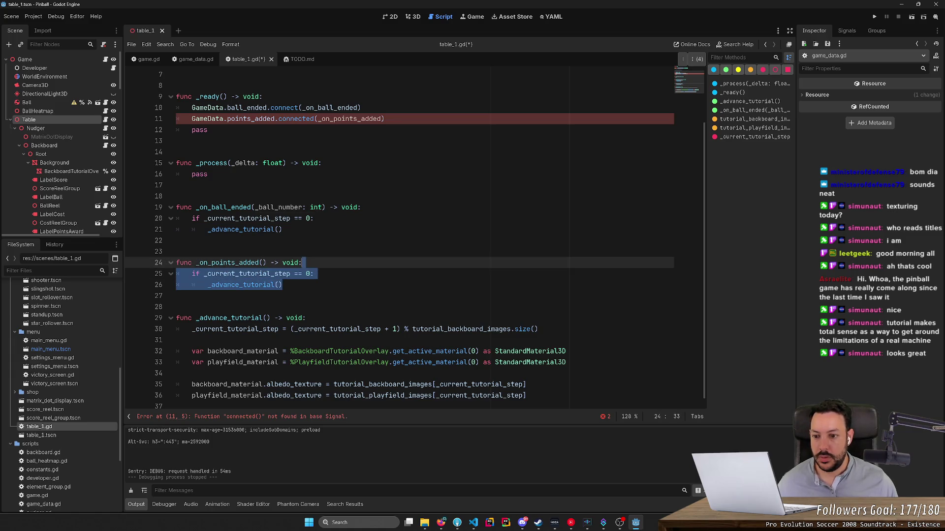
pyautogui.press('Return')
pyautogui.write('GameD')
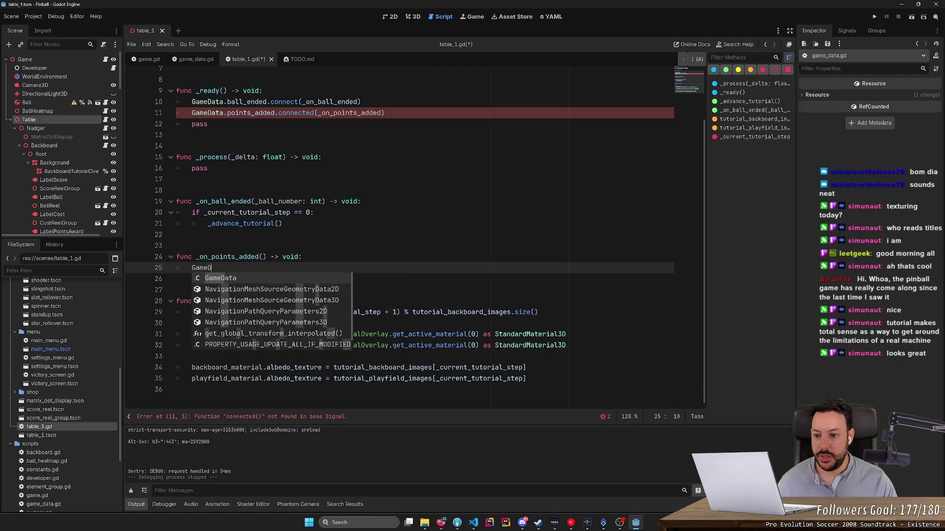
pyautogui.press('Return')
pyautogui.write('.cu')
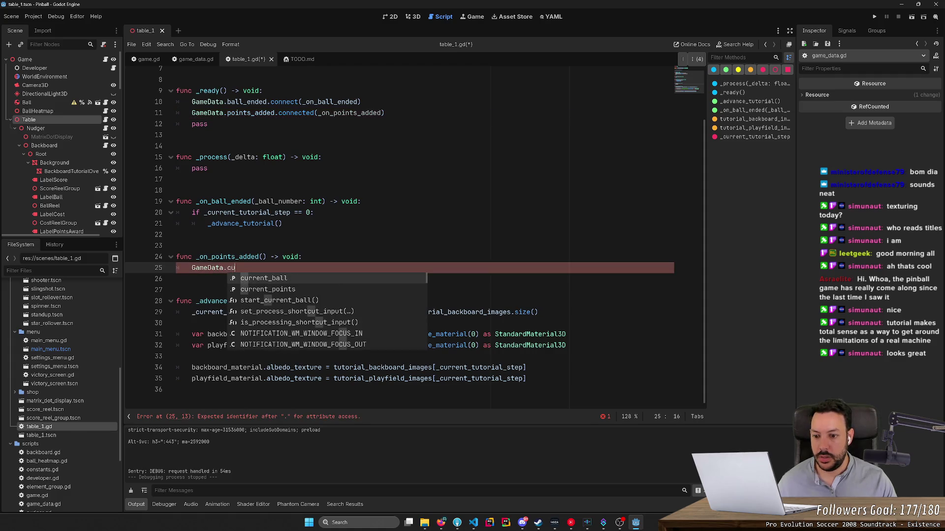
pyautogui.press('Down')
pyautogui.press('Return')
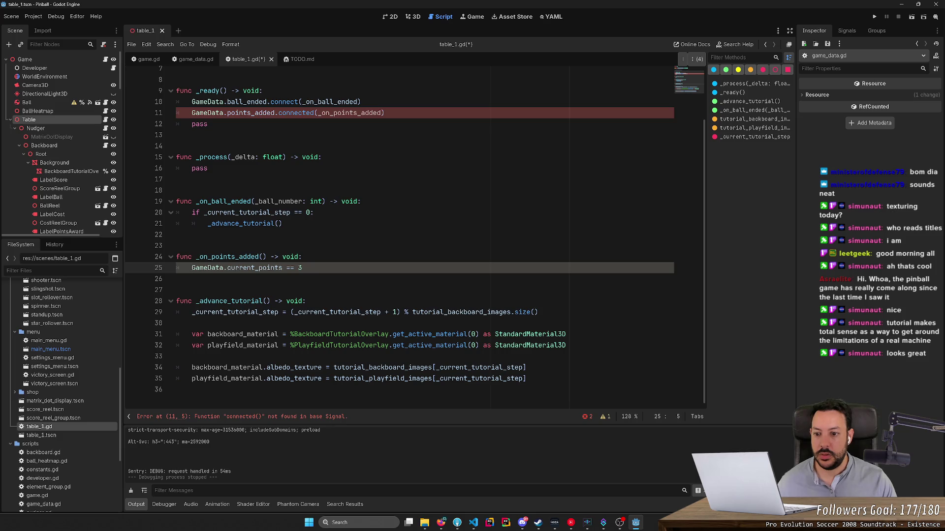
pyautogui.write('if _current_tutorial_step == 1 &&')
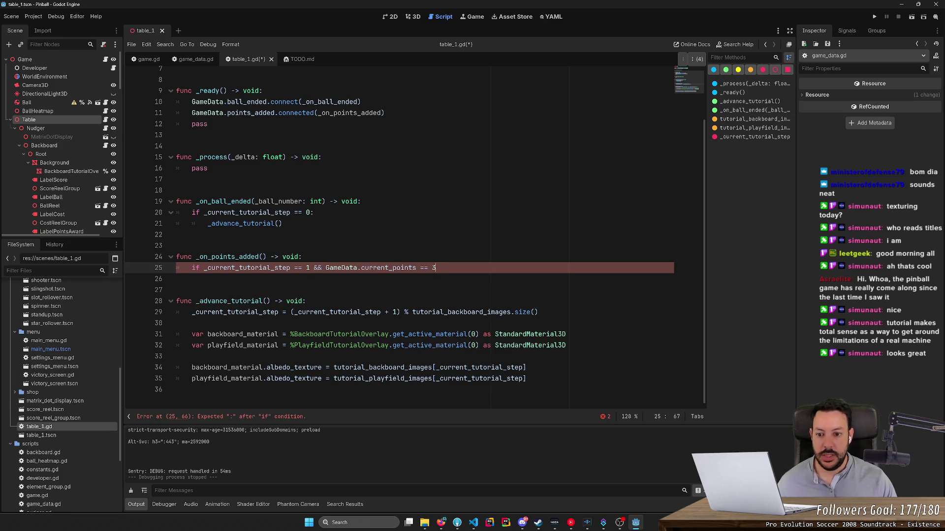
pyautogui.press('Return')
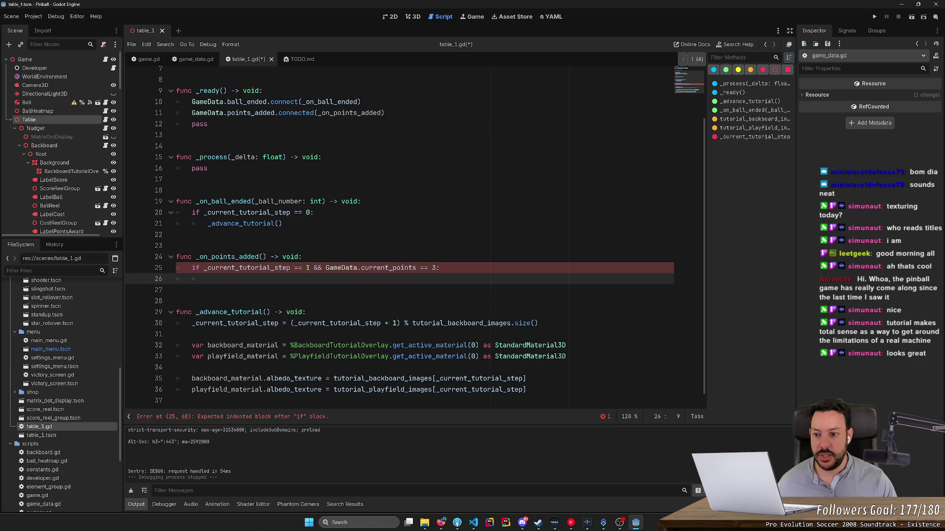
pyautogui.write('_ad')
pyautogui.press('Return')
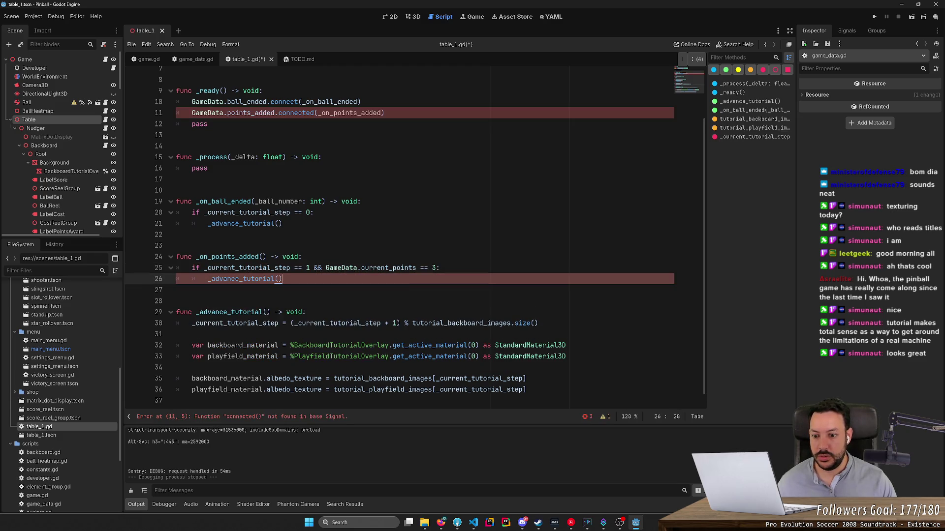
# - Save table_1.gd and correct 'connected' to 'connect' on line 11
pyautogui.hotkey('ctrl', 's')
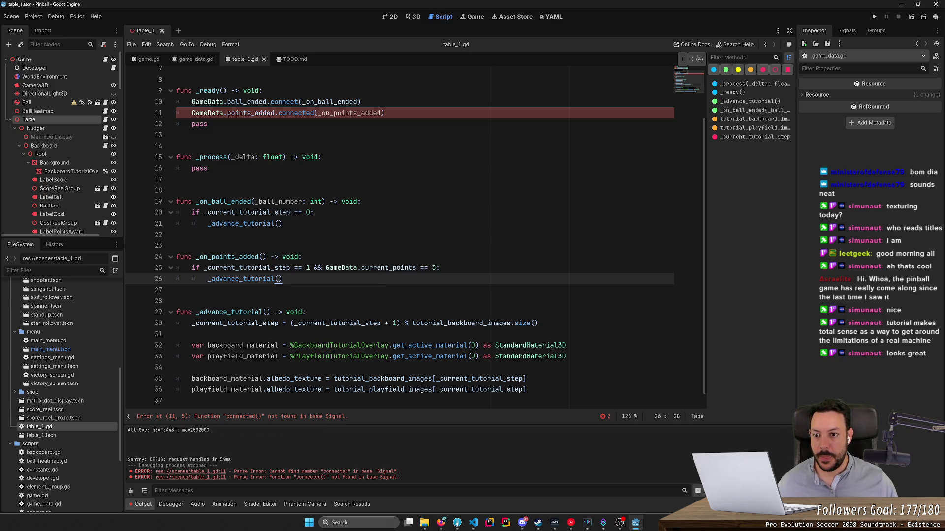
pyautogui.click(252, 113)
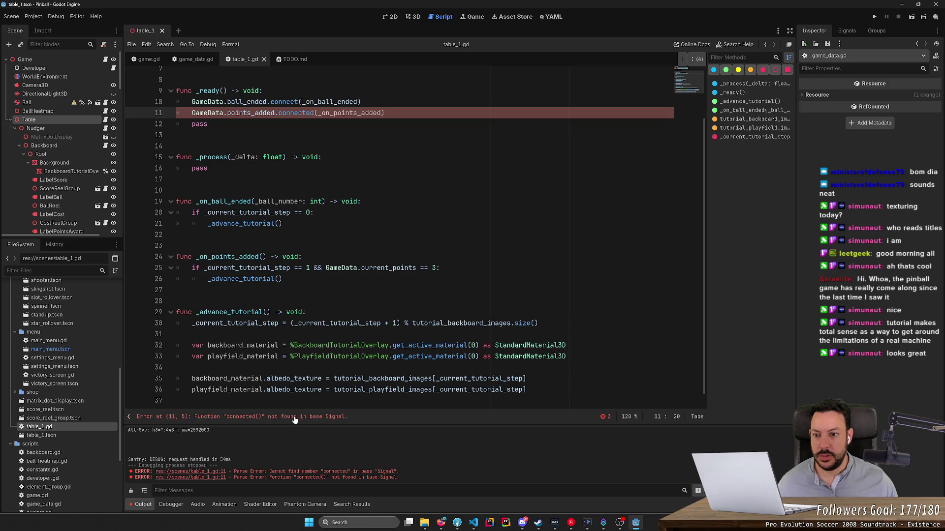
pyautogui.press('Delete')
pyautogui.press('Delete')
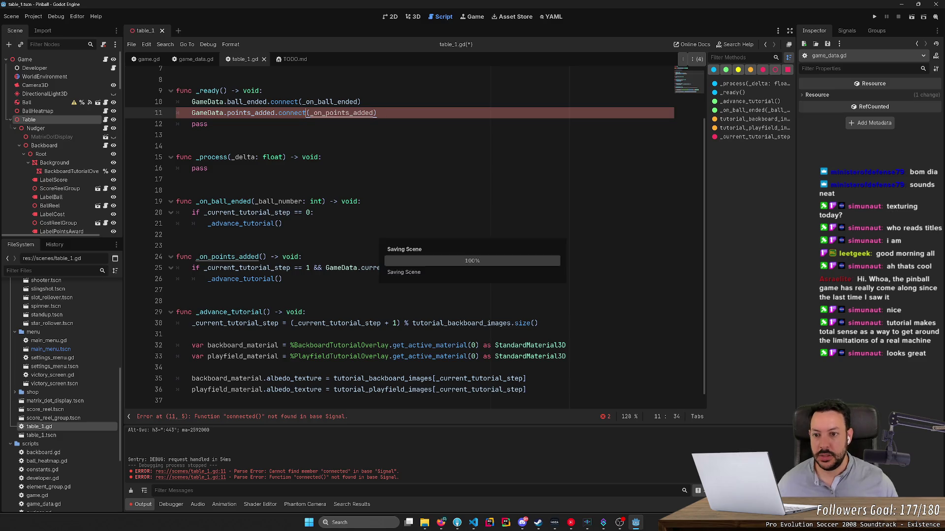
pyautogui.click(177, 140)
# - Reformat and lint the script, then delete the unnecessary pass line in _ready
pyautogui.click(230, 45)
pyautogui.click(256, 58)
pyautogui.click(231, 45)
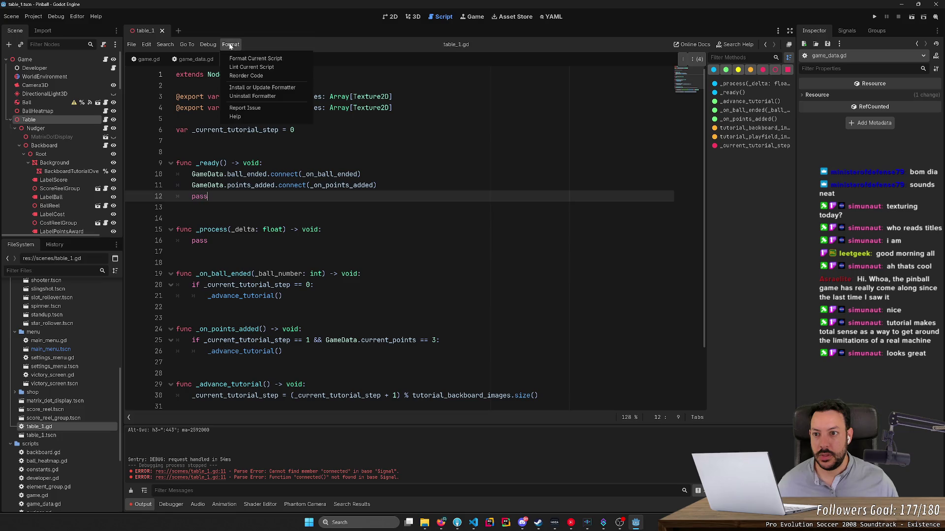
pyautogui.click(251, 67)
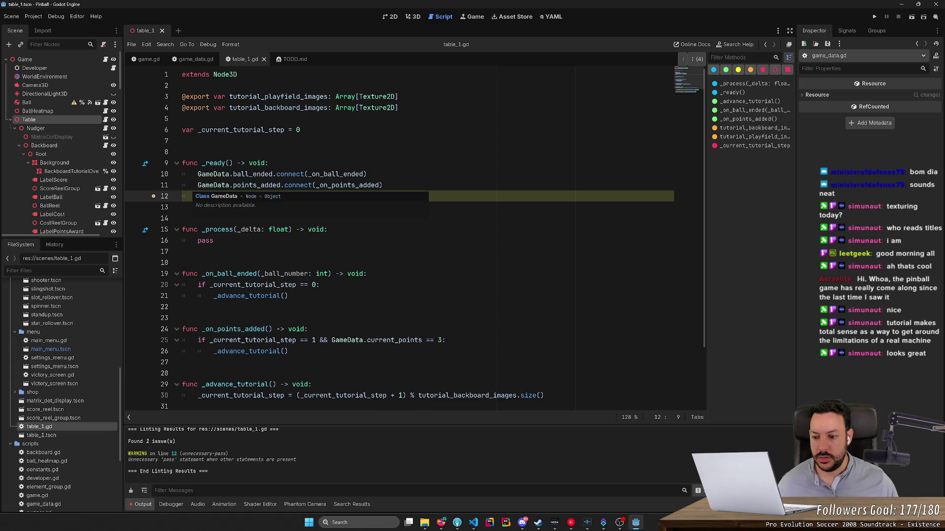
pyautogui.press('Up')
pyautogui.press('Up')
pyautogui.press('Up')
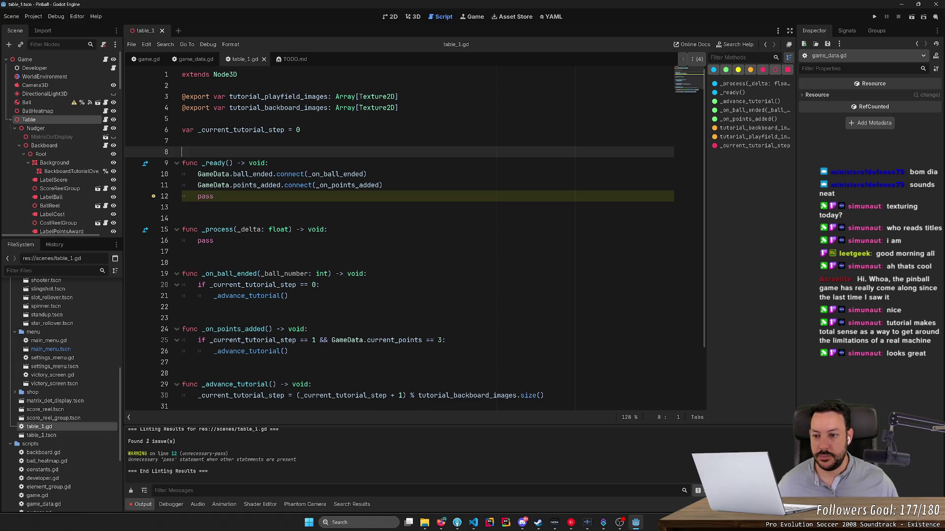
pyautogui.press('Down')
pyautogui.press('Down')
pyautogui.press('Down')
pyautogui.hotkey('ctrl', 'shift', 'k')
# - Re-lint the script to clear the warning and run the project
pyautogui.click(231, 45)
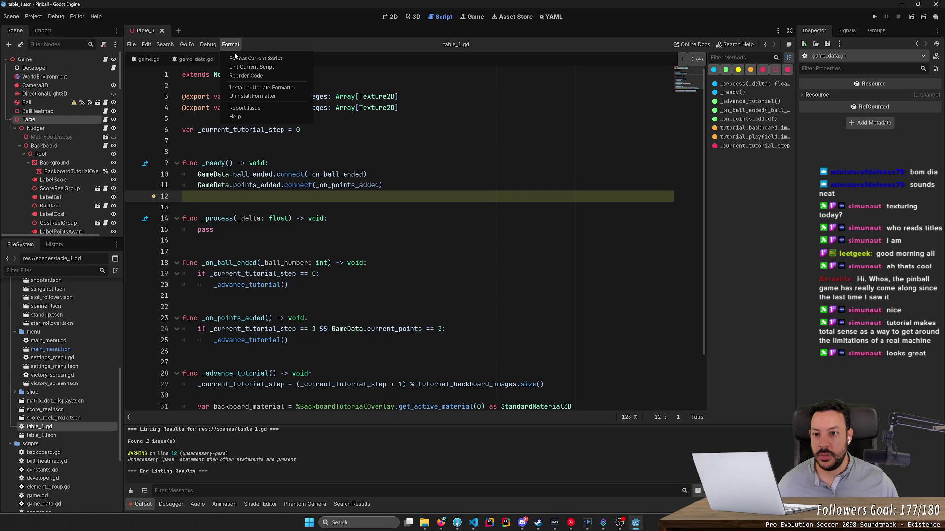
pyautogui.click(233, 46)
pyautogui.click(233, 46)
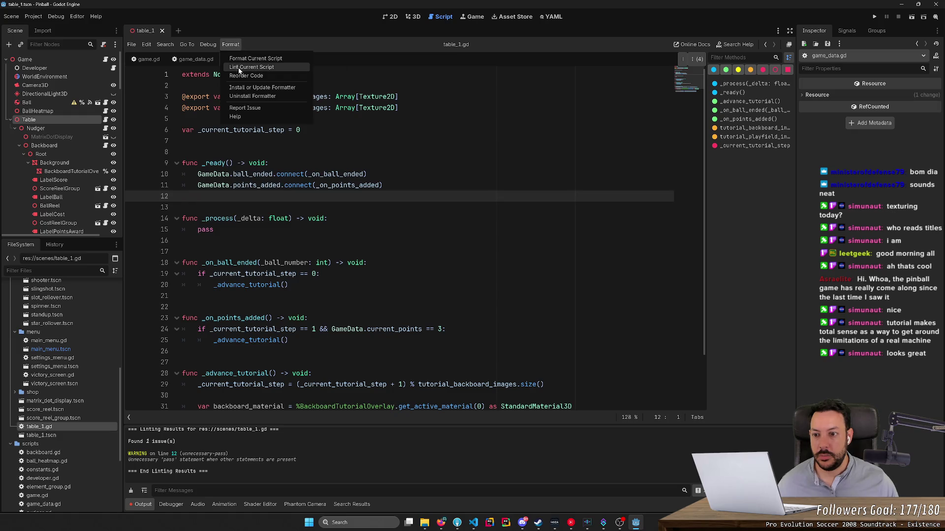
pyautogui.click(246, 67)
pyautogui.click(875, 16)
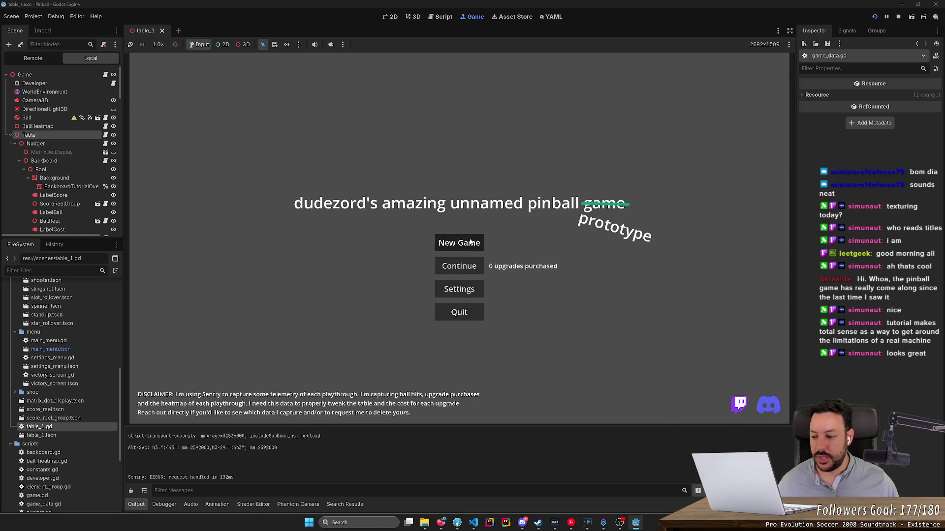
# - Start a new game and play the first ball with the flippers until it drains
pyautogui.click(471, 242)
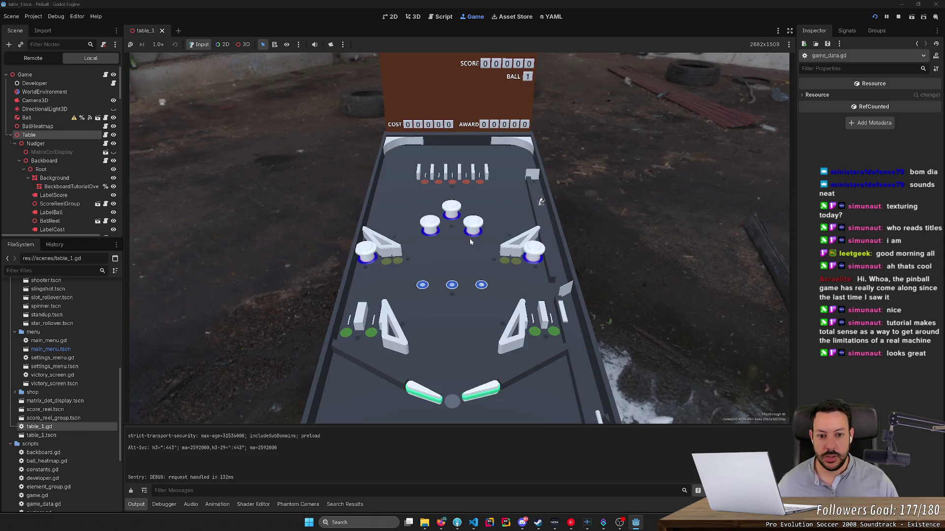
pyautogui.press('Right')
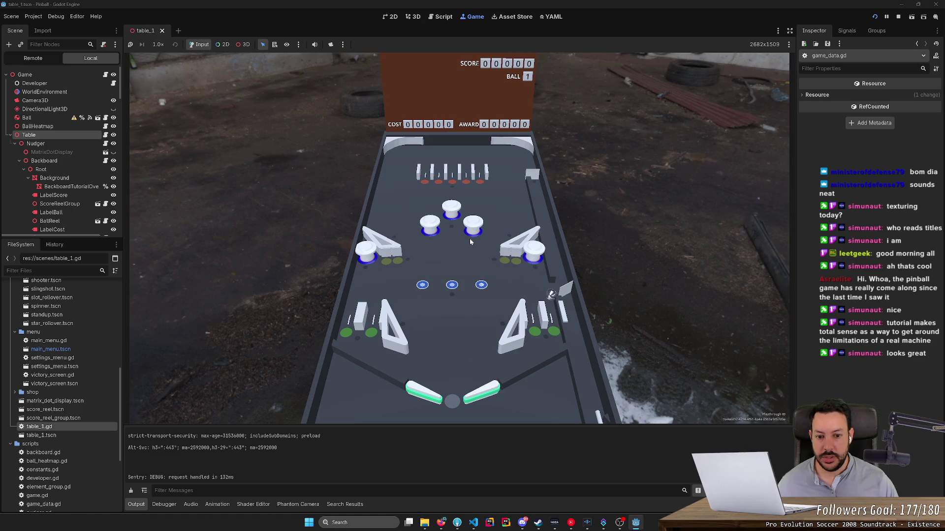
pyautogui.press('Right')
pyautogui.press('Left')
pyautogui.press('Right')
pyautogui.press('Left')
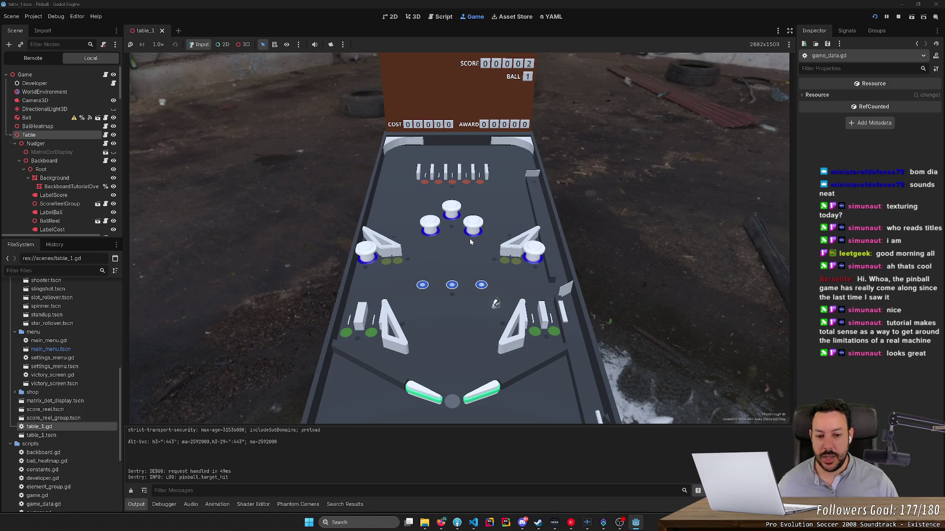
pyautogui.press('Left')
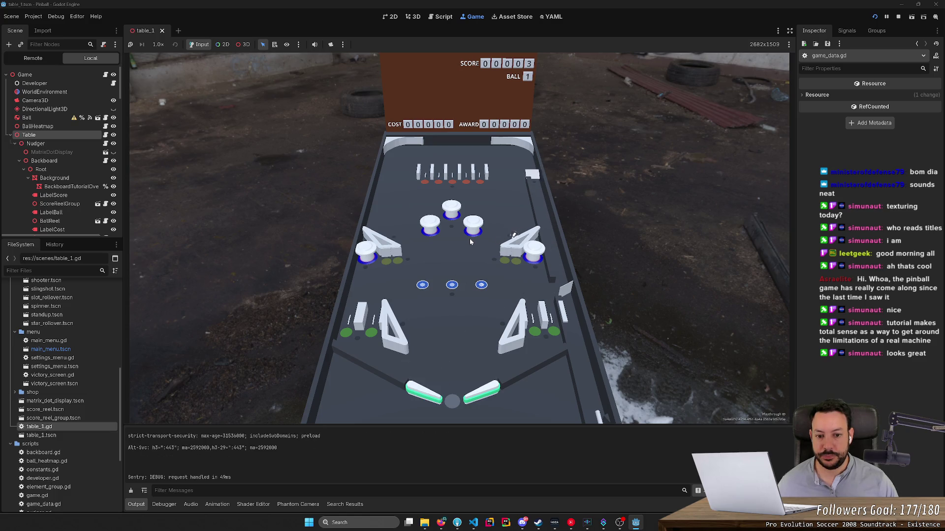
pyautogui.press('Left')
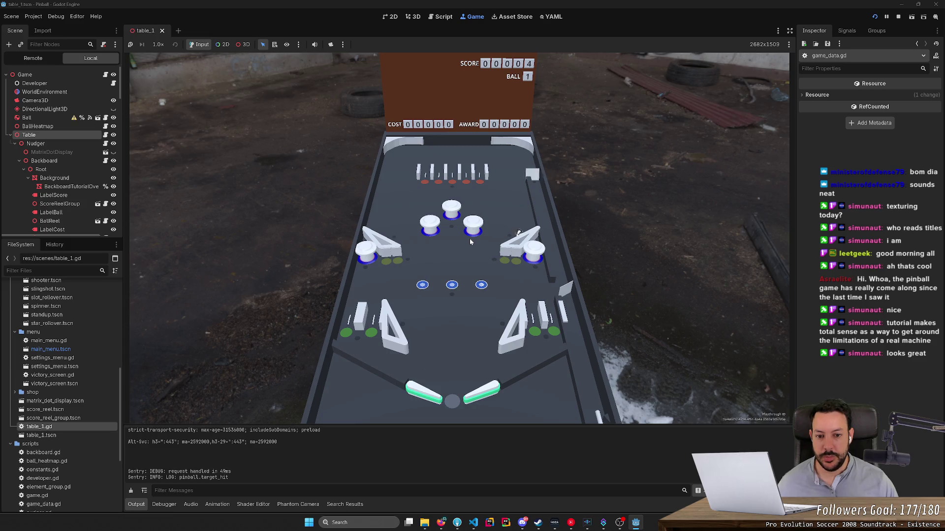
pyautogui.press('Left')
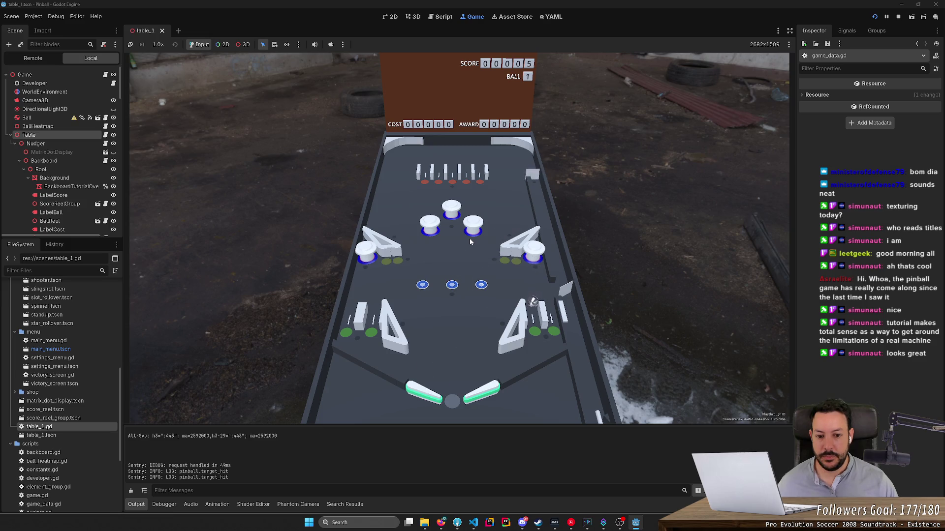
pyautogui.press('Right')
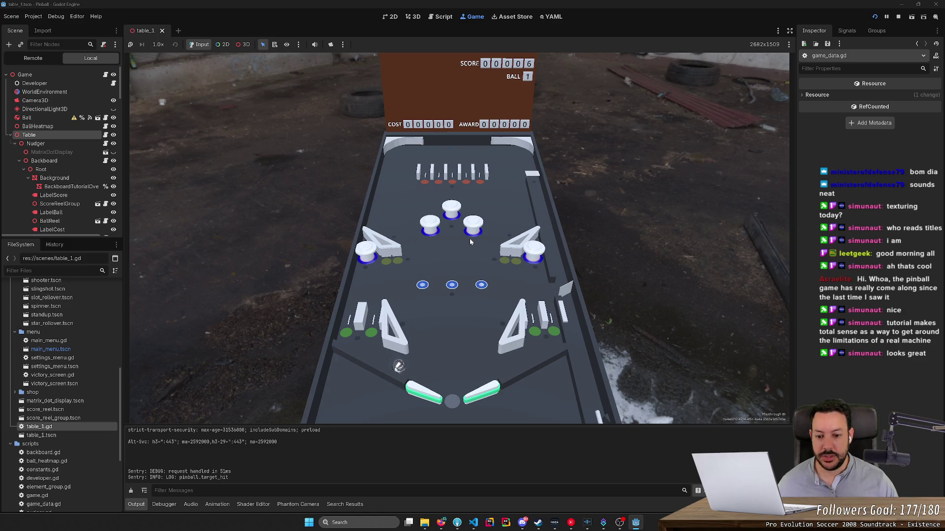
pyautogui.press('Left')
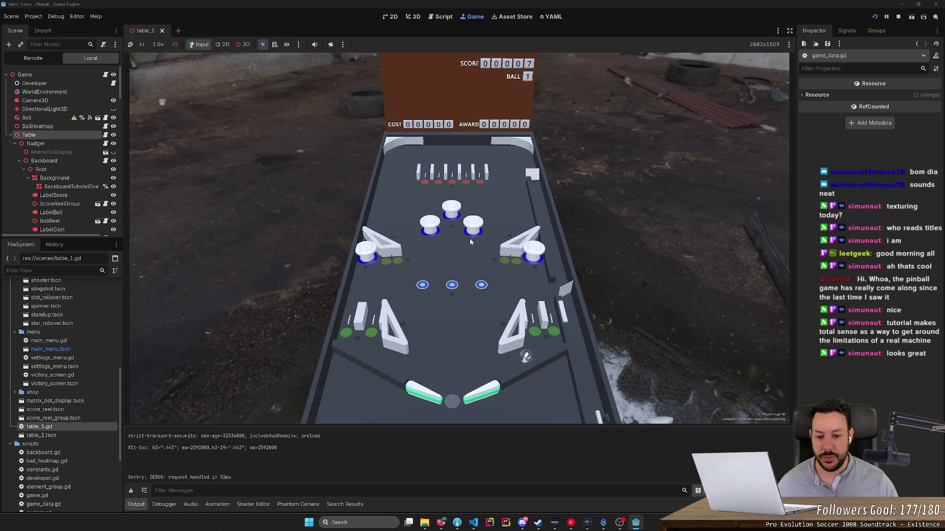
pyautogui.press('Right')
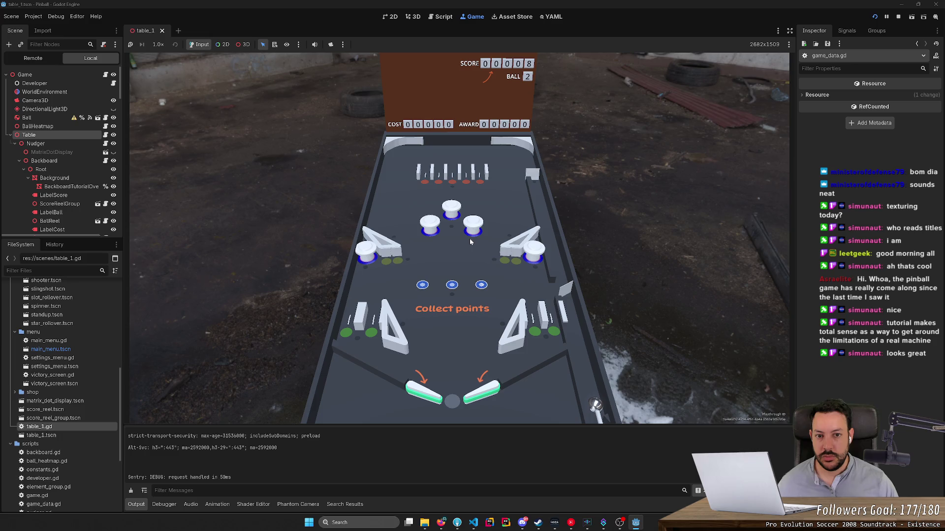
# - Launch the next ball, flick it up the table, then stop the game
pyautogui.press('space')
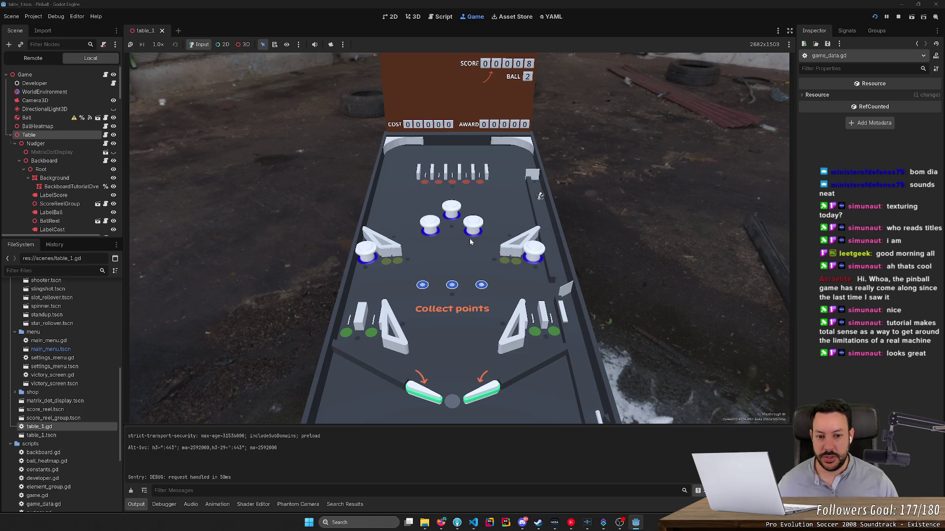
pyautogui.press('Left')
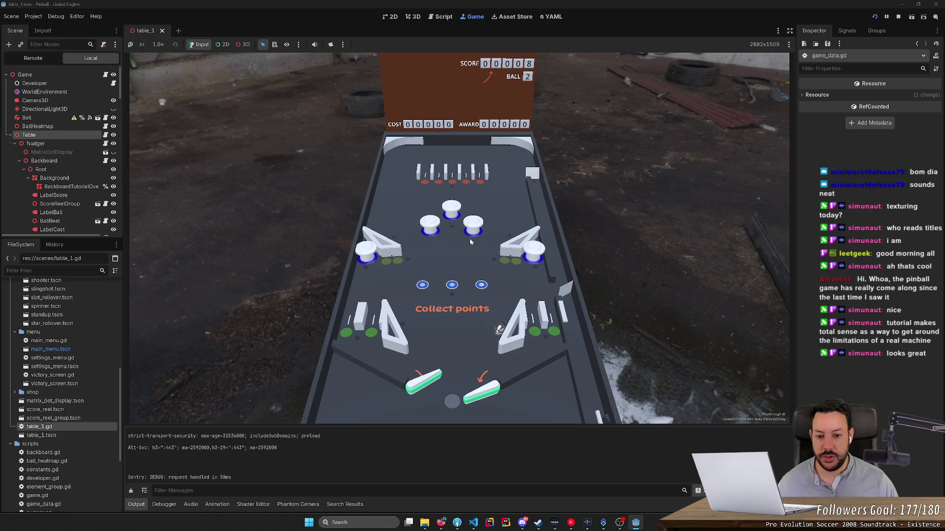
pyautogui.press('Right')
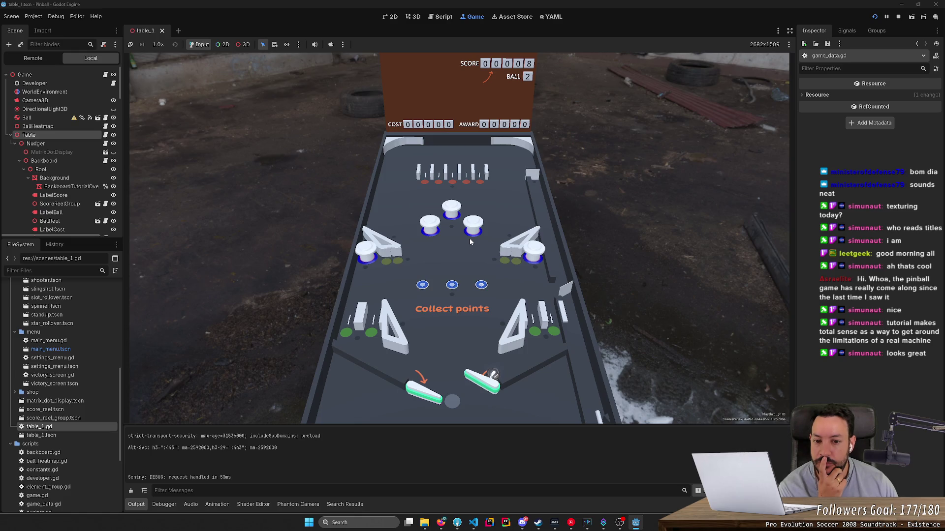
pyautogui.press('Right')
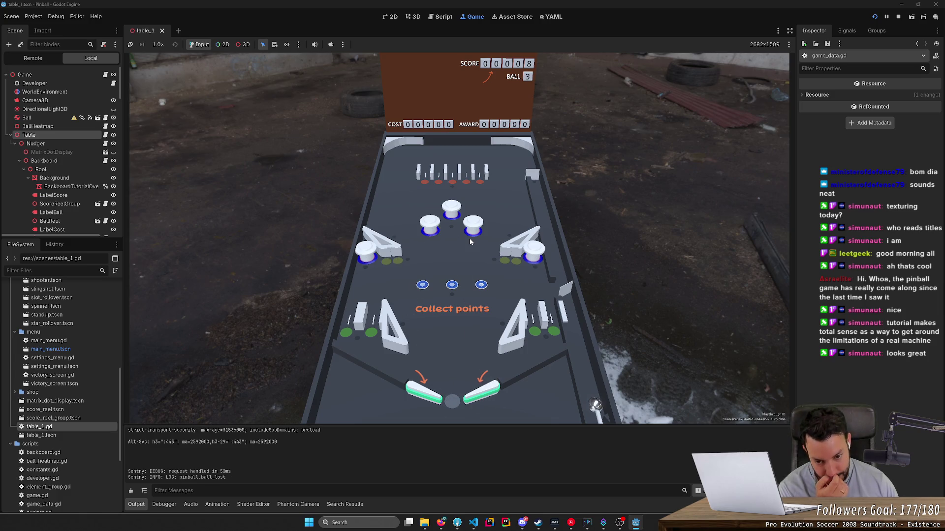
pyautogui.click(896, 17)
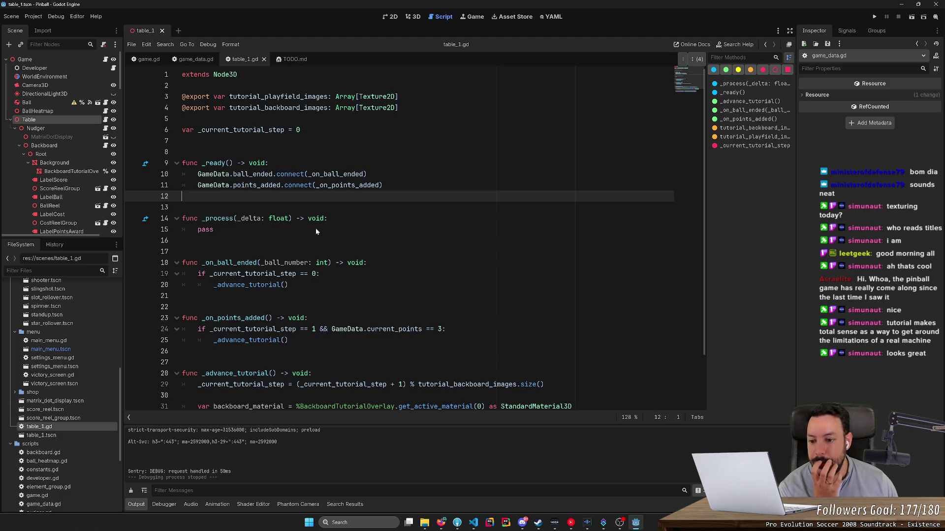
# - Try adding the GameData points check to the step-0 condition on line 19, undoing and redoing it
pyautogui.scroll(-2, 314, 230)
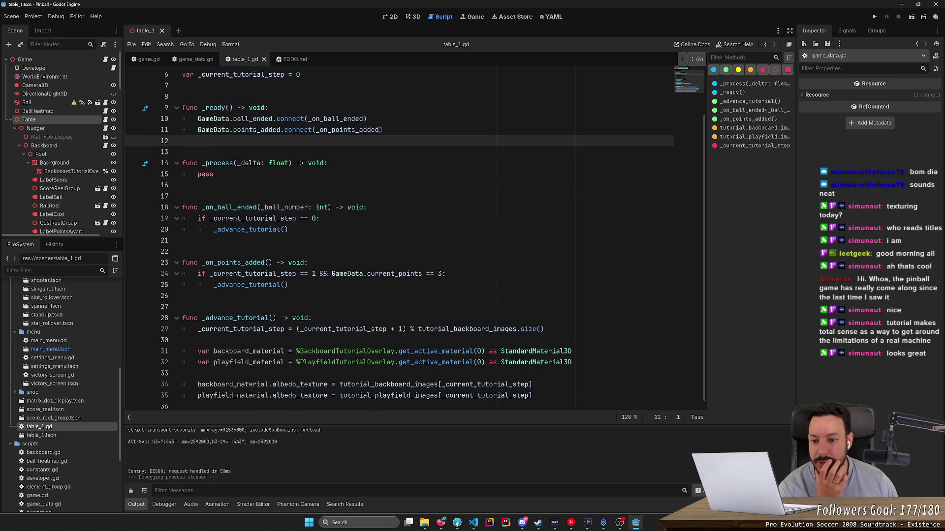
pyautogui.doubleClick(347, 273)
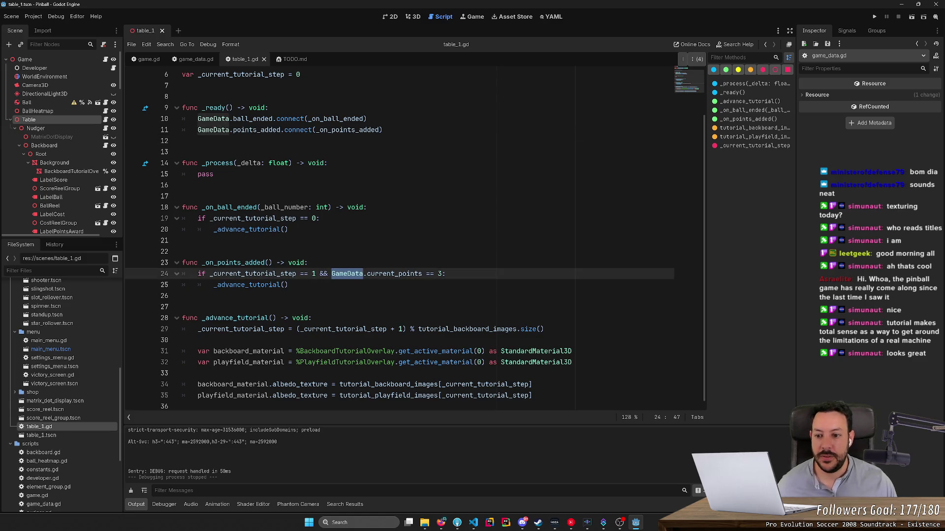
pyautogui.hotkey('ctrl', 'shift', 'Right')
pyautogui.hotkey('ctrl', 'shift', 'Right')
pyautogui.hotkey('ctrl', 'shift', 'Right')
pyautogui.hotkey('ctrl', 'c')
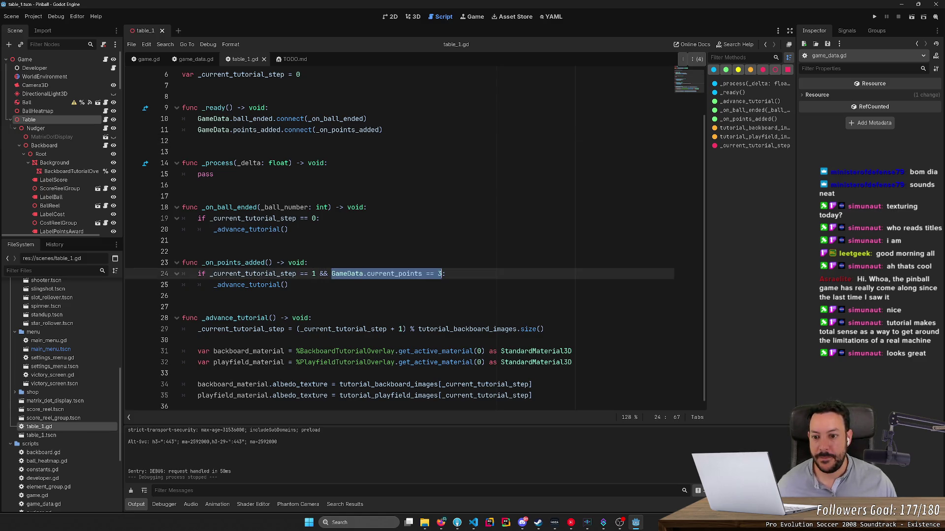
pyautogui.click(320, 218)
pyautogui.write('&&')
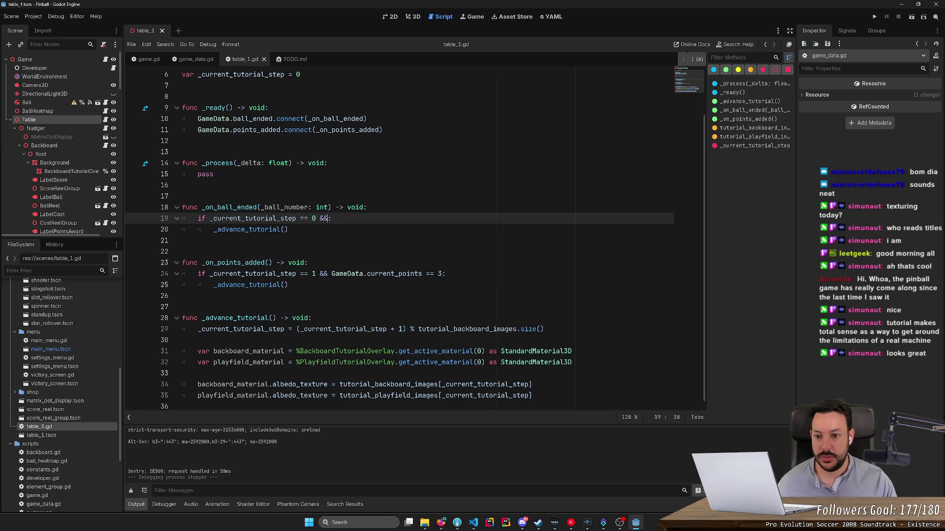
pyautogui.write('nd')
pyautogui.hotkey('ctrl', 'v')
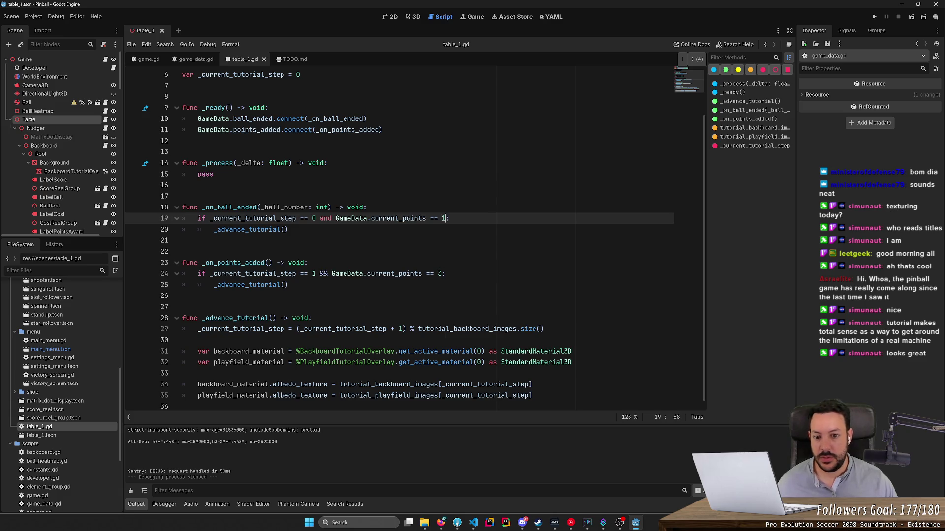
pyautogui.doubleClick(252, 218)
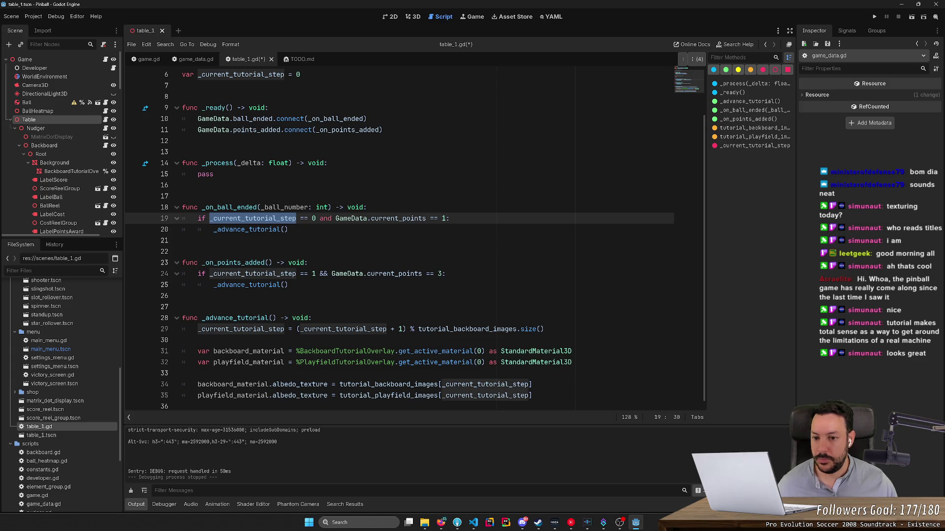
pyautogui.press('End')
pyautogui.press('Left')
pyautogui.hotkey('ctrl', 'BackSpace')
pyautogui.hotkey('ctrl', 'BackSpace')
pyautogui.hotkey('ctrl', 'BackSpace')
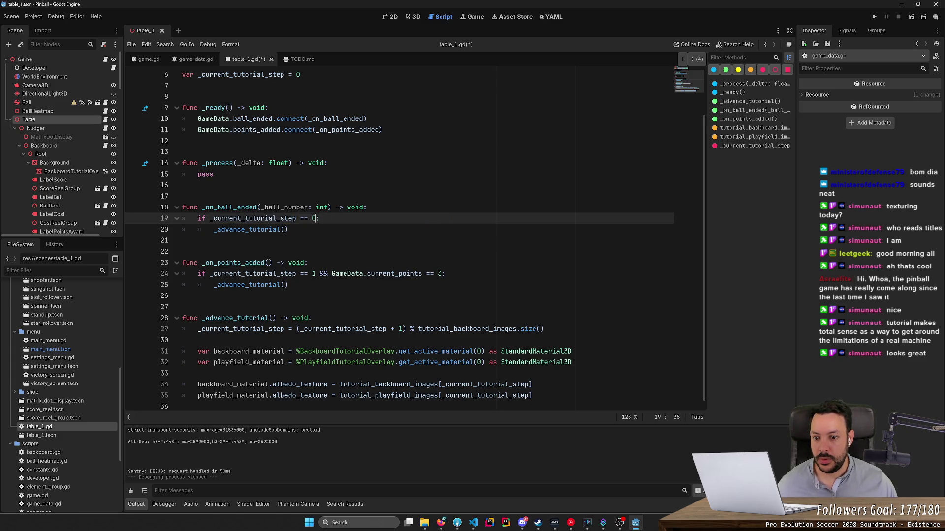
pyautogui.hotkey('ctrl', 'Home')
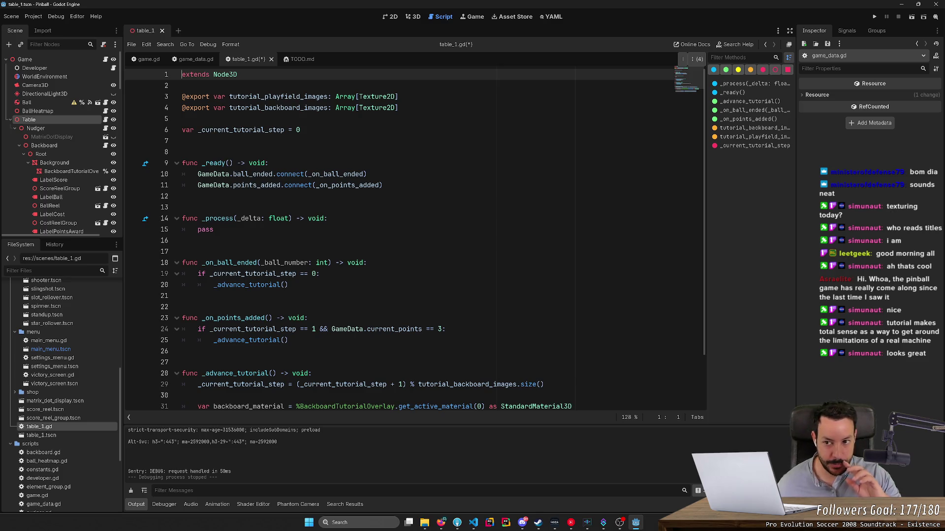
pyautogui.hotkey('ctrl', 'y')
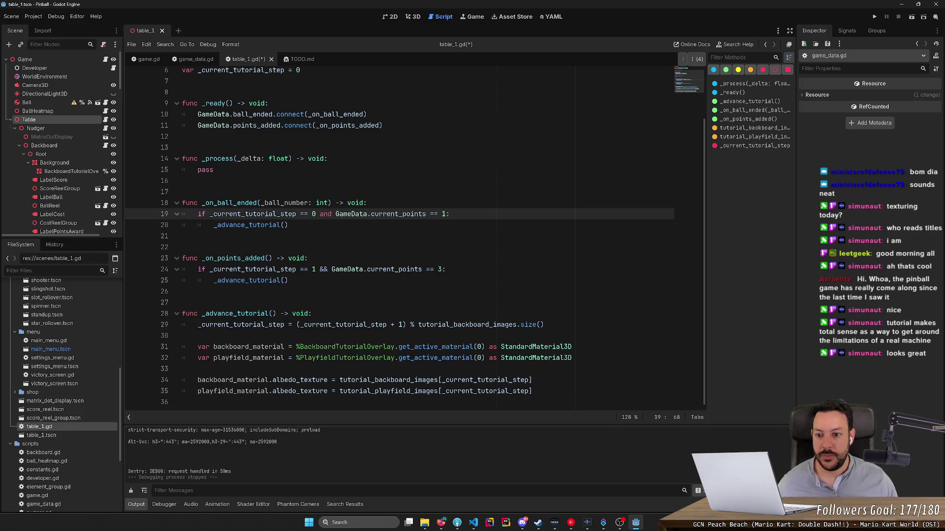
pyautogui.hotkey('ctrl', 'z')
pyautogui.hotkey('ctrl', 'z')
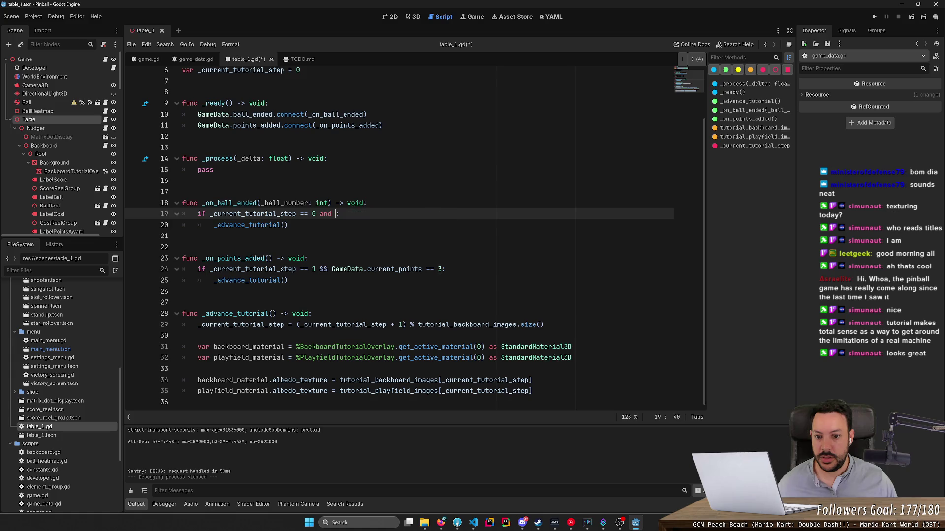
pyautogui.hotkey('ctrl', 'z')
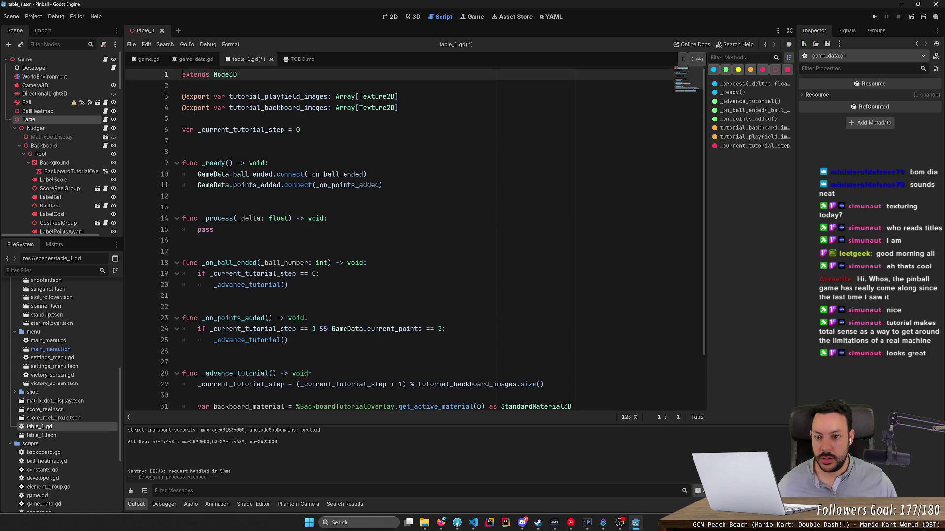
pyautogui.hotkey('ctrl', 'y')
pyautogui.hotkey('ctrl', 'y')
pyautogui.hotkey('ctrl', 'y')
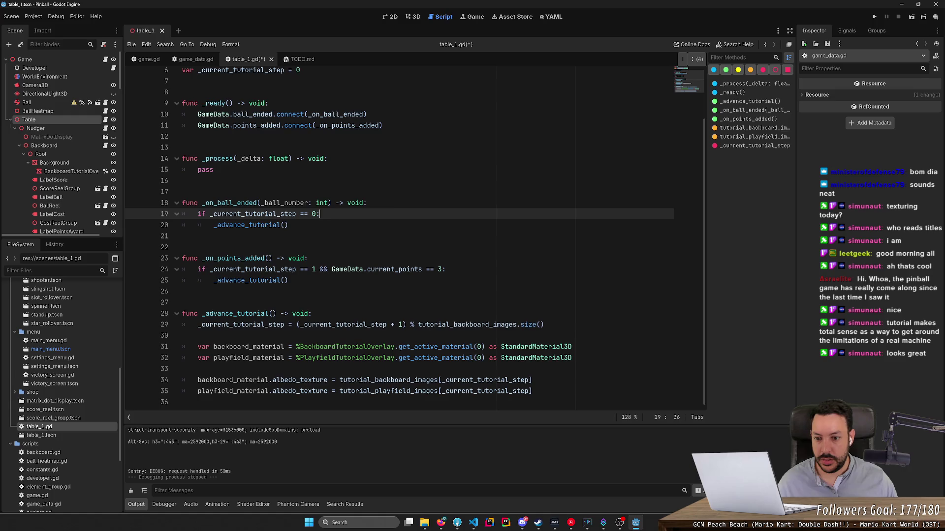
# - Delete the points condition from line 19 so ball-ended checks only step 0
pyautogui.doubleClick(326, 214)
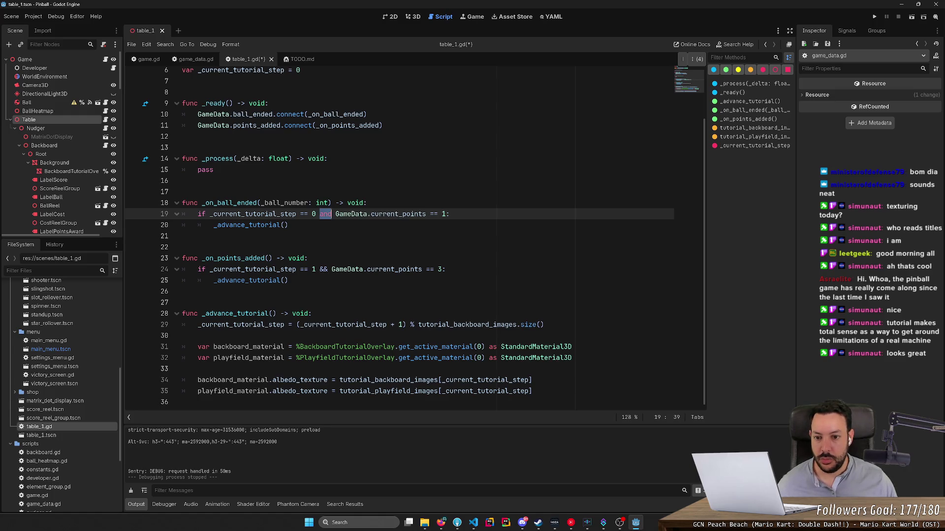
pyautogui.doubleClick(351, 214)
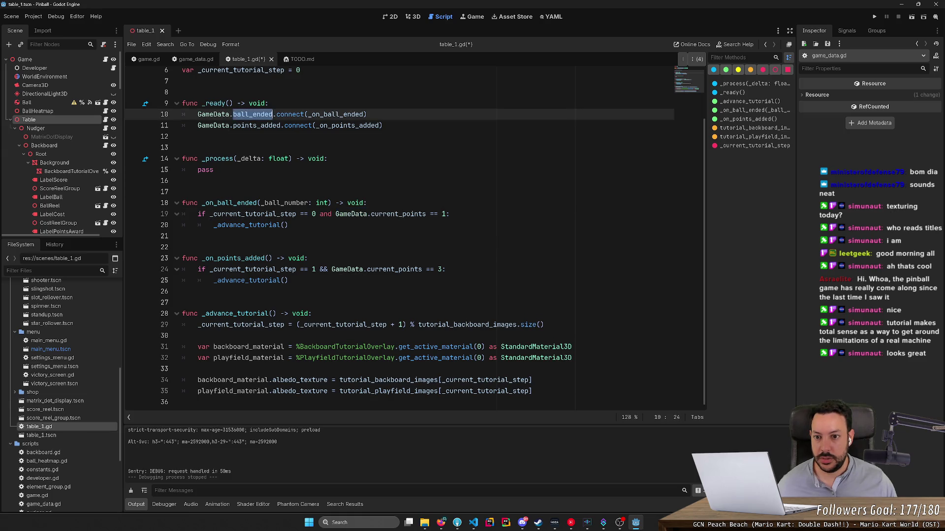
pyautogui.doubleClick(335, 114)
pyautogui.doubleClick(252, 214)
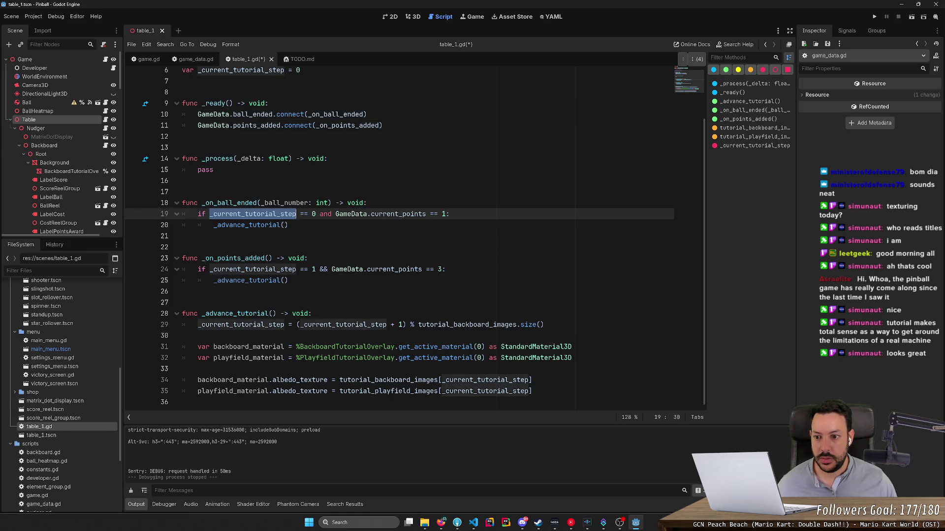
pyautogui.moveTo(320, 214); pyautogui.dragTo(448, 214)
pyautogui.press('BackSpace')
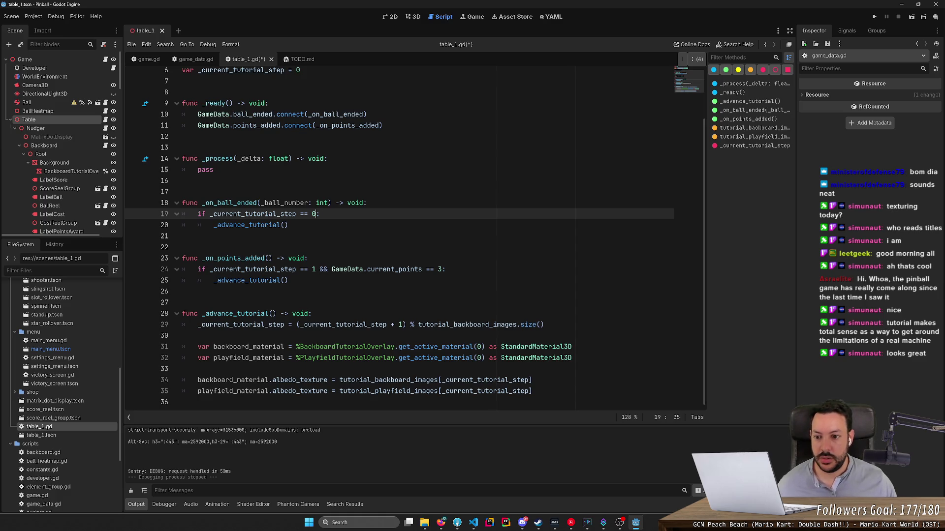
pyautogui.press('BackSpace')
# - Add an 'if _current_tutorial_step == 0 and GameData.current_points == 1' condition in _on_points_added
pyautogui.click(308, 258)
pyautogui.press('Return')
pyautogui.write('if _current_')
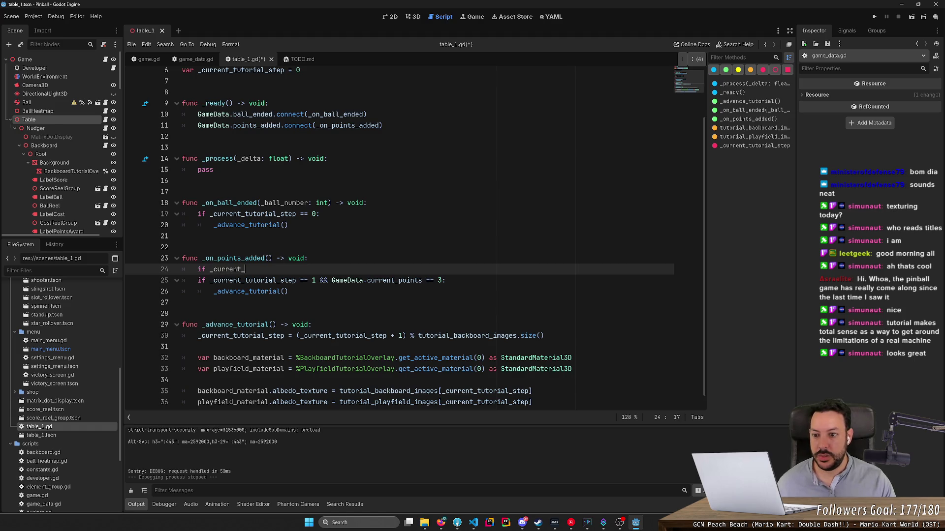
pyautogui.press('Return')
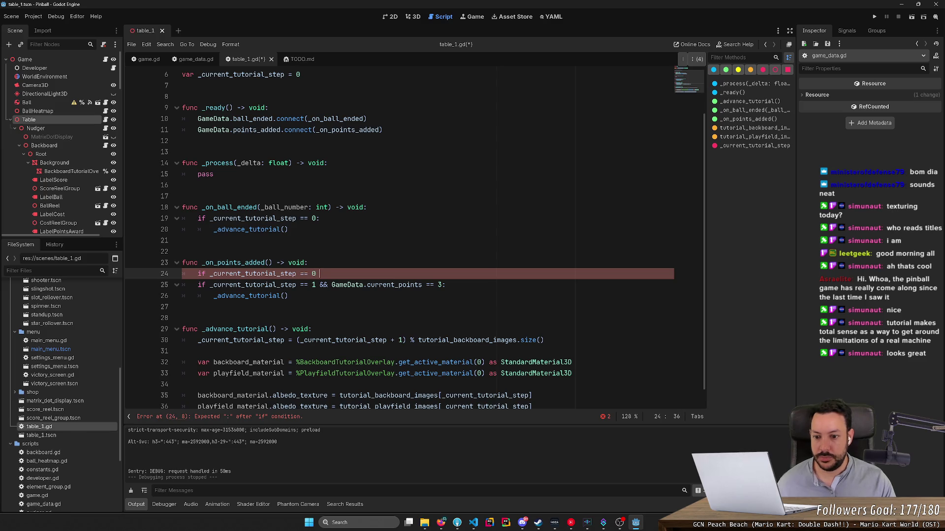
pyautogui.write('&')
pyautogui.press('BackSpace')
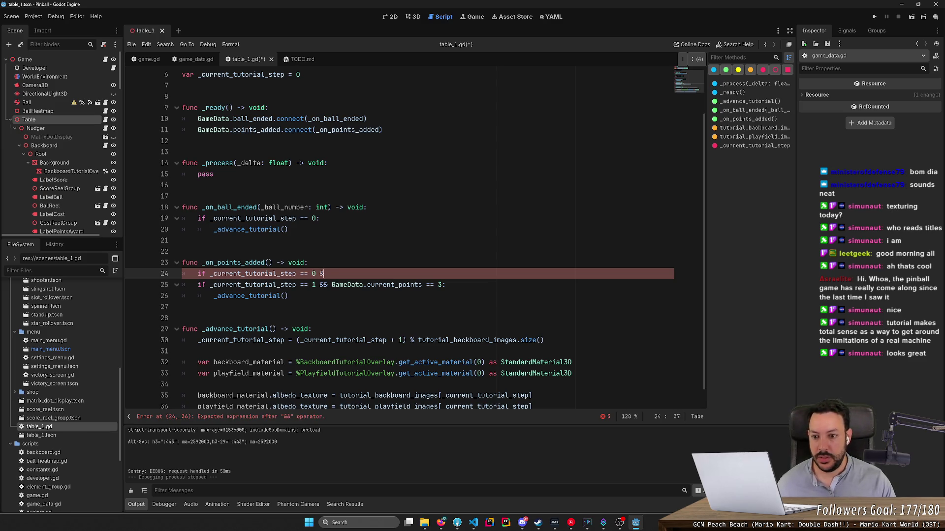
pyautogui.write('and and GameData.current_points == 1:')
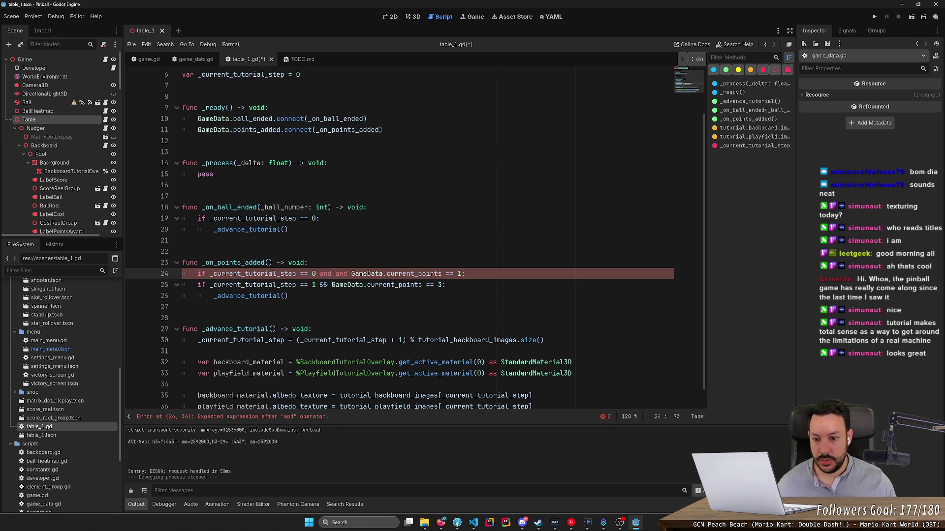
pyautogui.click(350, 274)
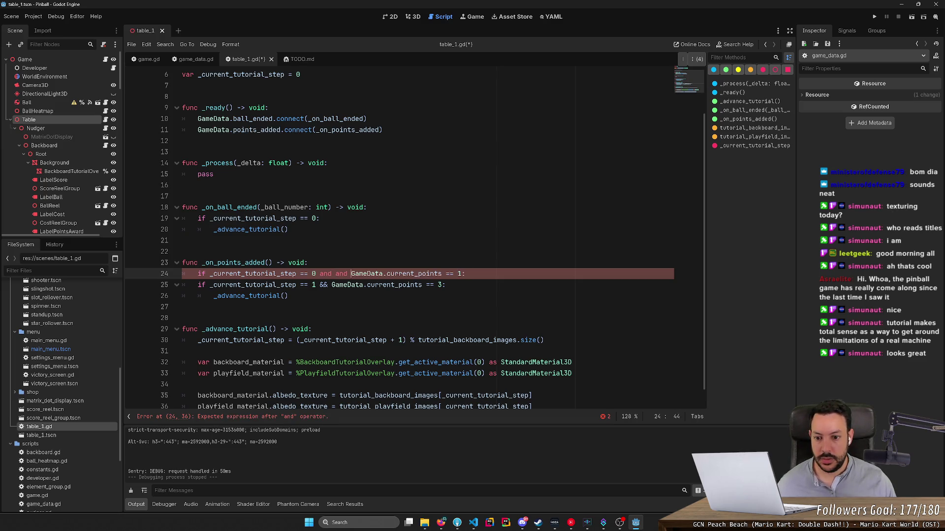
pyautogui.hotkey('ctrl', 'shift', 'Left')
pyautogui.press('BackSpace')
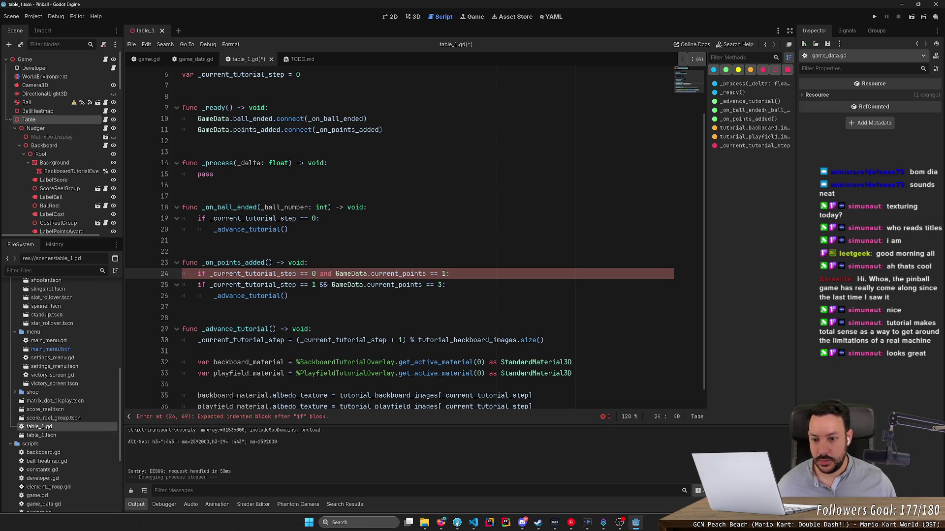
# - Replace the && operator with 'and' on line 25
pyautogui.click(320, 285)
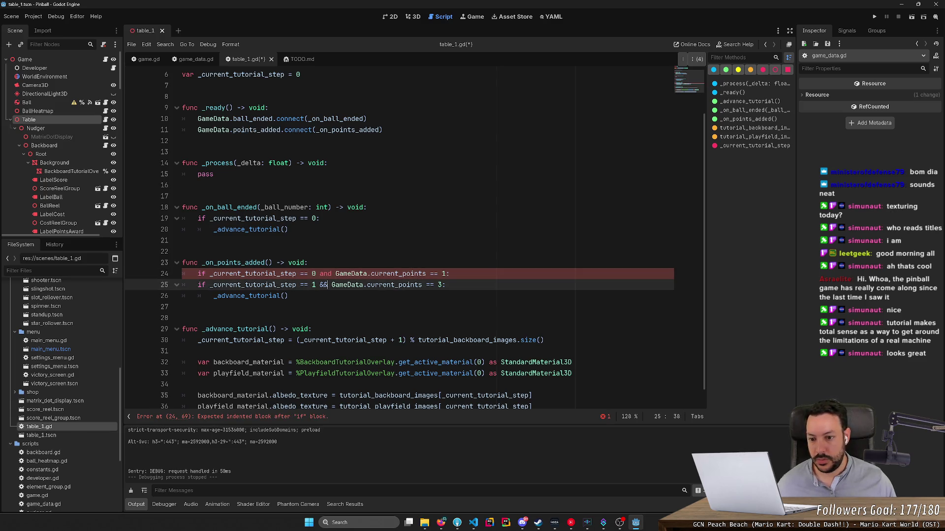
pyautogui.press('BackSpace')
pyautogui.press('BackSpace')
pyautogui.write('and')
pyautogui.press('Escape')
# - Give the step-0 branch _advance_tutorial() and return, add return after the step-1 call, and save
pyautogui.press('Down')
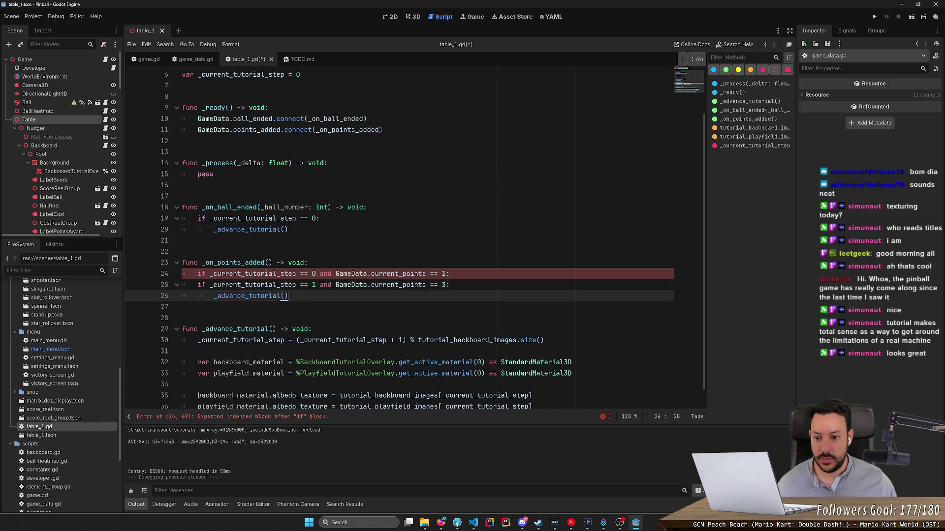
pyautogui.hotkey('ctrl', 'shift', 'd')
pyautogui.hotkey('alt', 'Up')
pyautogui.hotkey('alt', 'Up')
pyautogui.press('Return')
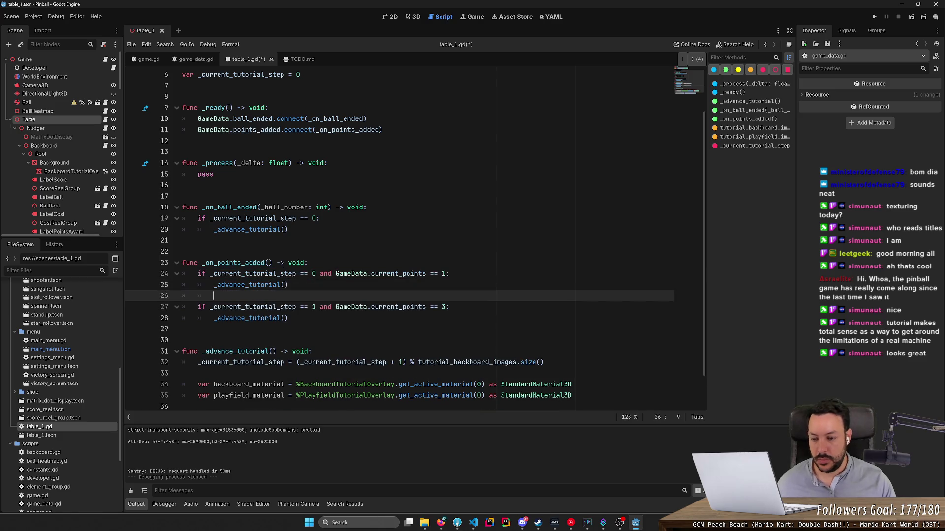
pyautogui.write('return')
pyautogui.press('Return')
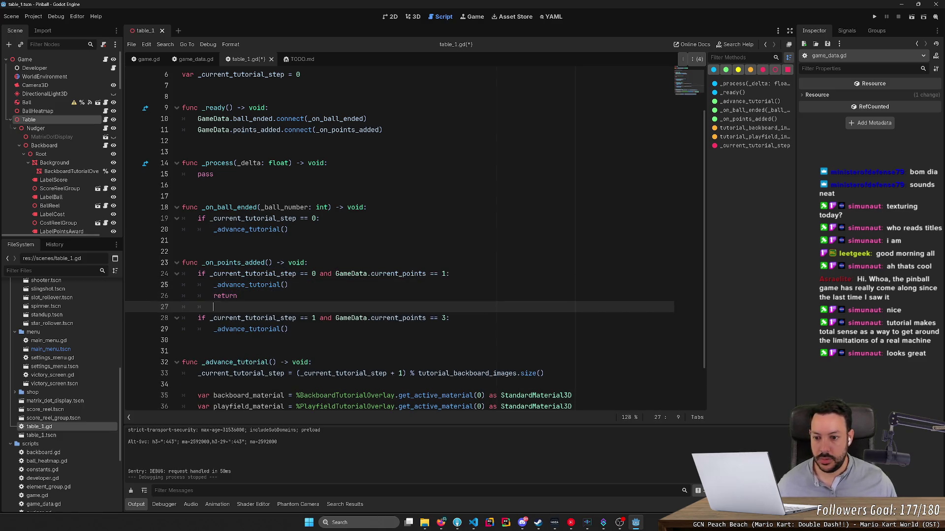
pyautogui.press('Up')
pyautogui.press('End')
pyautogui.hotkey('shift', 'Up')
pyautogui.hotkey('shift', 'End')
pyautogui.hotkey('ctrl', 'c')
pyautogui.click(288, 330)
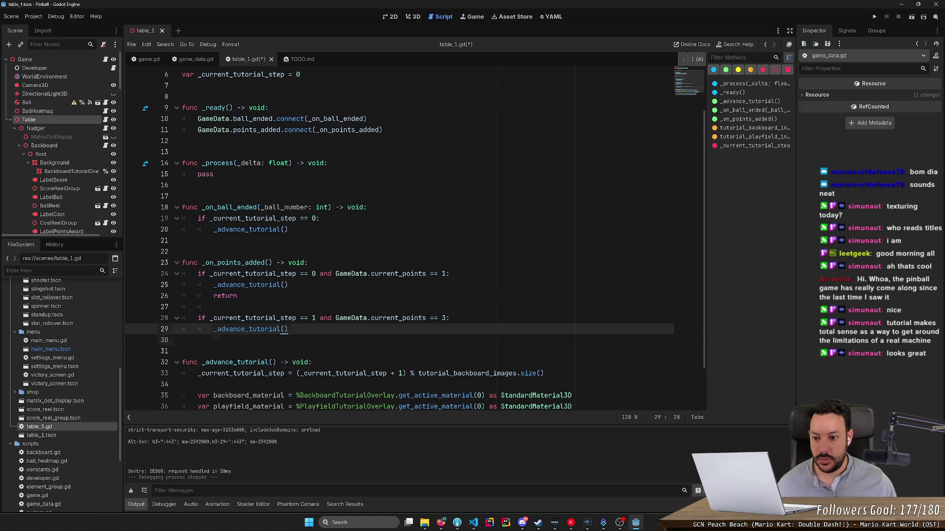
pyautogui.hotkey('ctrl', 'v')
pyautogui.hotkey('ctrl', 's')
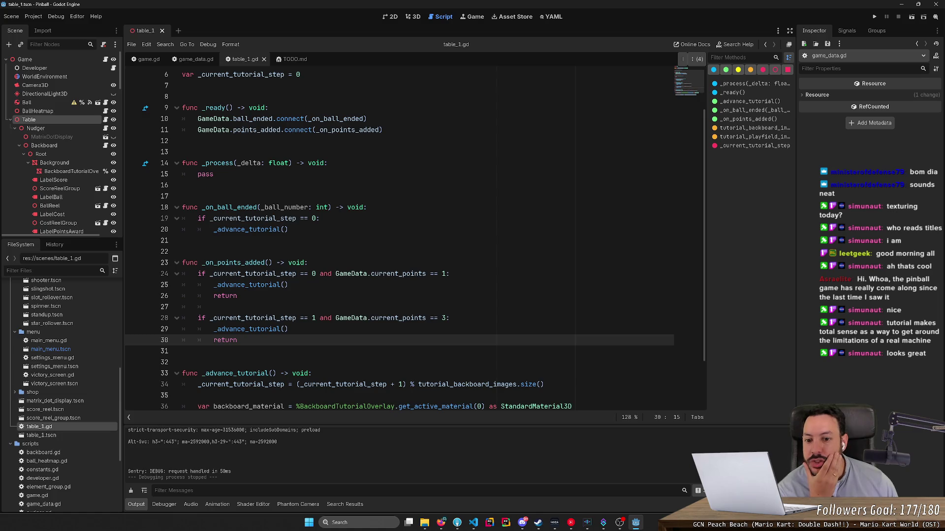
# - Select _current_tutorial_step on line 19 to check it
pyautogui.click(240, 218)
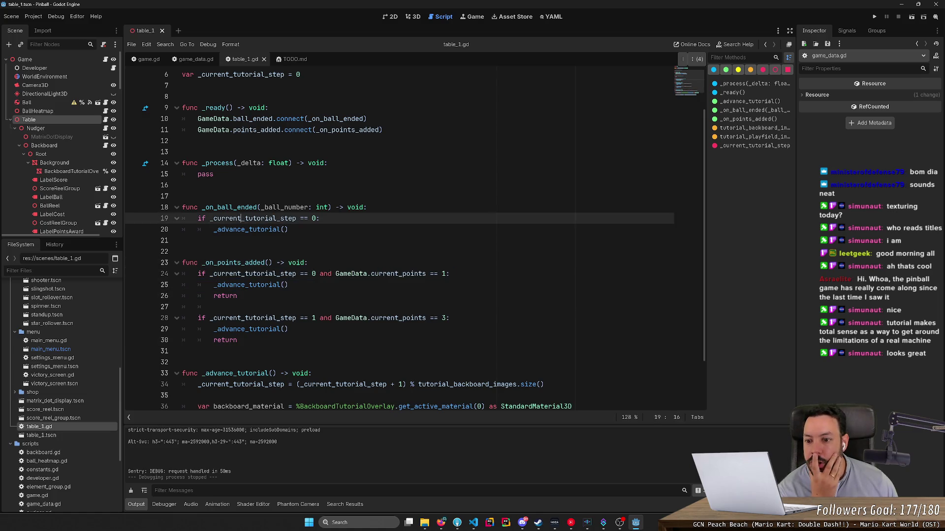
pyautogui.doubleClick(240, 218)
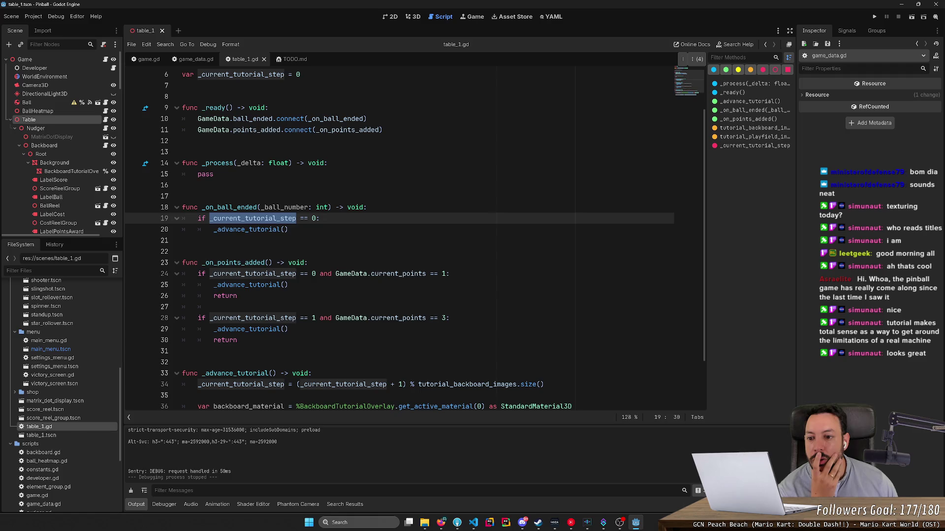
pyautogui.click(183, 241)
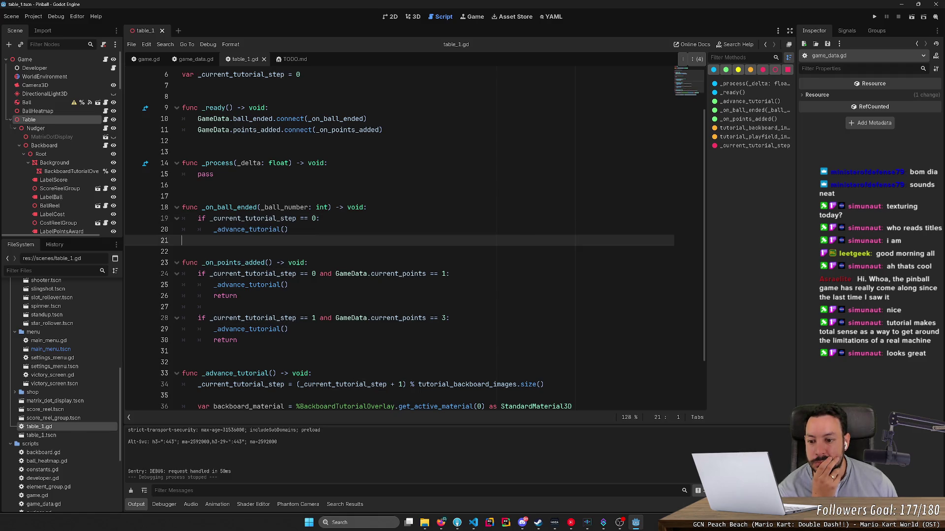
pyautogui.click(874, 16)
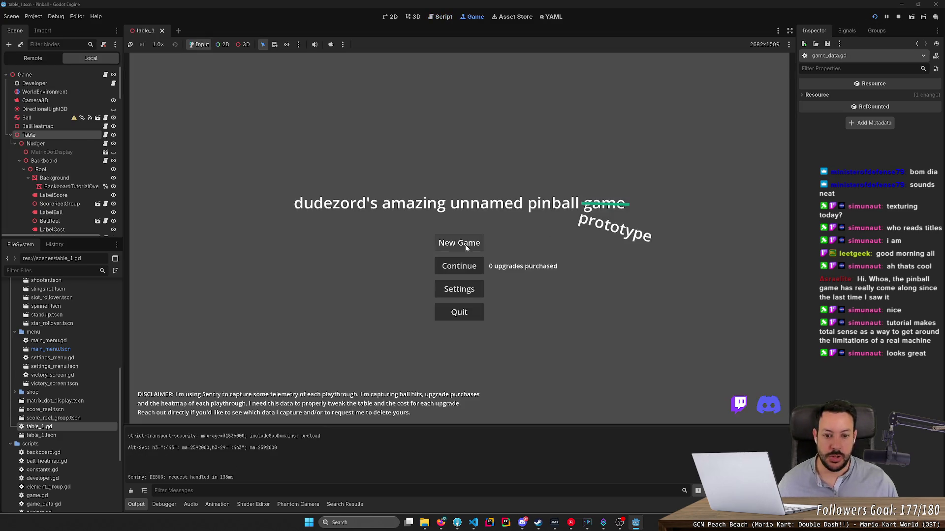
pyautogui.click(467, 248)
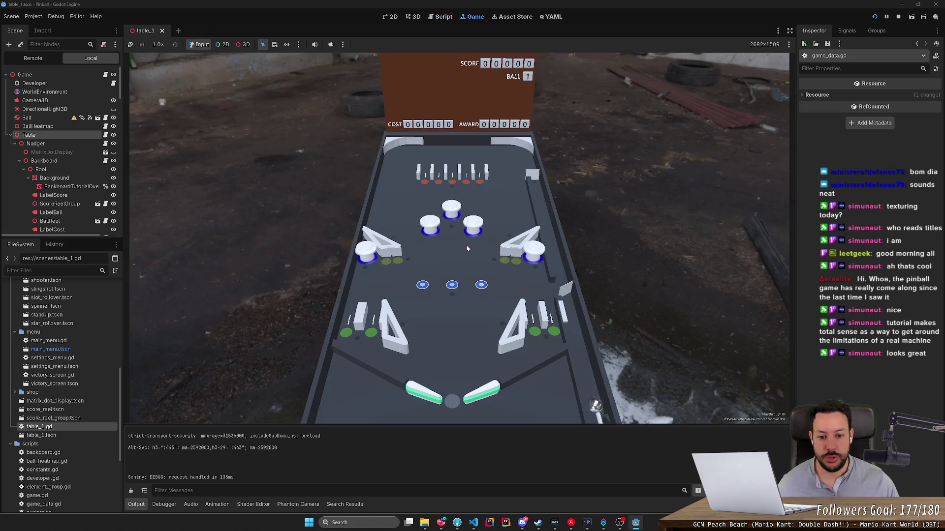
pyautogui.press('Right')
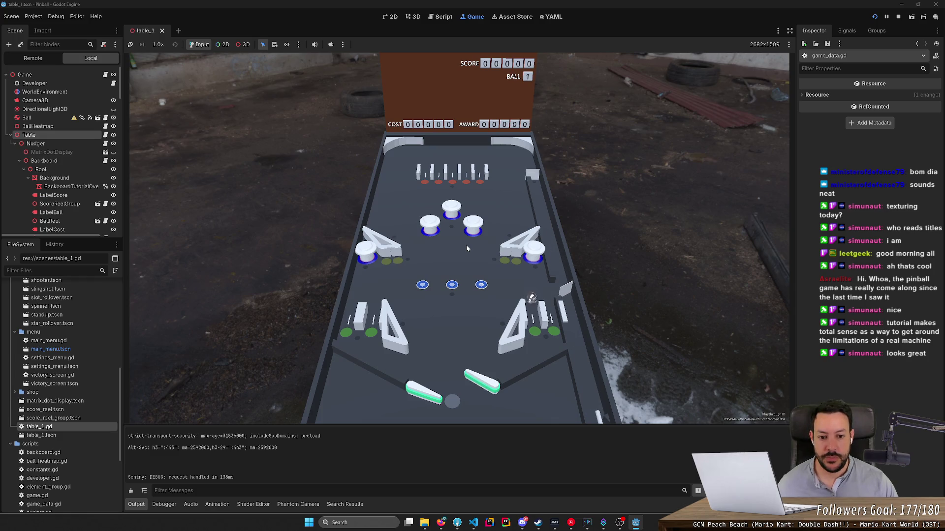
pyautogui.press('Right')
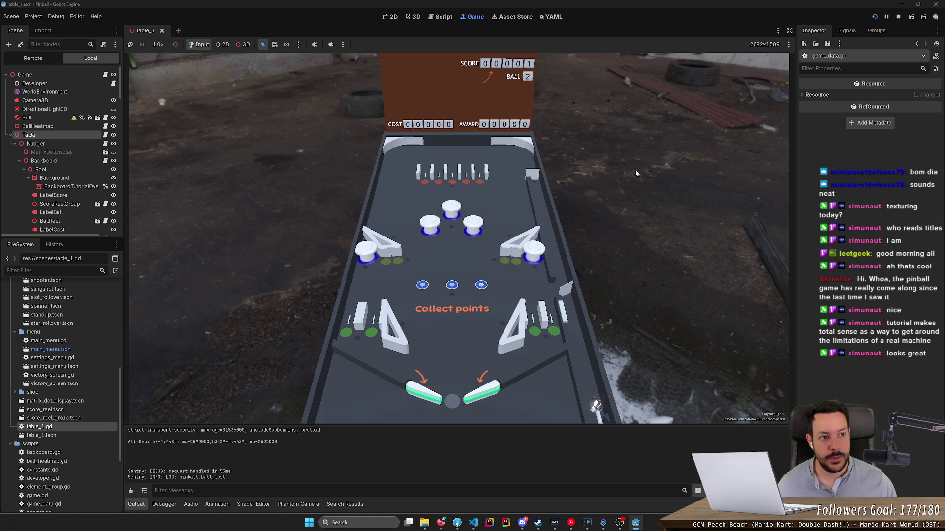
pyautogui.click(898, 17)
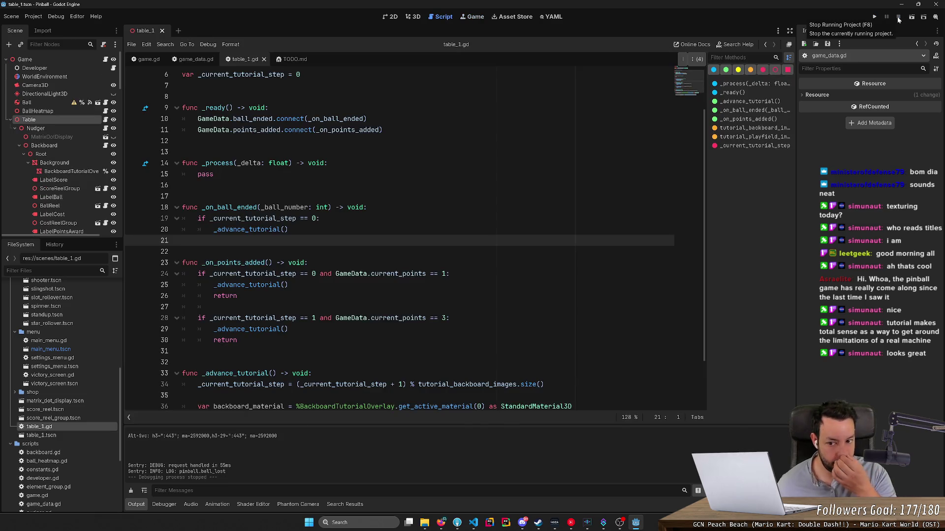
pyautogui.click(875, 17)
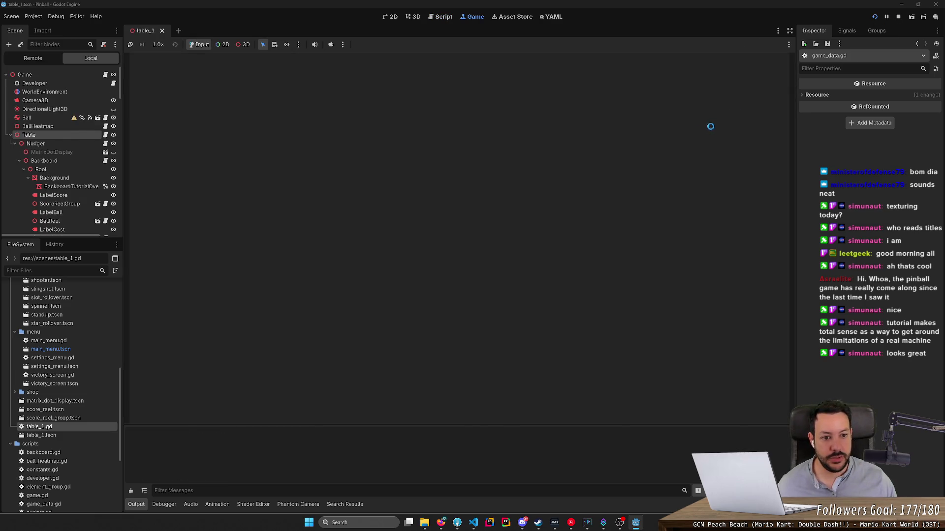
pyautogui.click(461, 240)
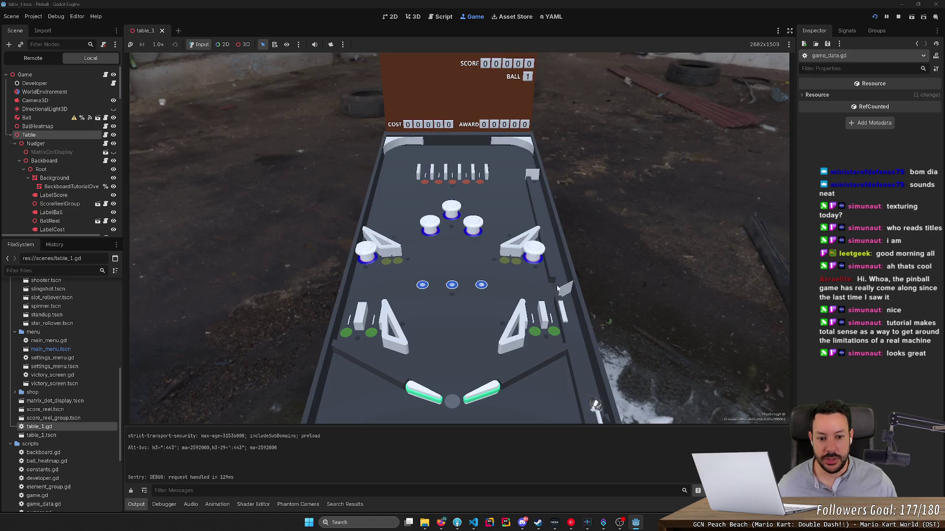
pyautogui.press('space')
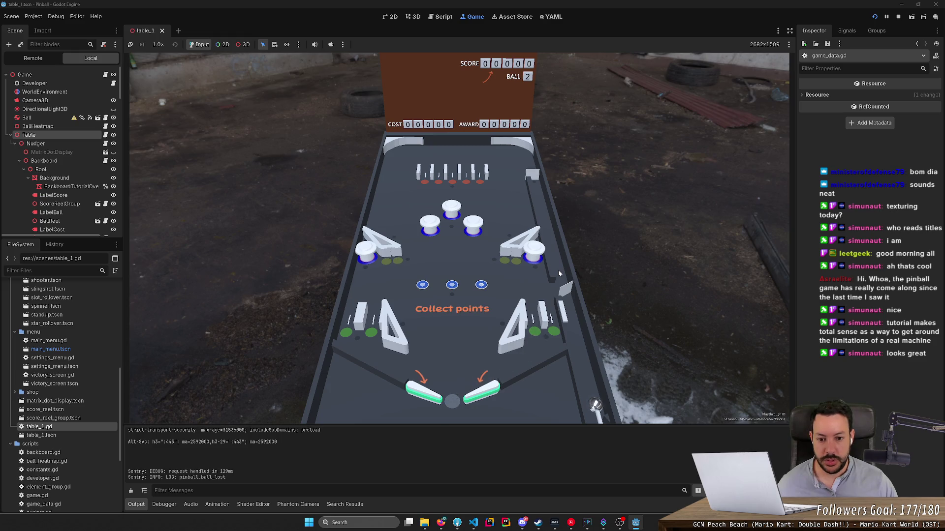
pyautogui.click(898, 17)
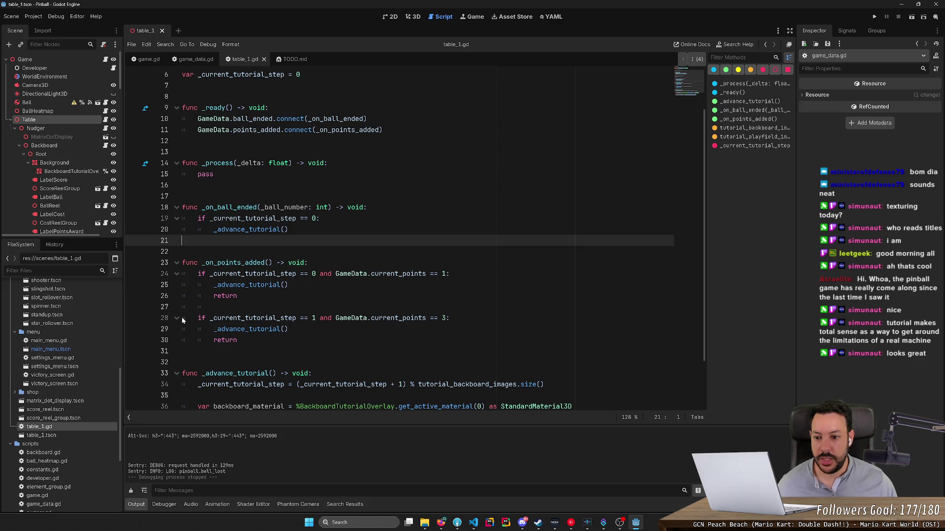
pyautogui.click(248, 297)
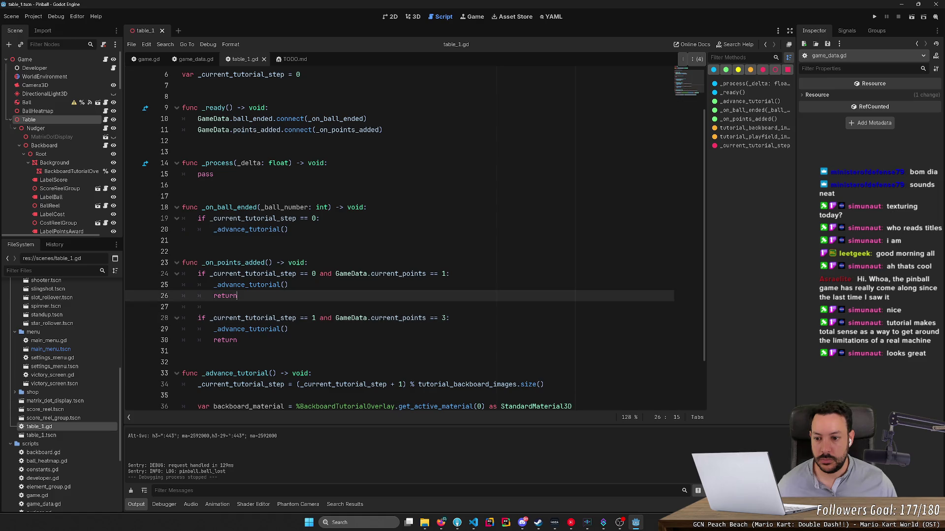
pyautogui.hotkey('ctrl', 'z')
pyautogui.hotkey('ctrl', 'z')
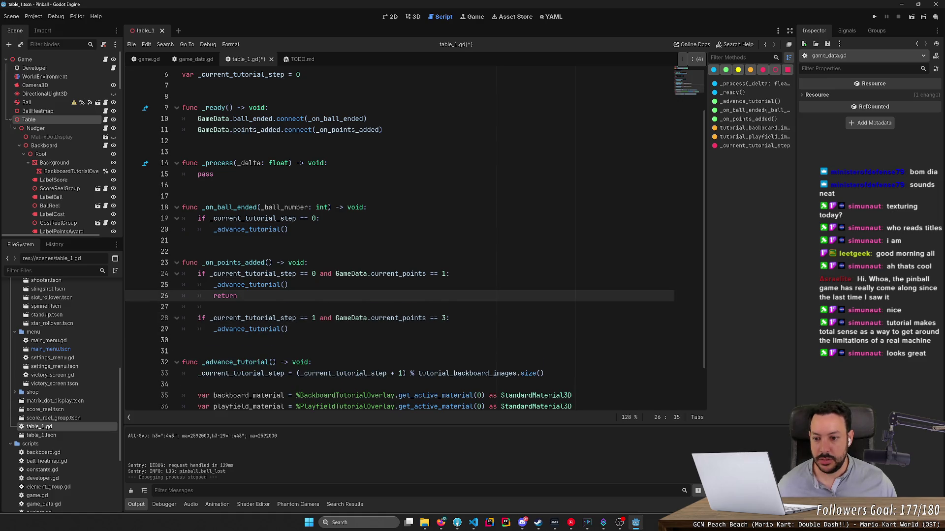
pyautogui.hotkey('ctrl', 's')
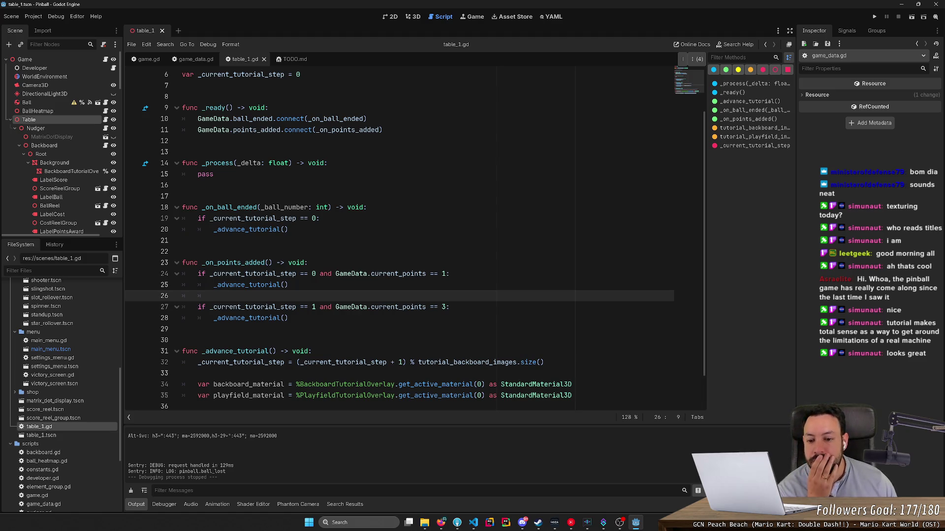
pyautogui.moveTo(449, 307)
pyautogui.mouseDown()
pyautogui.moveTo(197, 307)
pyautogui.moveTo(209, 306)
pyautogui.mouseUp()
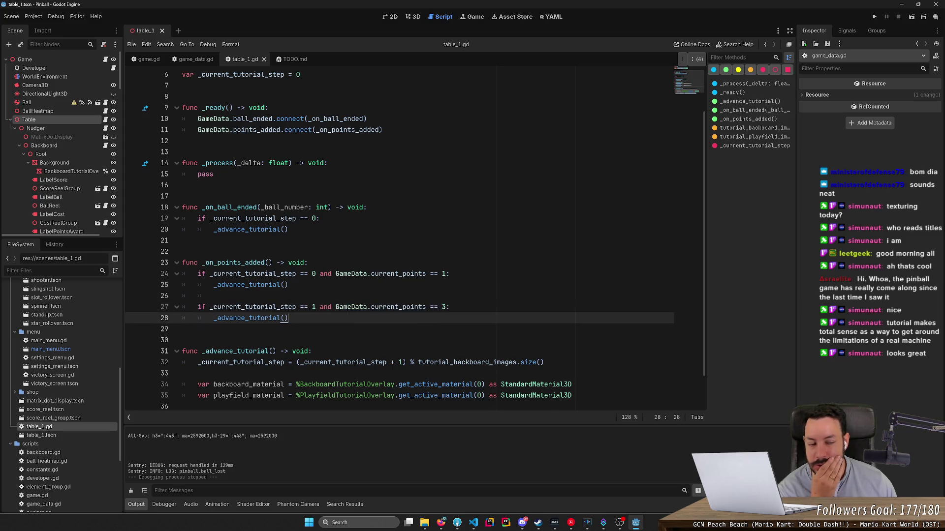
pyautogui.click(874, 17)
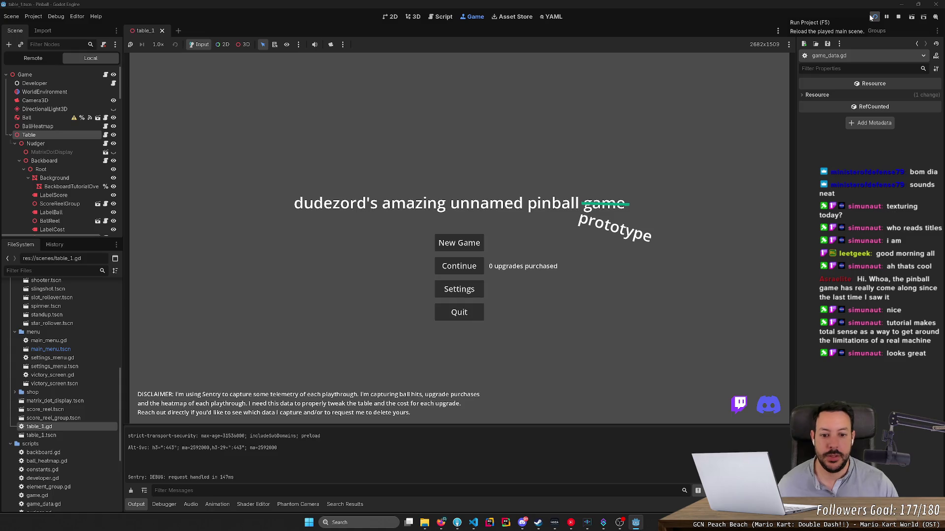
pyautogui.click(461, 241)
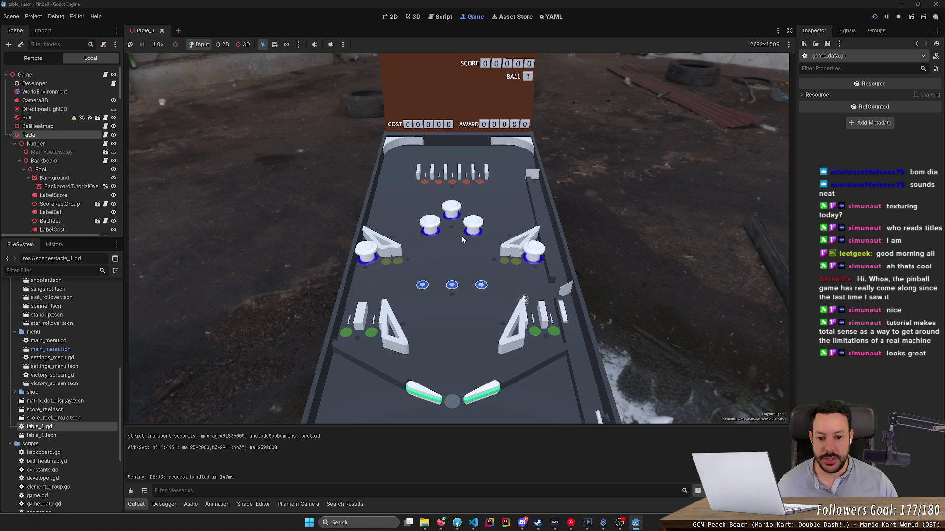
pyautogui.press('Left')
pyautogui.press('Right')
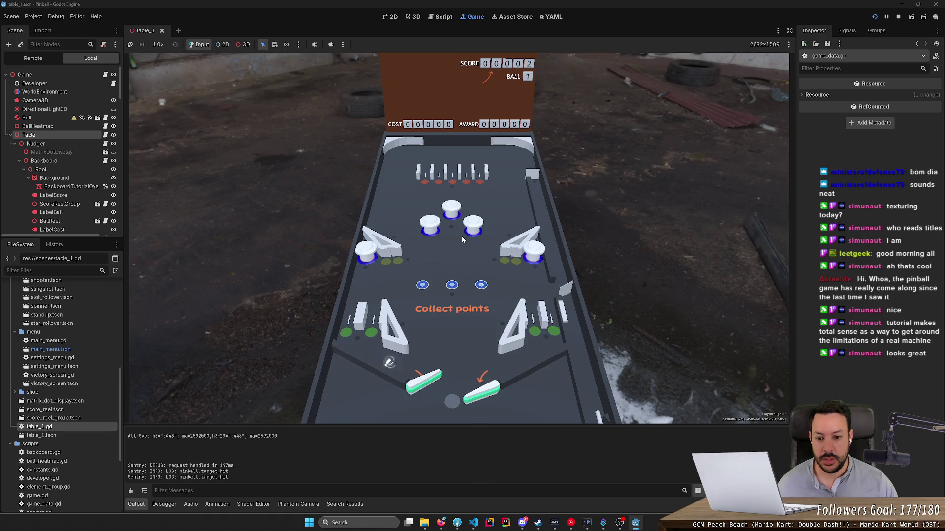
pyautogui.press('space')
pyautogui.press('Left')
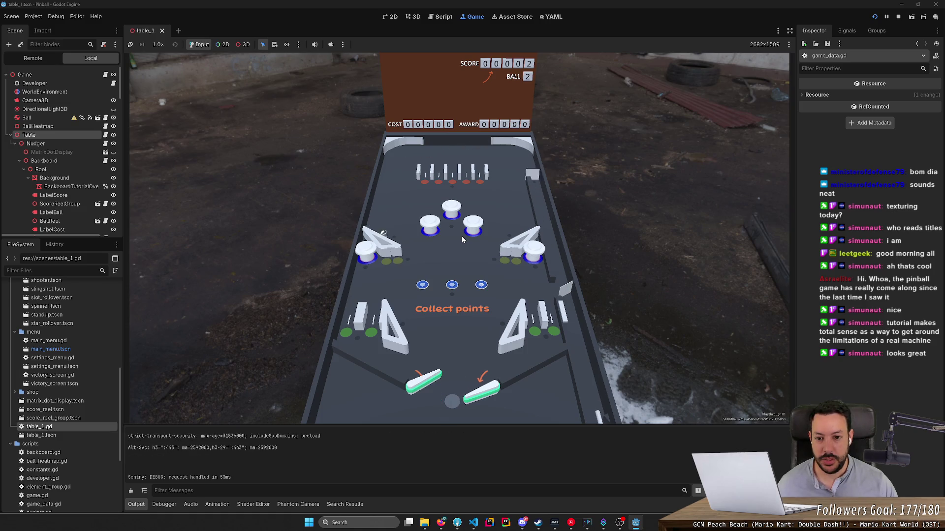
pyautogui.press('Right')
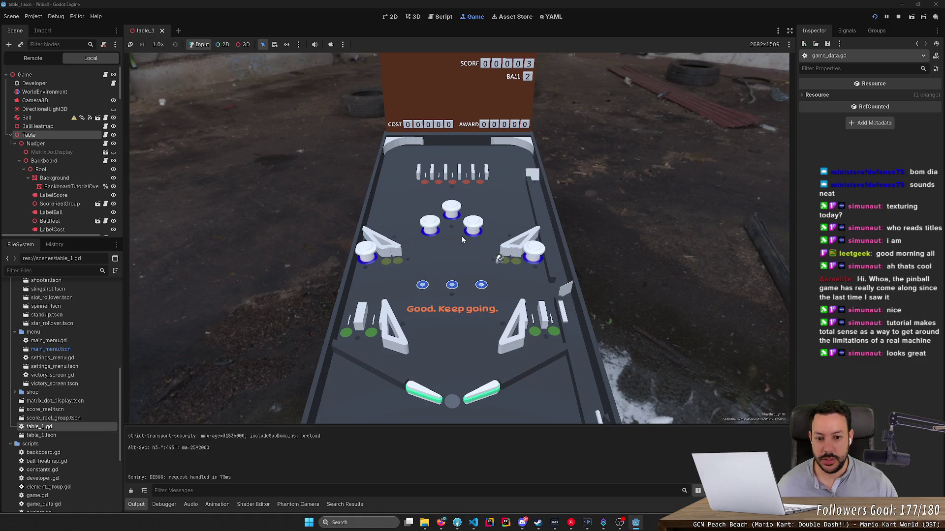
pyautogui.press('Right')
pyautogui.press('Left')
pyautogui.press('Left')
pyautogui.press('Left')
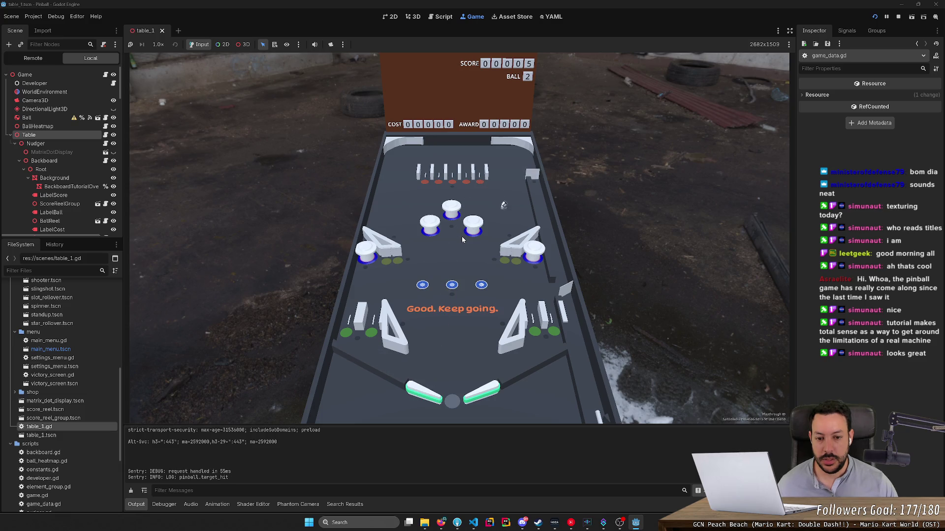
pyautogui.press('Right')
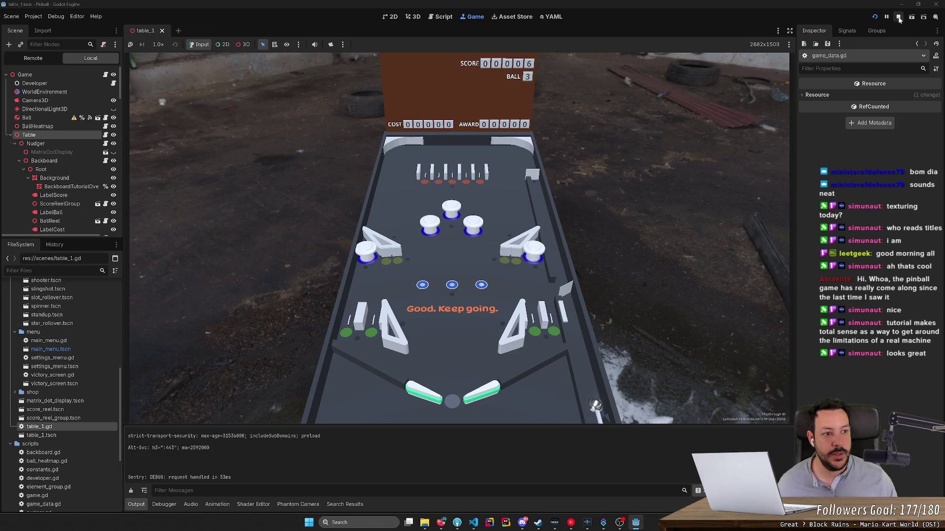
pyautogui.click(898, 17)
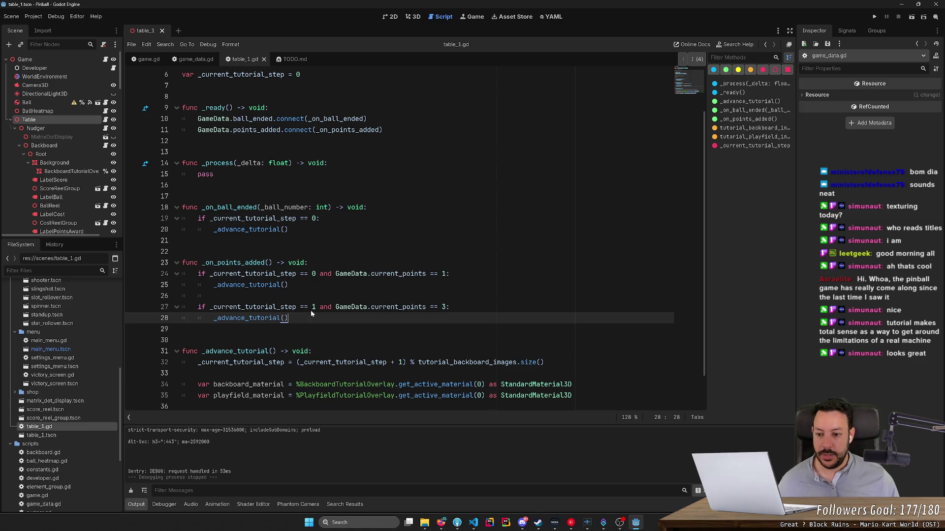
# - Copy the step-1 branch from lines 27–28 and paste it at line 30
pyautogui.scroll(-1, 308, 315)
pyautogui.hotkey('shift', 'Home')
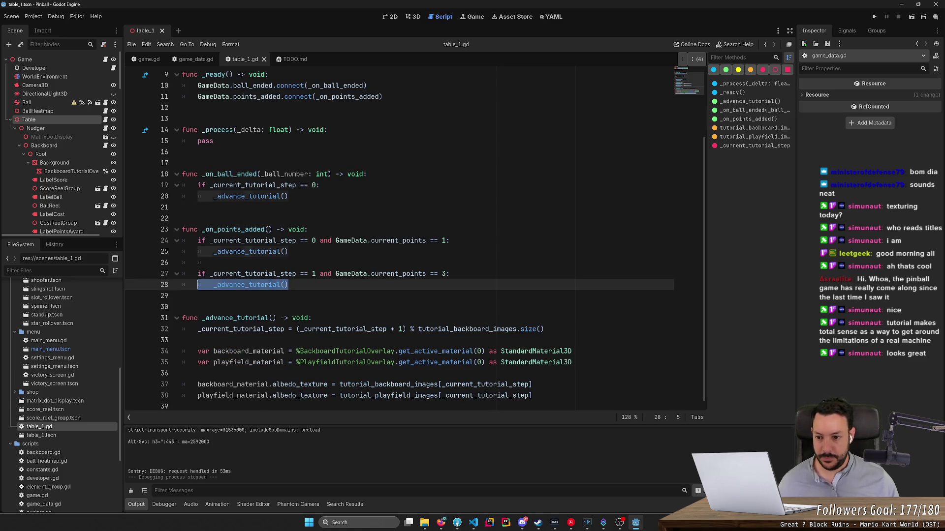
pyautogui.hotkey('shift', 'Up')
pyautogui.hotkey('shift', 'Home')
pyautogui.hotkey('shift', 'Home')
pyautogui.hotkey('ctrl', 'c')
pyautogui.click(182, 306)
pyautogui.hotkey('ctrl', 'v')
pyautogui.press('Return')
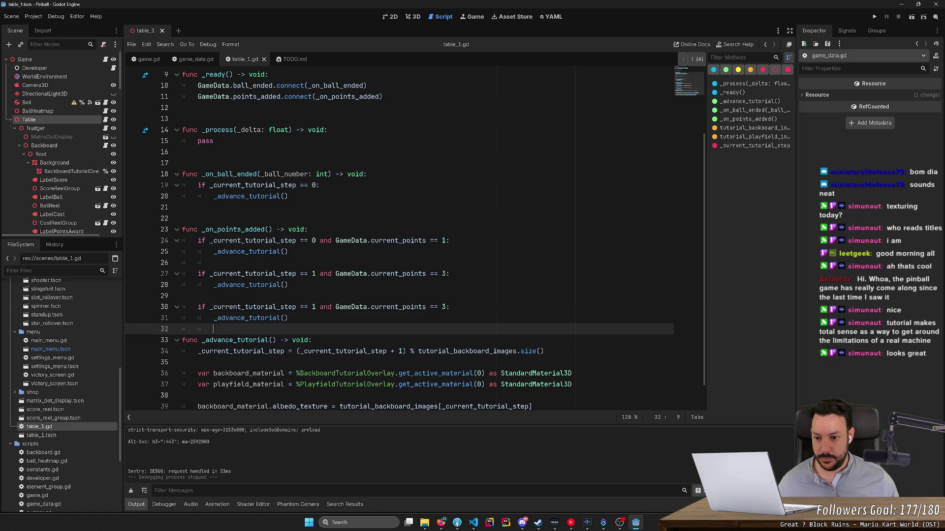
# - Change the new branch to step 2 and 8 points, save table_1.gd, and run the project
pyautogui.doubleClick(313, 307)
pyautogui.write('2')
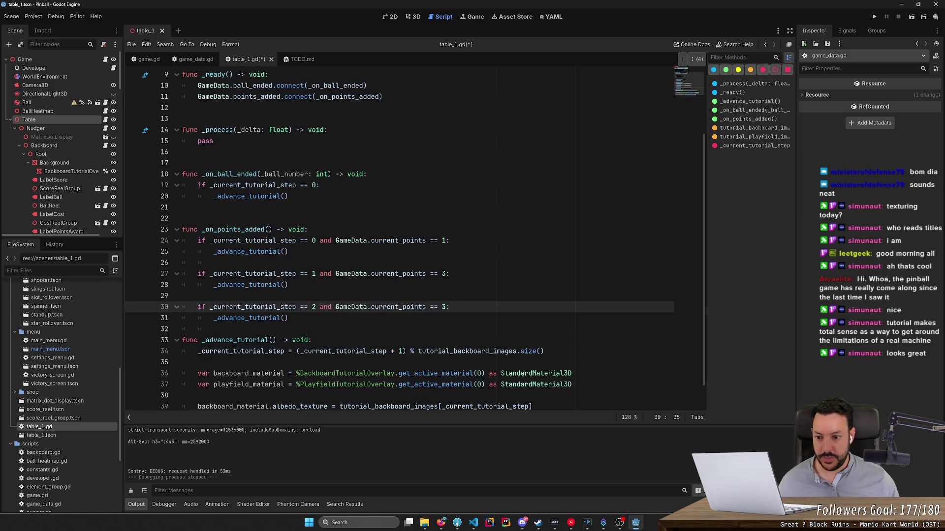
pyautogui.doubleClick(444, 306)
pyautogui.write('8')
pyautogui.hotkey('ctrl', 's')
pyautogui.press('F5')
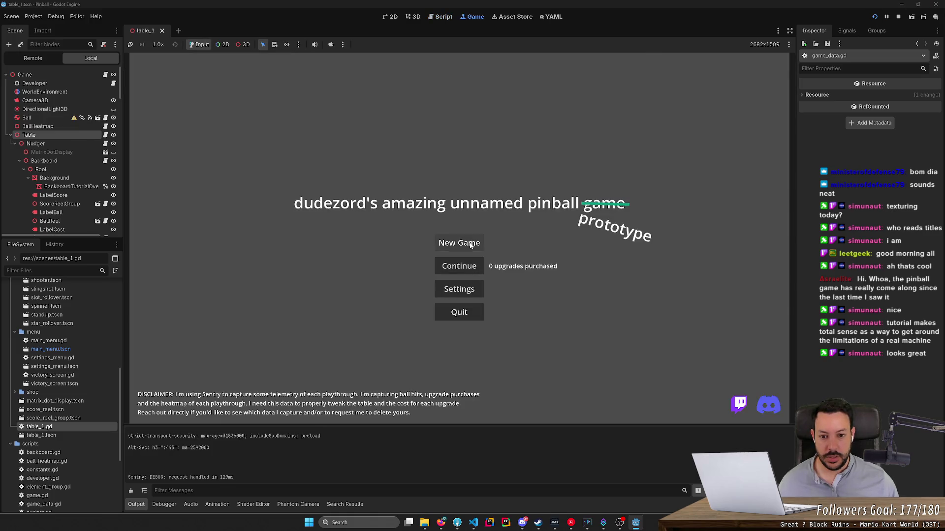
# - Start a new game, flip the ball until the score reaches 8 points, then pause
pyautogui.click(471, 245)
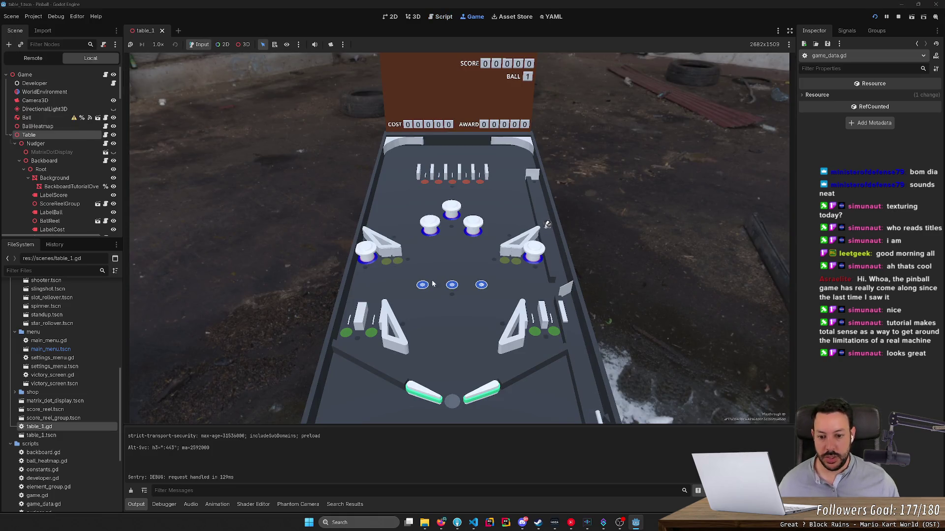
pyautogui.press('Left')
pyautogui.press('Left')
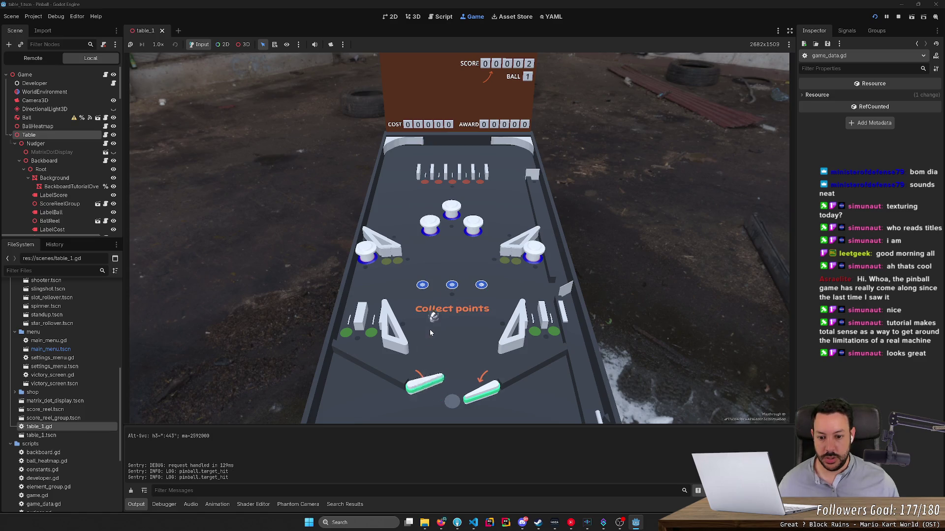
pyautogui.press('Left')
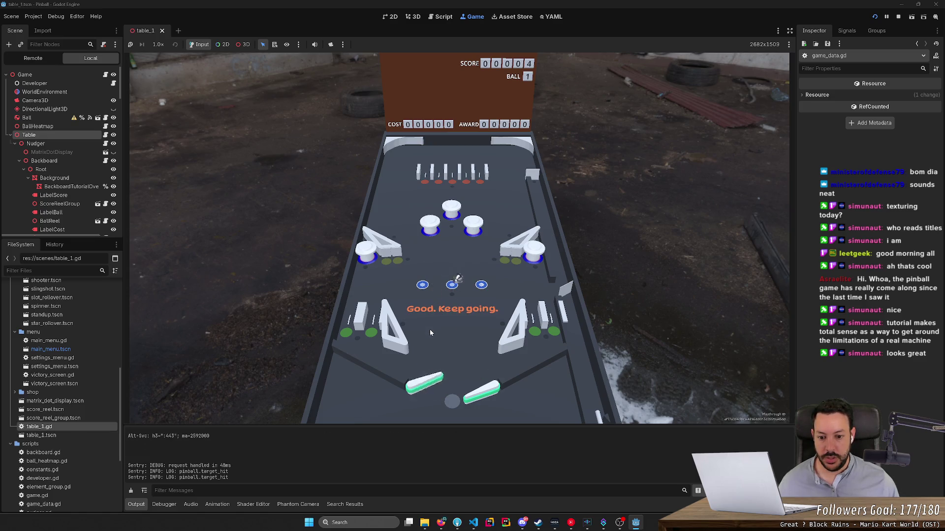
pyautogui.press('Left')
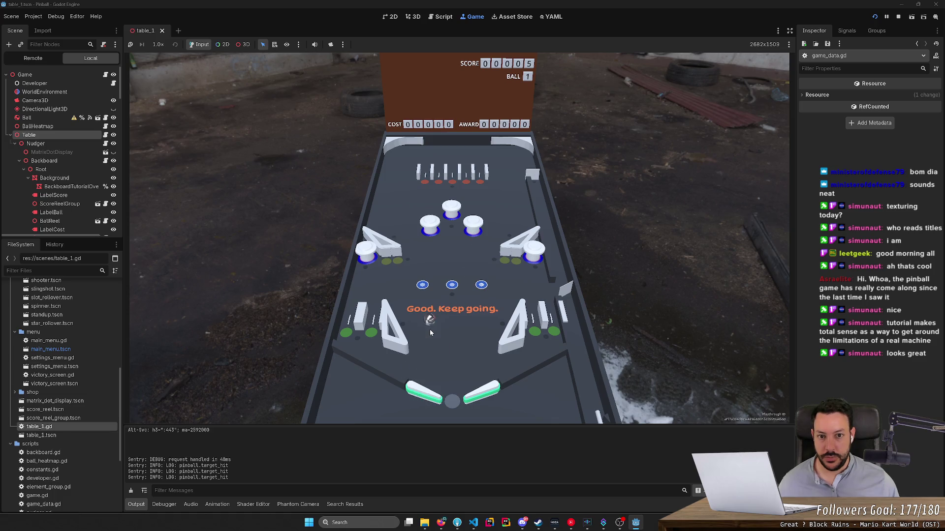
pyautogui.press('Left')
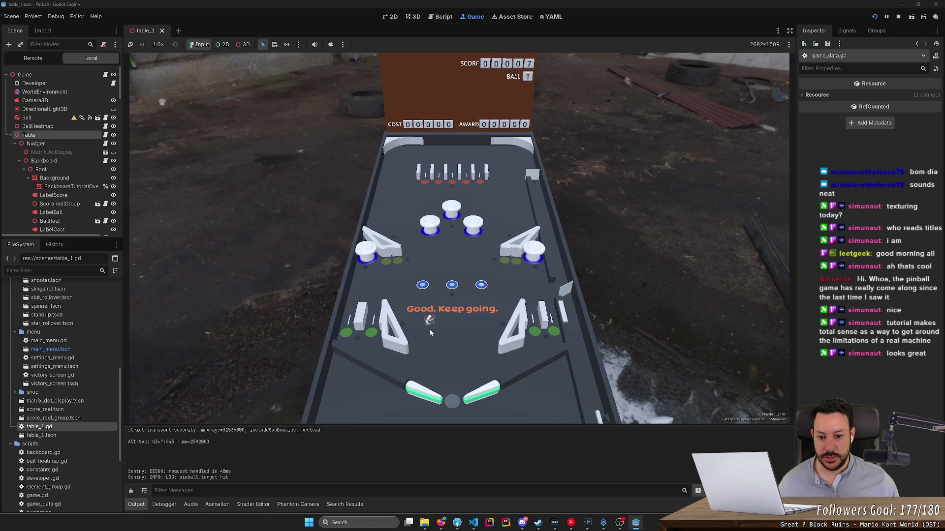
pyautogui.press('Left')
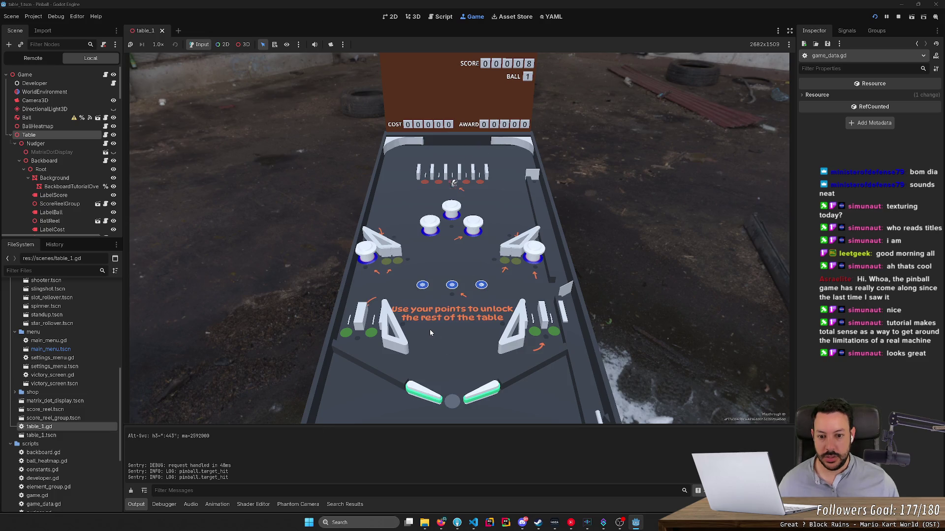
pyautogui.press('Left')
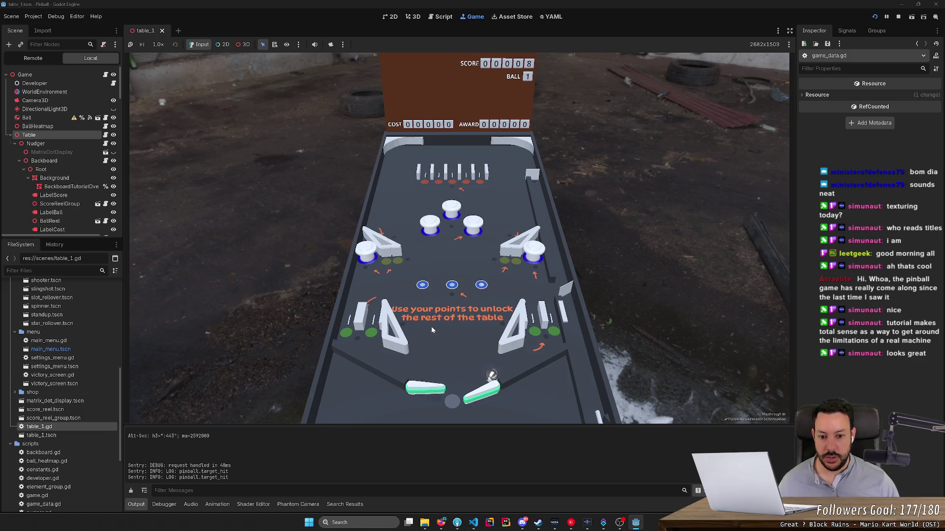
pyautogui.press('Right')
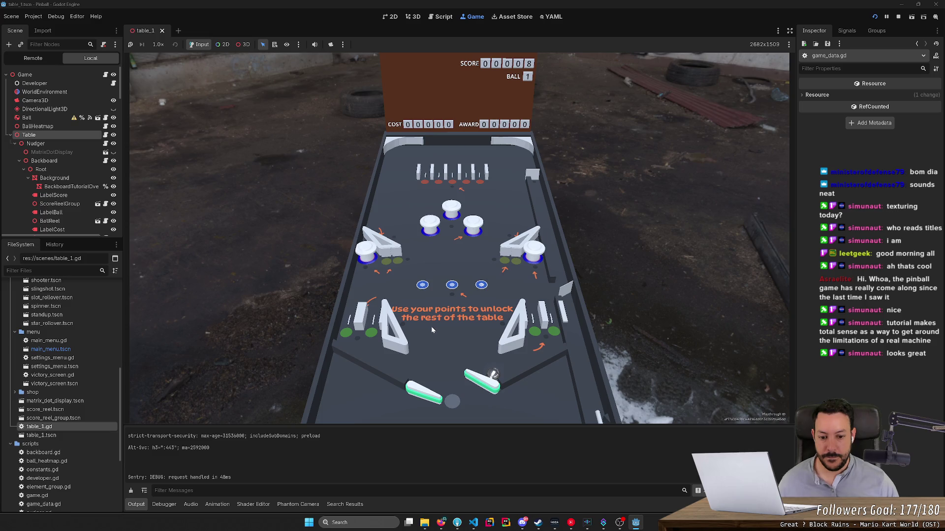
pyautogui.press('Right')
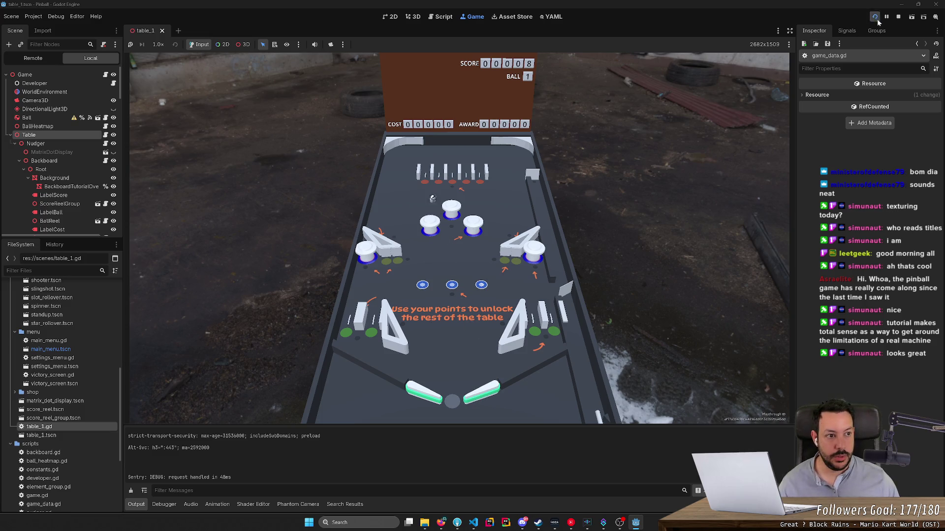
pyautogui.click(886, 16)
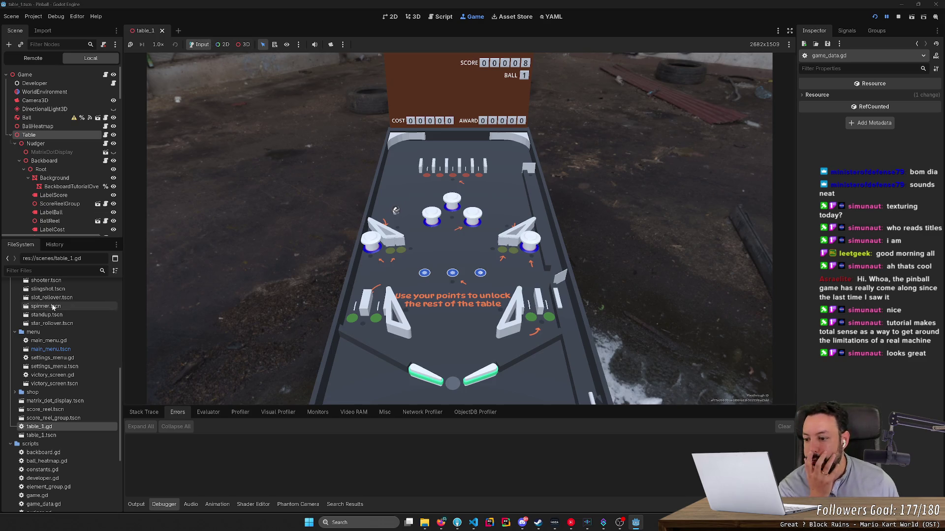
# - Open TODO.md and read the unlock-the-table and lost-points tutorial messages
pyautogui.scroll(-5, 79, 363)
pyautogui.doubleClick(63, 501)
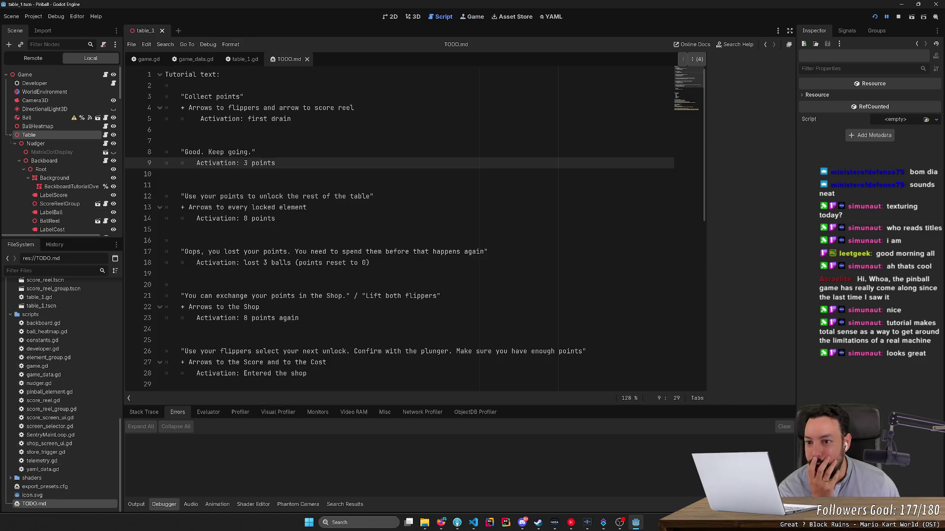
pyautogui.moveTo(184, 196); pyautogui.dragTo(374, 196)
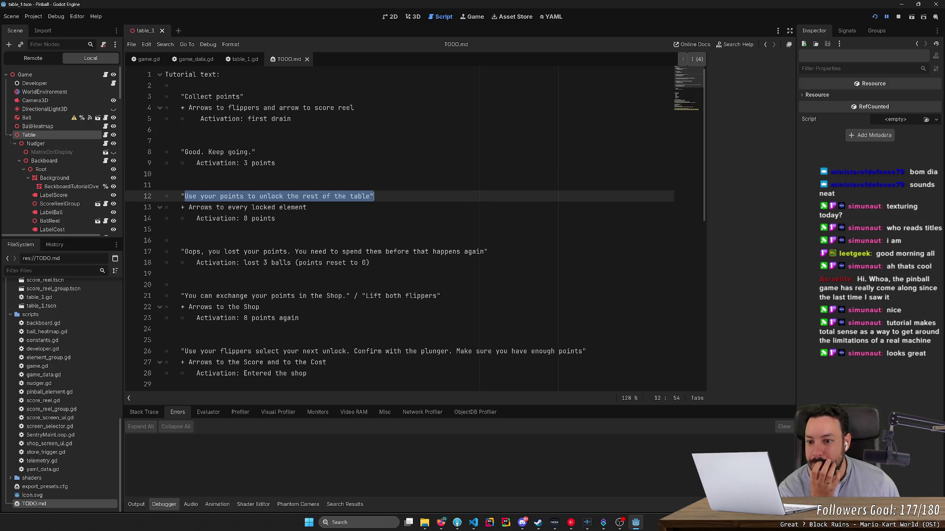
pyautogui.moveTo(276, 218); pyautogui.dragTo(165, 208)
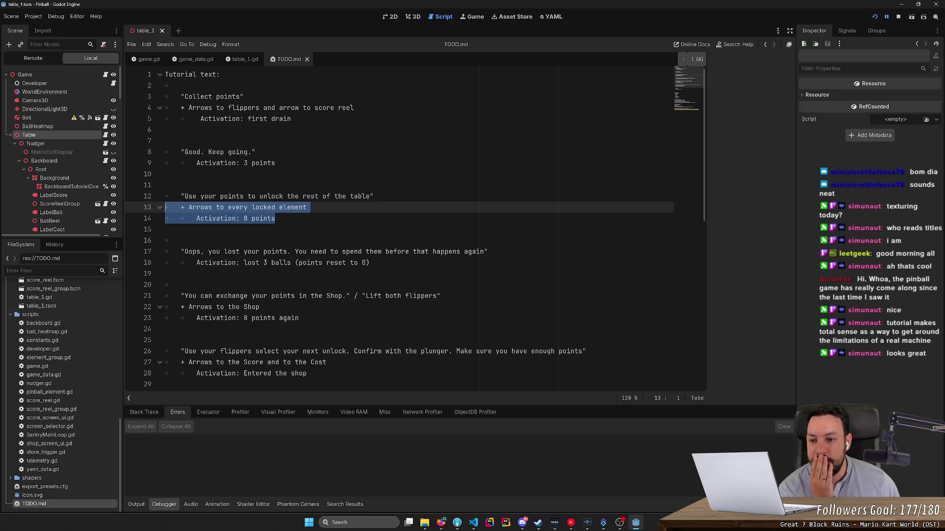
pyautogui.moveTo(185, 251); pyautogui.dragTo(380, 251)
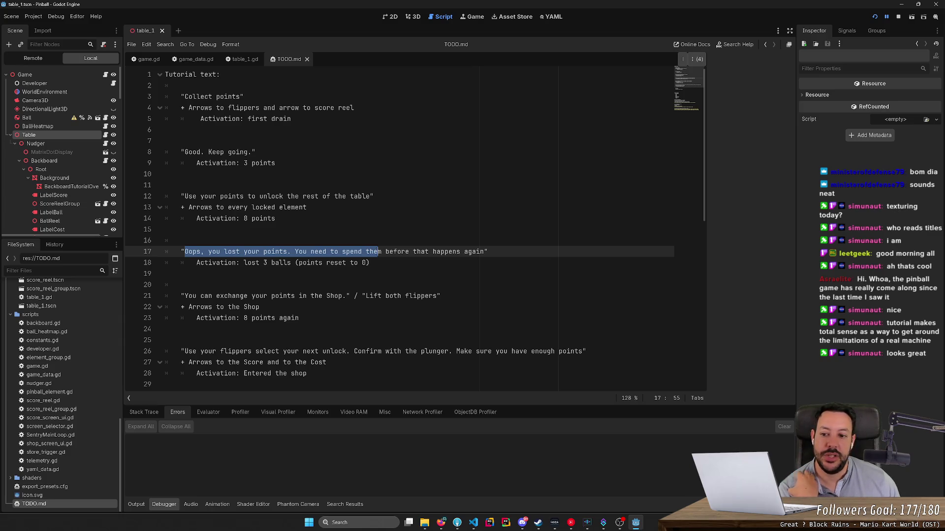
pyautogui.click(236, 251)
pyautogui.moveTo(276, 218); pyautogui.dragTo(165, 208)
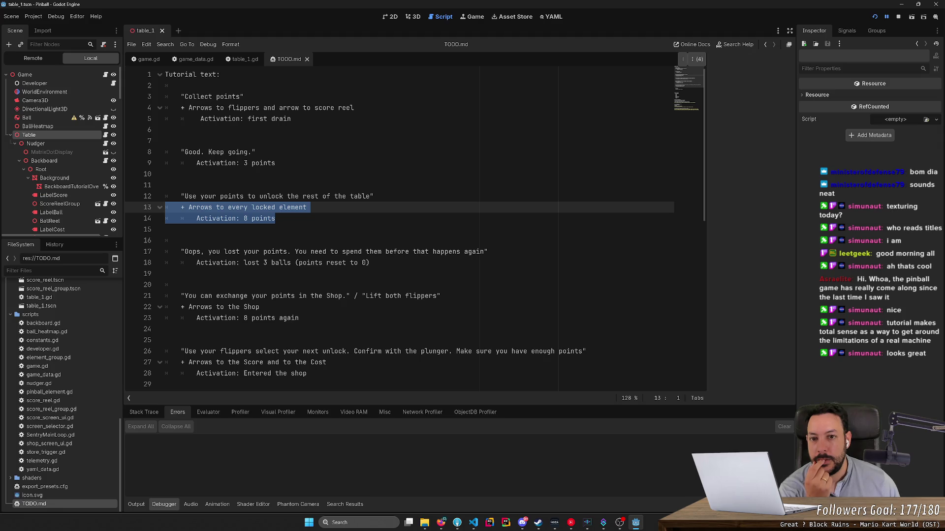
# - Mark the 8 points and lost 3 balls activation conditions in the TODO notes
pyautogui.click(416, 16)
pyautogui.click(394, 17)
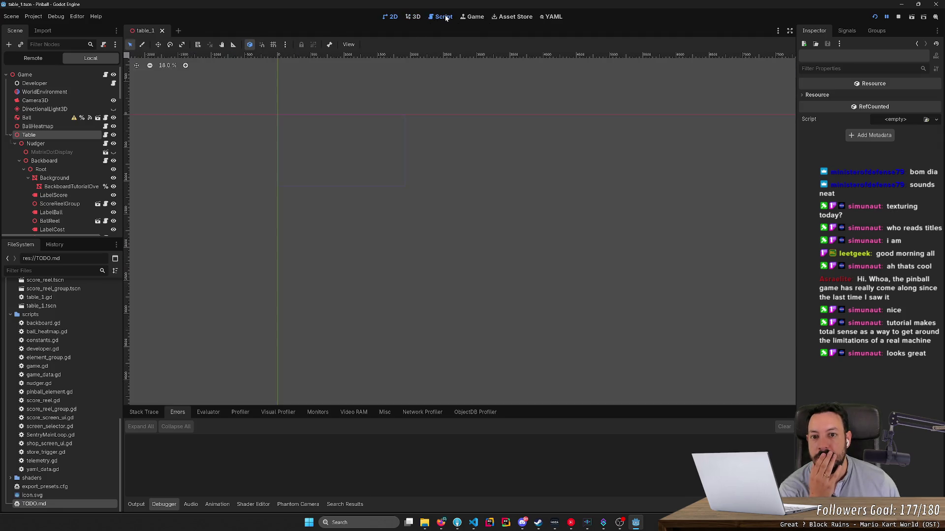
pyautogui.click(443, 16)
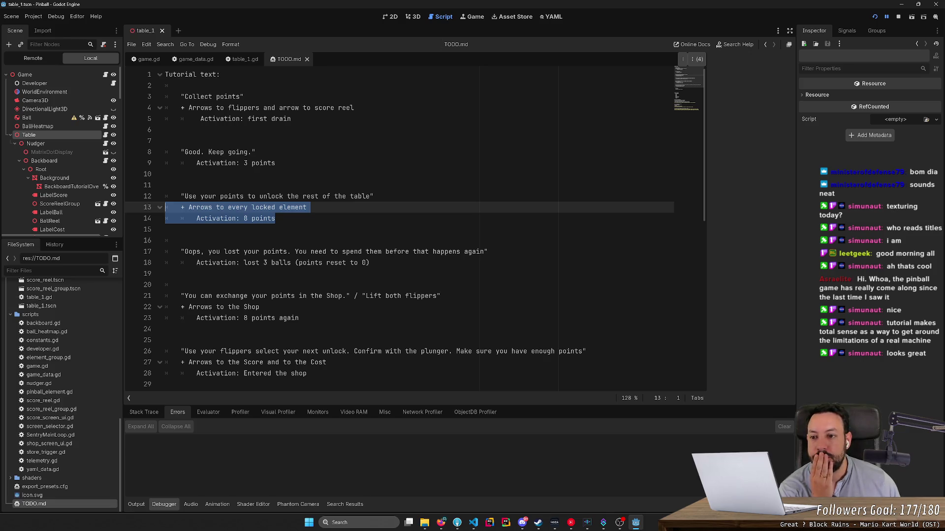
pyautogui.click(466, 19)
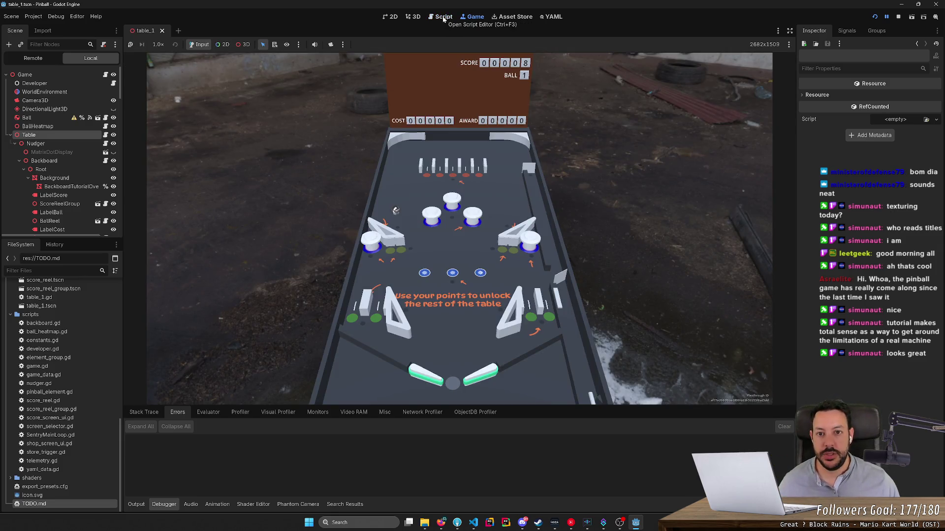
pyautogui.click(442, 17)
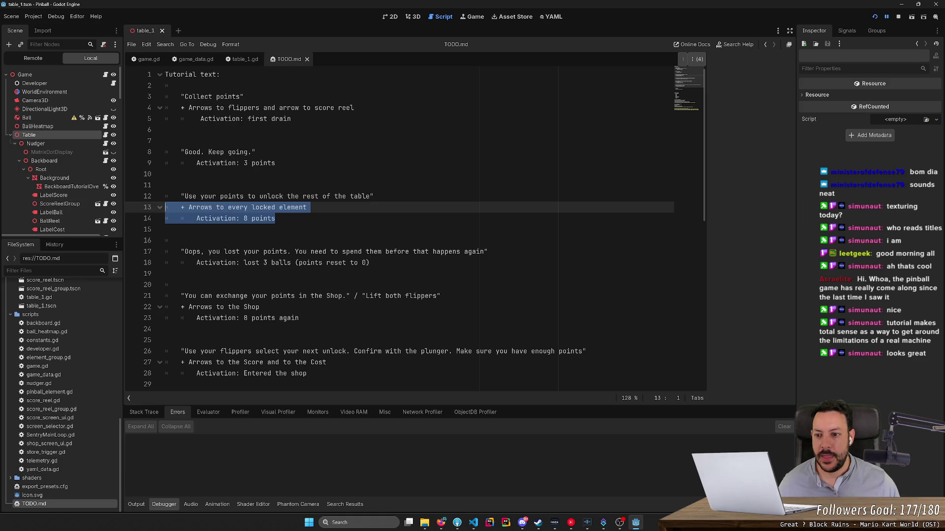
pyautogui.click(260, 196)
pyautogui.moveTo(208, 219); pyautogui.dragTo(275, 219)
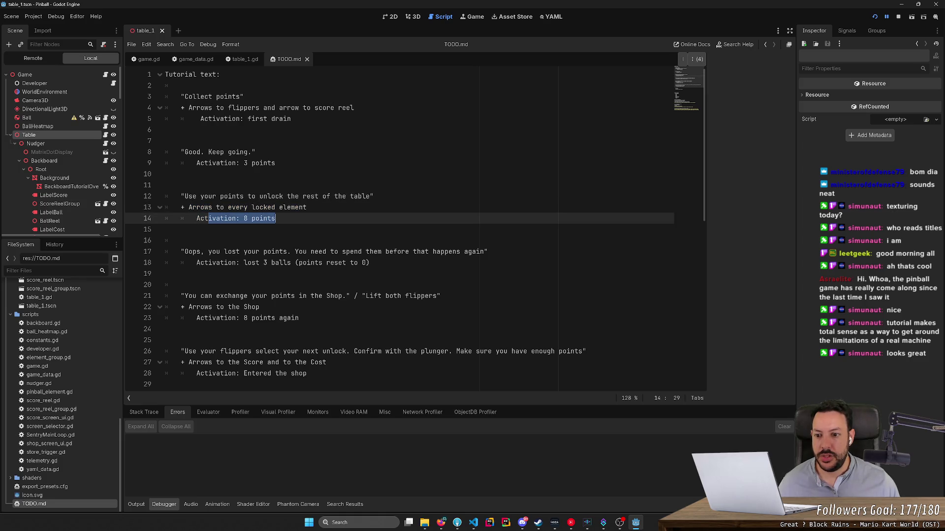
pyautogui.click(167, 229)
pyautogui.moveTo(198, 263); pyautogui.dragTo(370, 263)
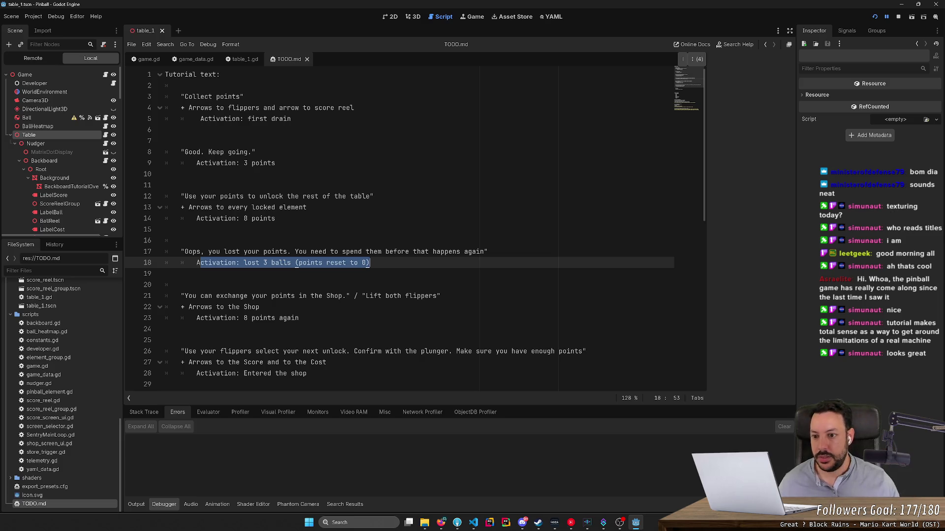
pyautogui.moveTo(370, 263)
pyautogui.mouseDown()
pyautogui.moveTo(180, 263)
pyautogui.moveTo(354, 251)
pyautogui.moveTo(316, 263)
pyautogui.moveTo(204, 263)
pyautogui.mouseUp()
pyautogui.doubleClick(217, 263)
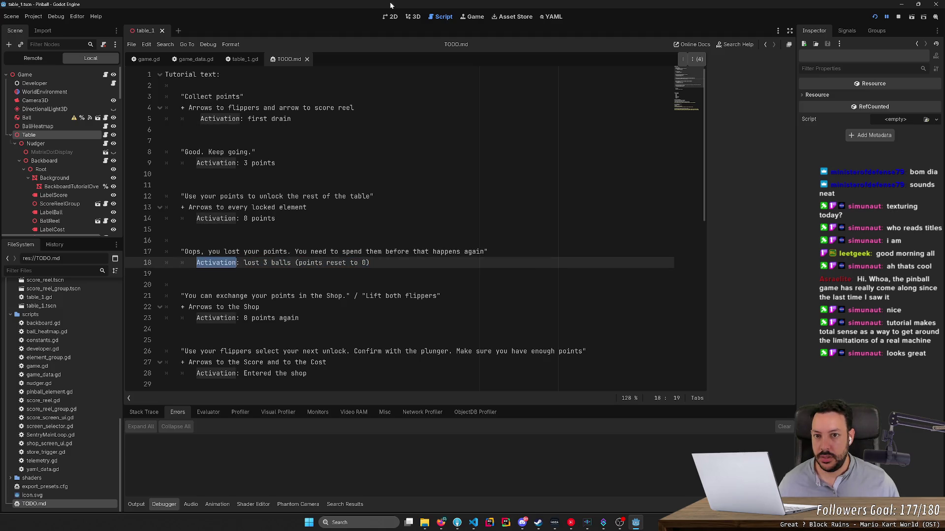
# - Close the game.gd and game_data.gd scripts and bring up table_1.gd
pyautogui.click(141, 64)
pyautogui.click(192, 61)
pyautogui.click(192, 61)
pyautogui.click(146, 61)
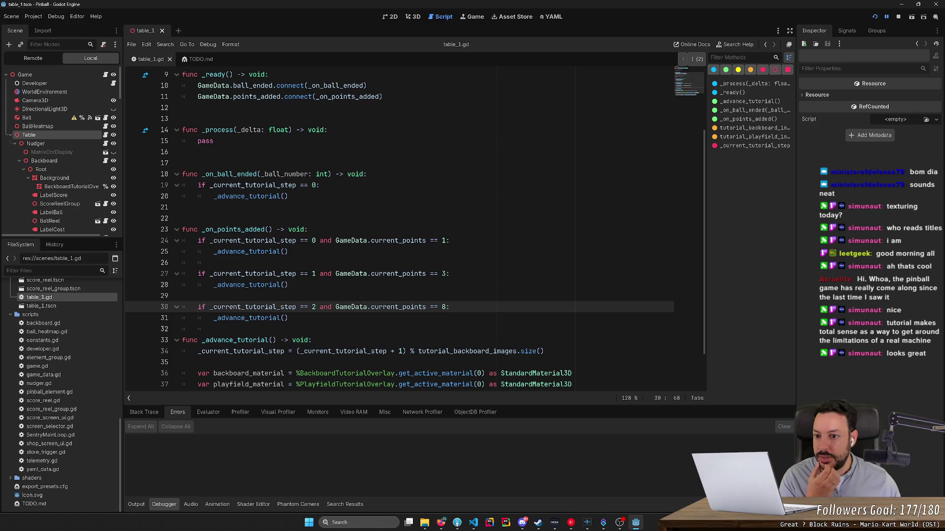
# - Rename the _ball_number parameter to ball_number and open a blank line below line 20
pyautogui.doubleClick(284, 174)
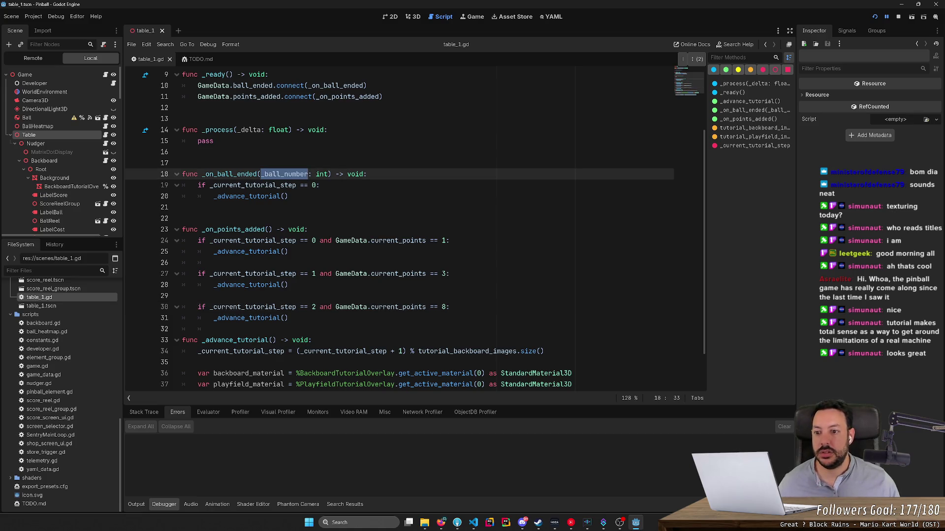
pyautogui.click(288, 196)
pyautogui.press('Return')
pyautogui.press('Return')
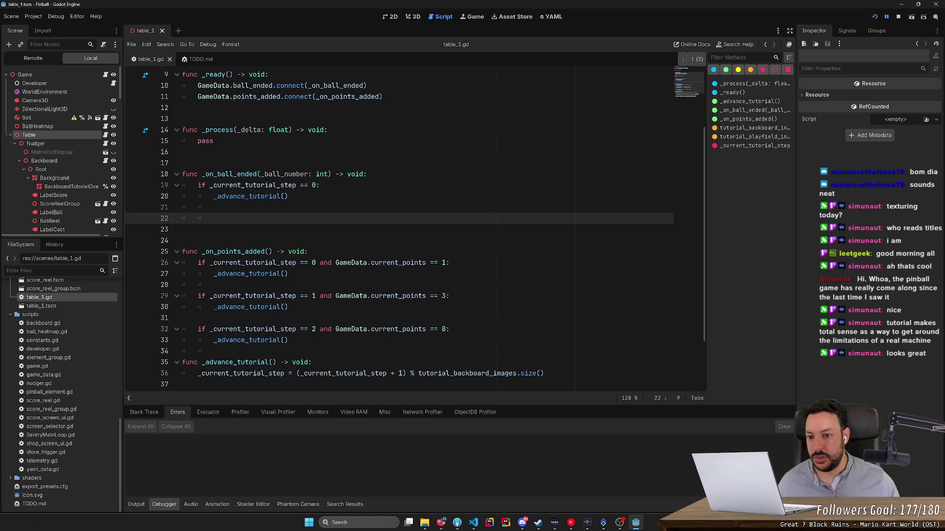
pyautogui.click(262, 174)
pyautogui.press('BackSpace')
pyautogui.click(213, 219)
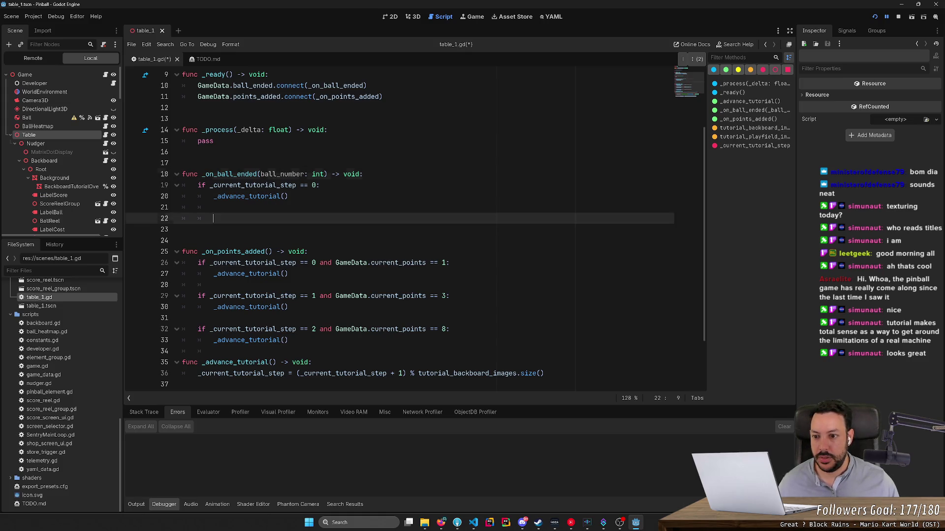
# - Add 'if _current_tutorial_step == 3 and ball_number == 3:' calling _advance_tutorial()
pyautogui.write('if _current_Tu')
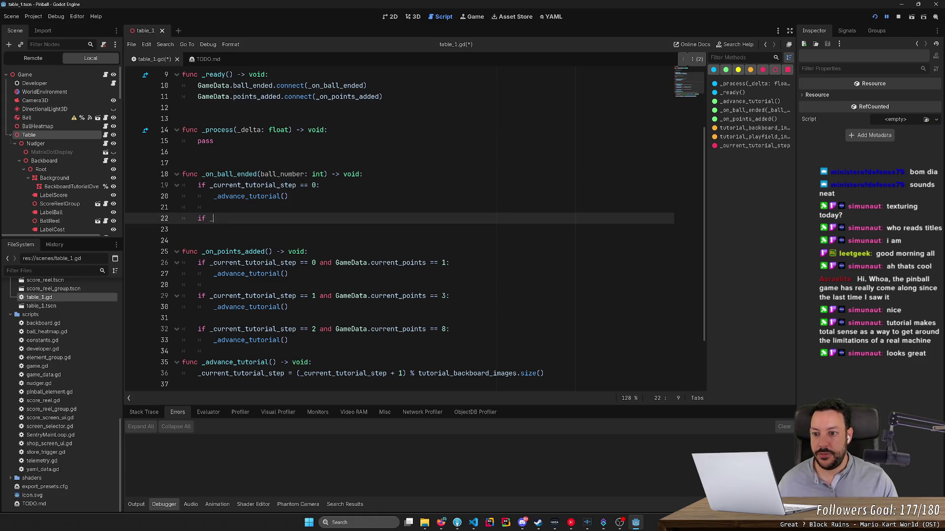
pyautogui.write('t_')
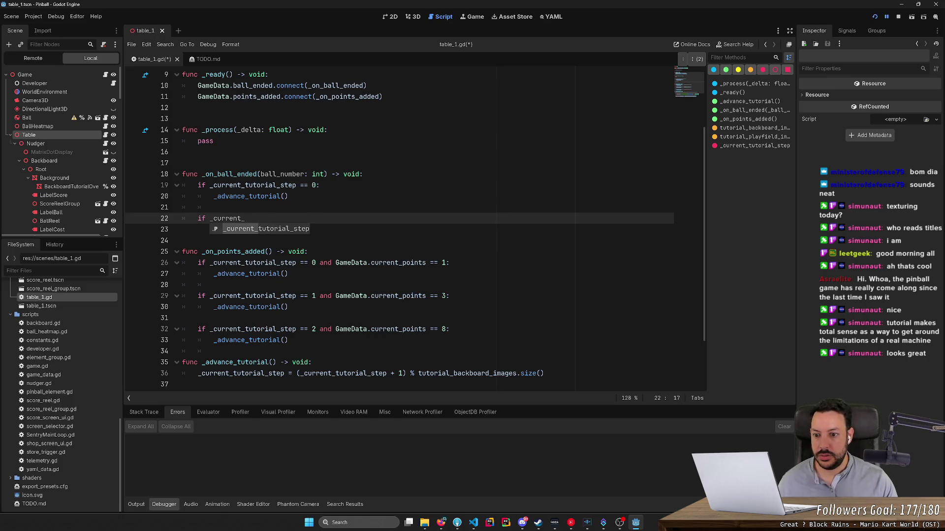
pyautogui.press('Return')
pyautogui.write('== 3 ')
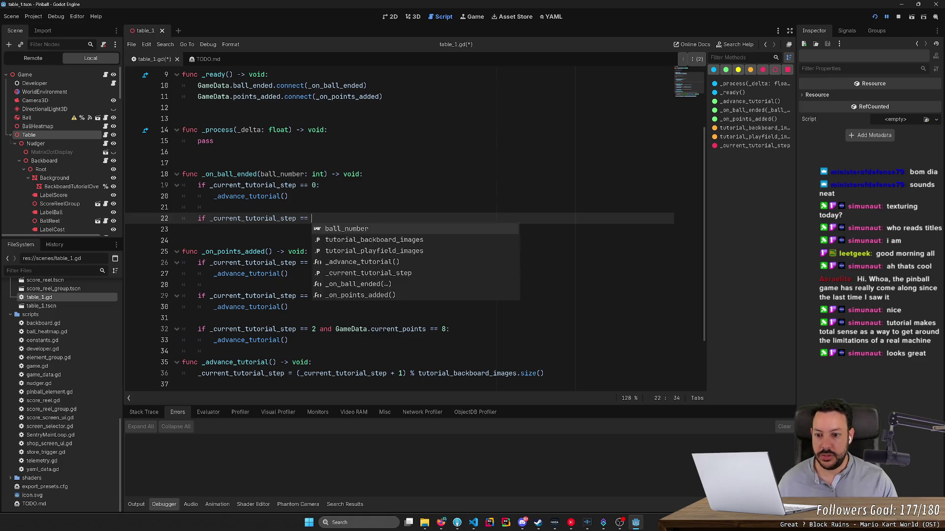
pyautogui.write('and ball_nu')
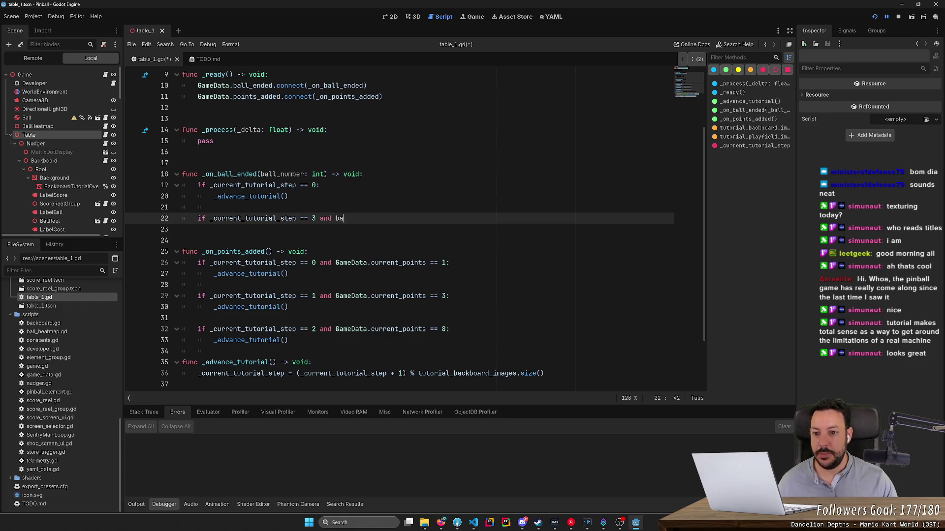
pyautogui.press('Return')
pyautogui.write('== 3:')
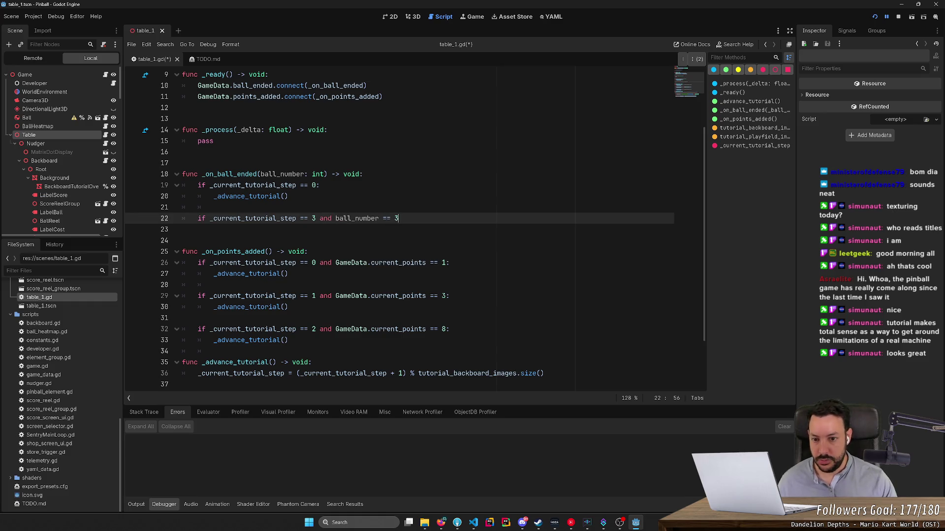
pyautogui.press('Return')
pyautogui.write('_advance_tut')
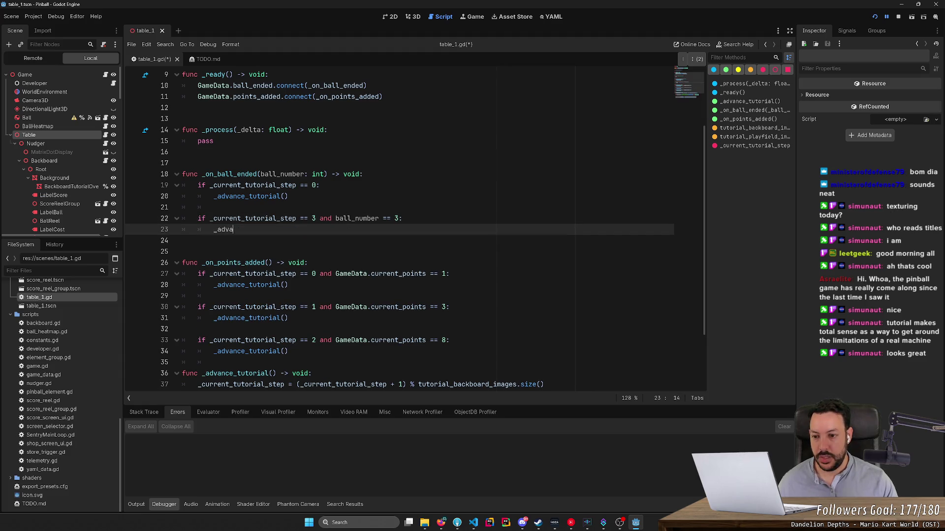
pyautogui.write('orial()')
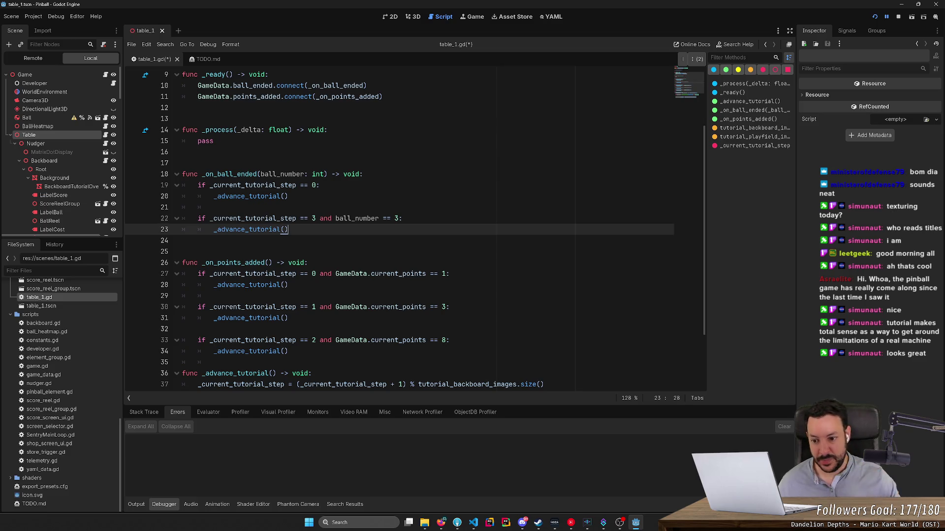
# - Check _current_tutorial_step usage in _advance_tutorial, then run the project
pyautogui.scroll(-2, 413, 231)
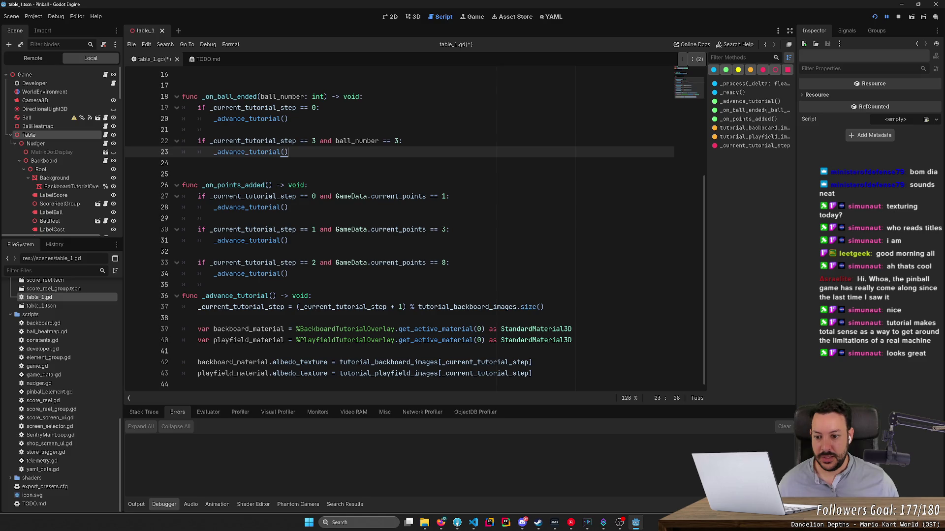
pyautogui.doubleClick(241, 307)
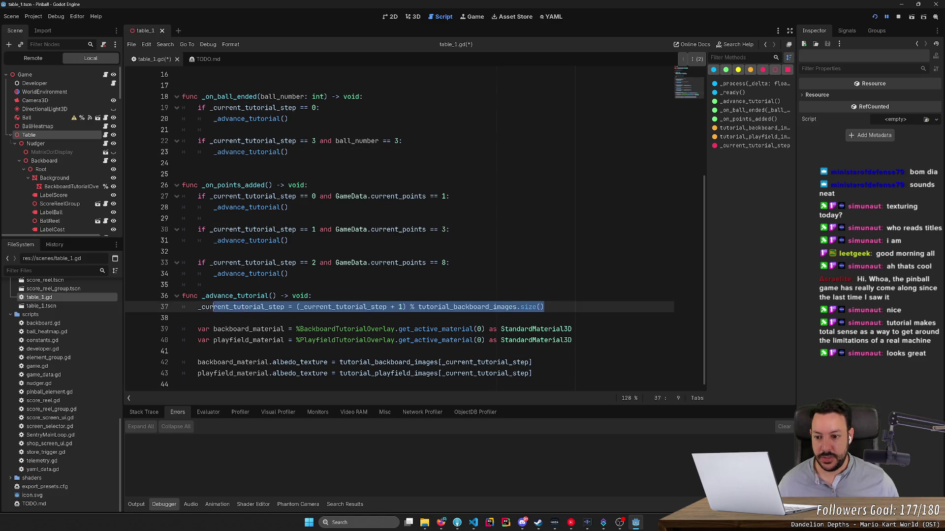
pyautogui.click(272, 296)
pyautogui.doubleClick(343, 307)
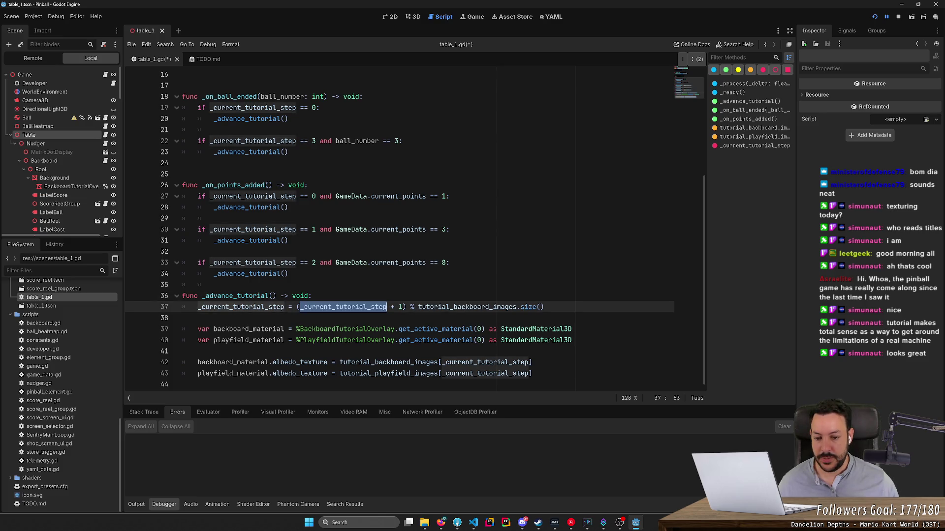
pyautogui.click(288, 274)
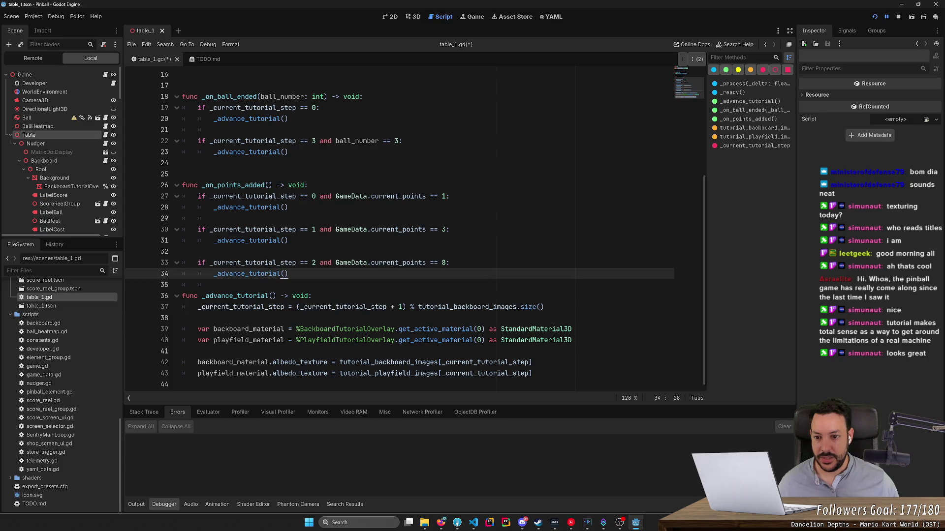
pyautogui.scroll(1, 284, 274)
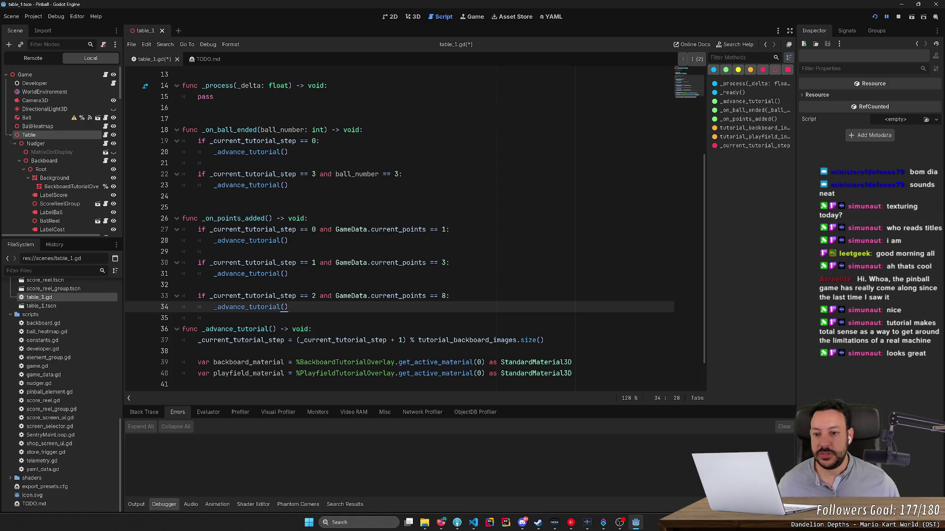
pyautogui.click(874, 16)
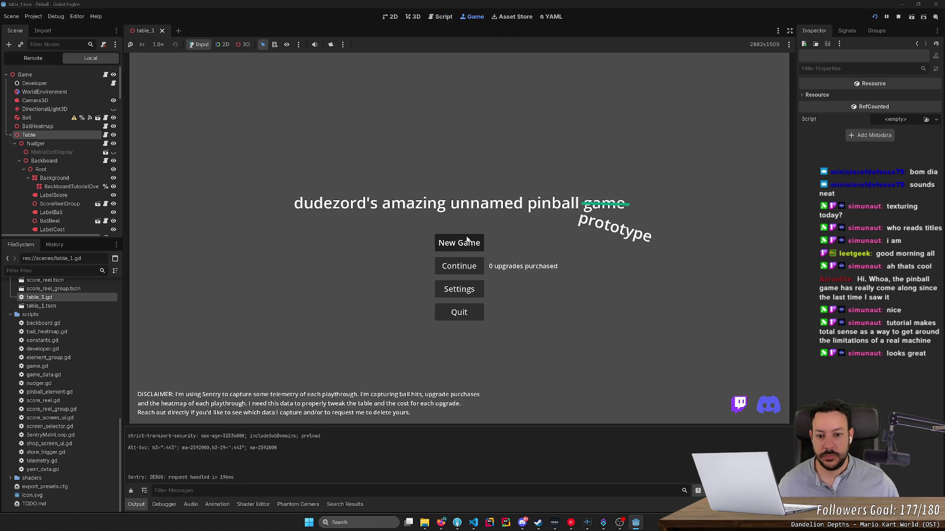
# - Start a new game and keep the ball in play with the left and right flippers
pyautogui.click(469, 238)
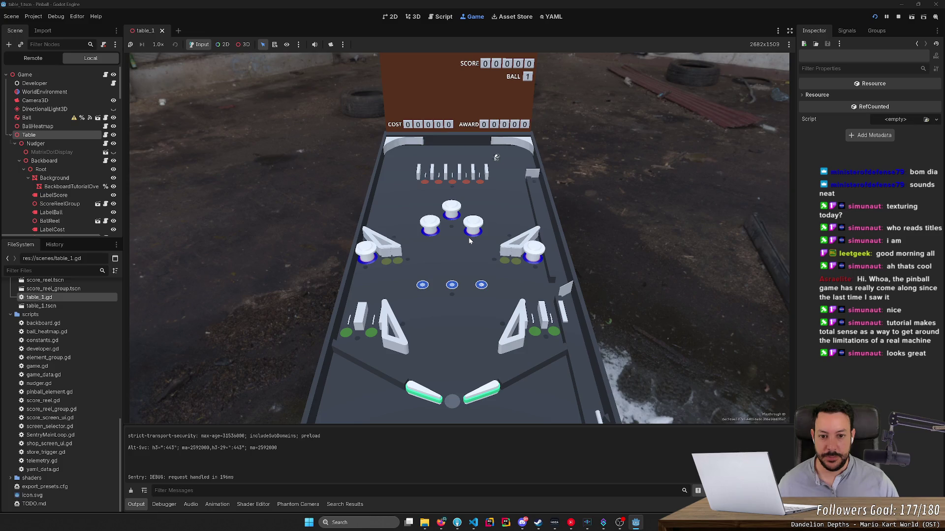
pyautogui.press('Left')
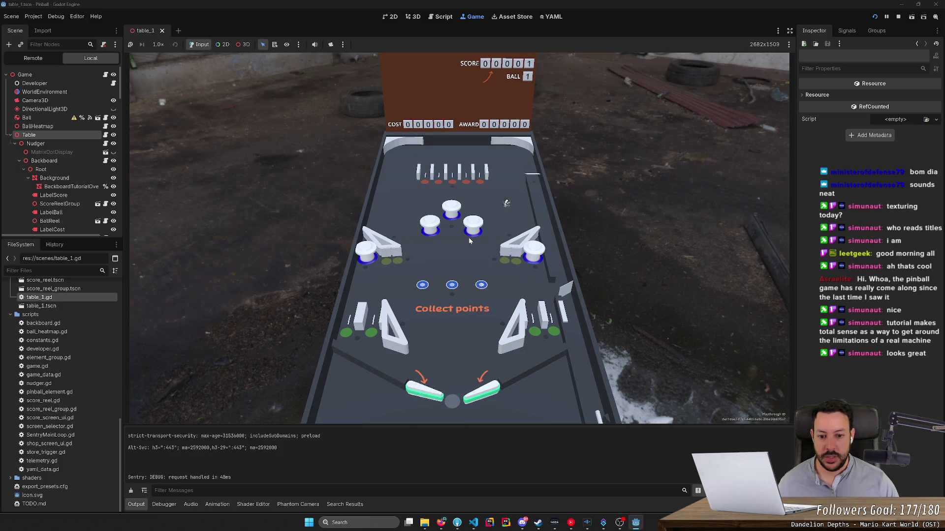
pyautogui.press('Right')
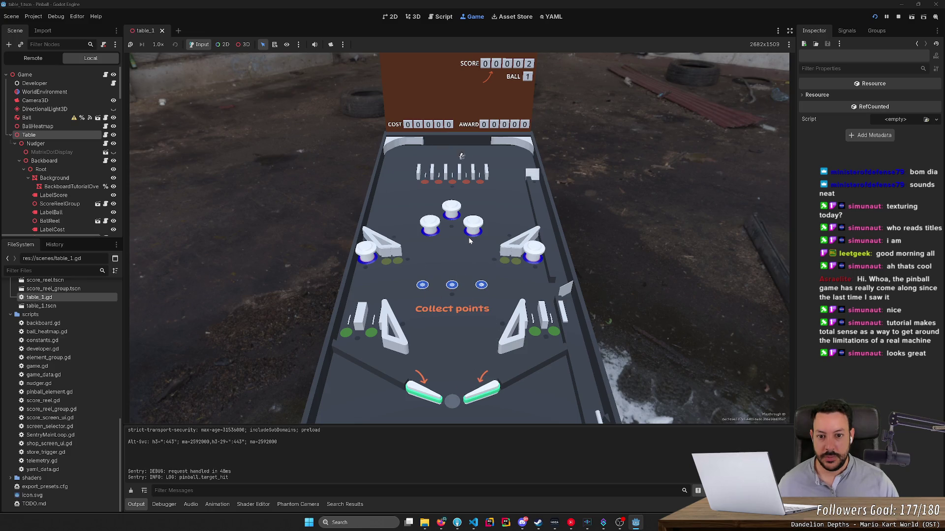
pyautogui.press('Right')
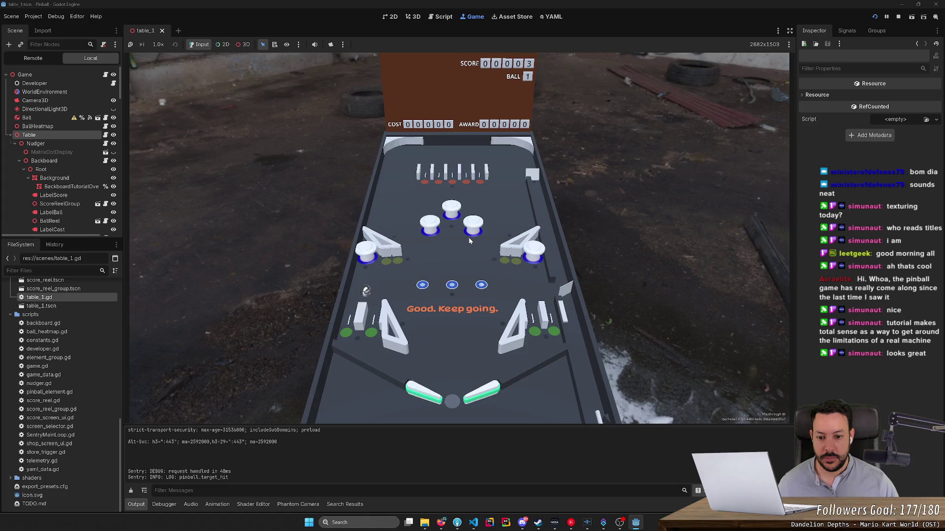
pyautogui.press('Left')
pyautogui.press('Left')
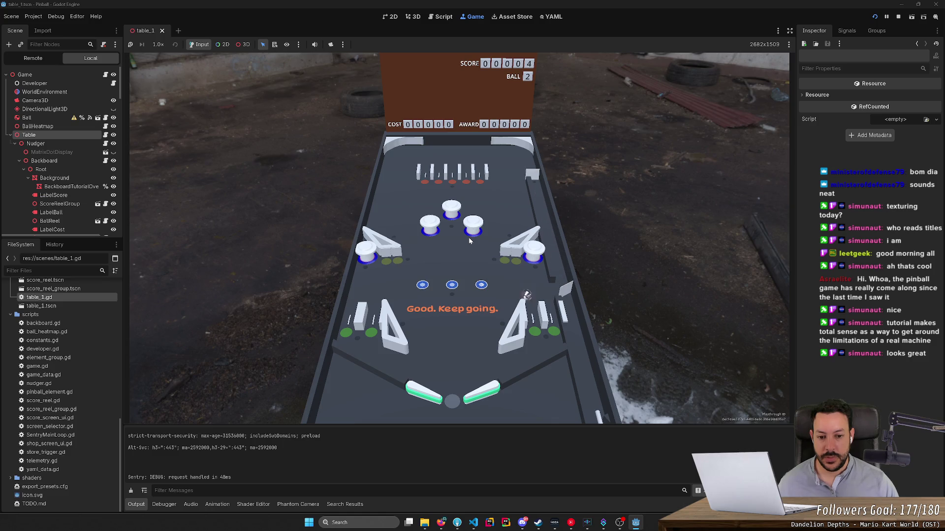
pyautogui.press('Left')
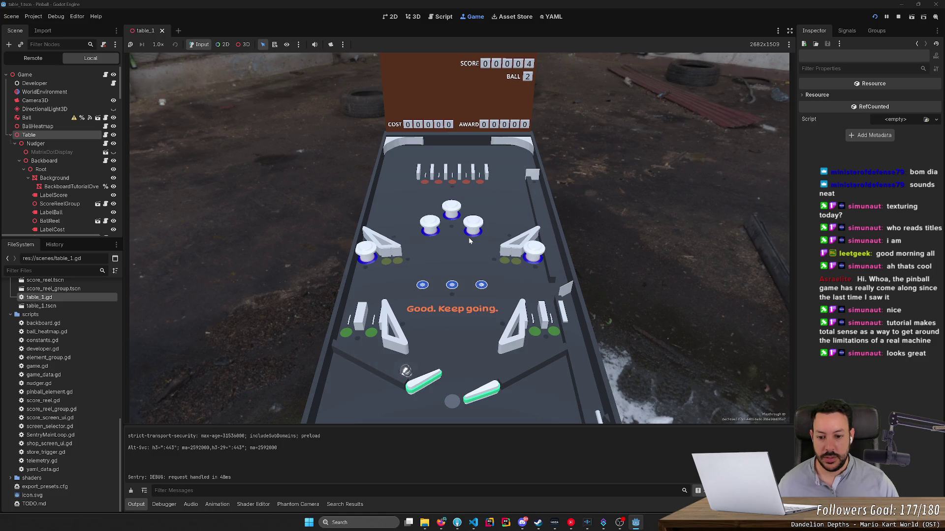
pyautogui.press('Left')
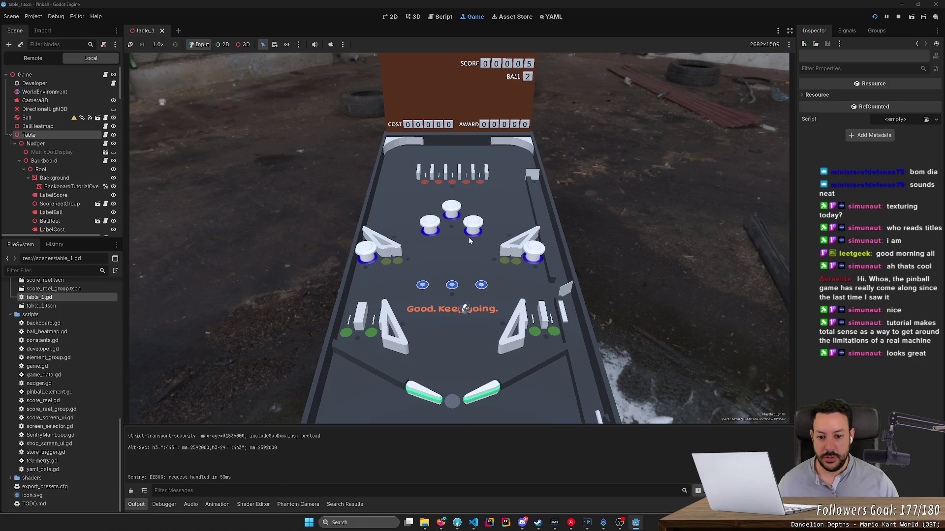
pyautogui.press('Left')
pyautogui.press('Left')
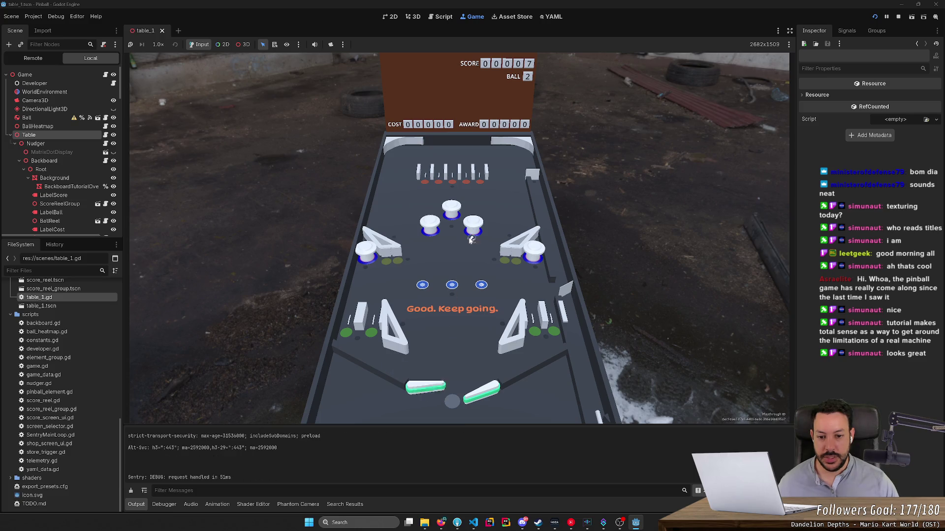
pyautogui.press('Left')
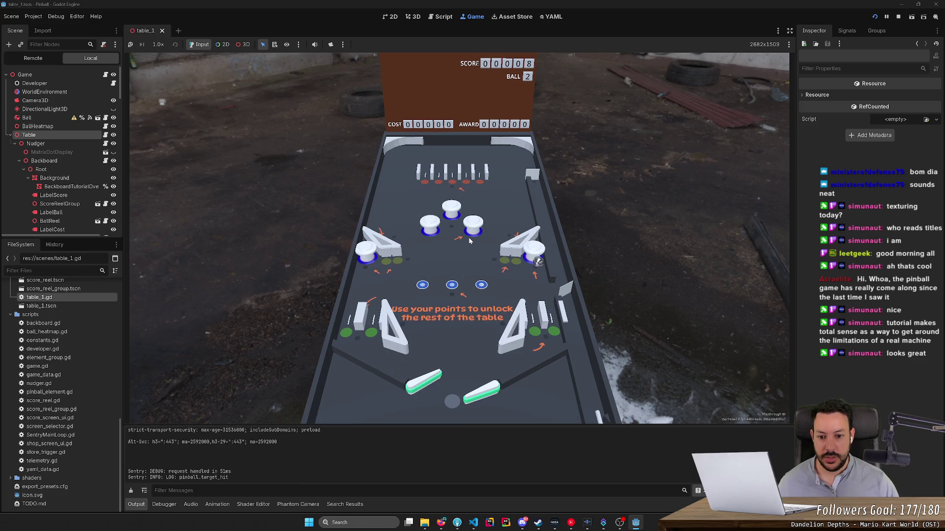
pyautogui.press('Right')
pyautogui.press('Right')
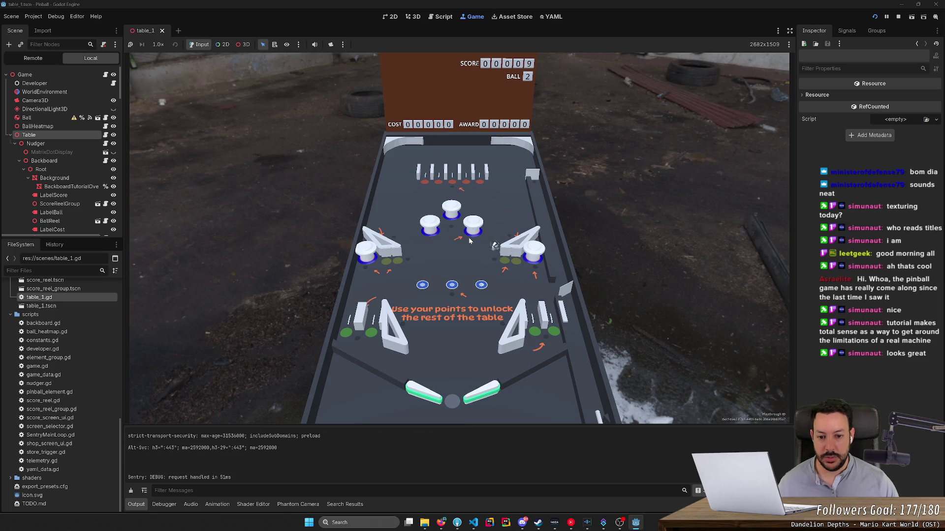
# - Play on until the balls drain and the lost-points message shows, then stop the game
pyautogui.press('Left')
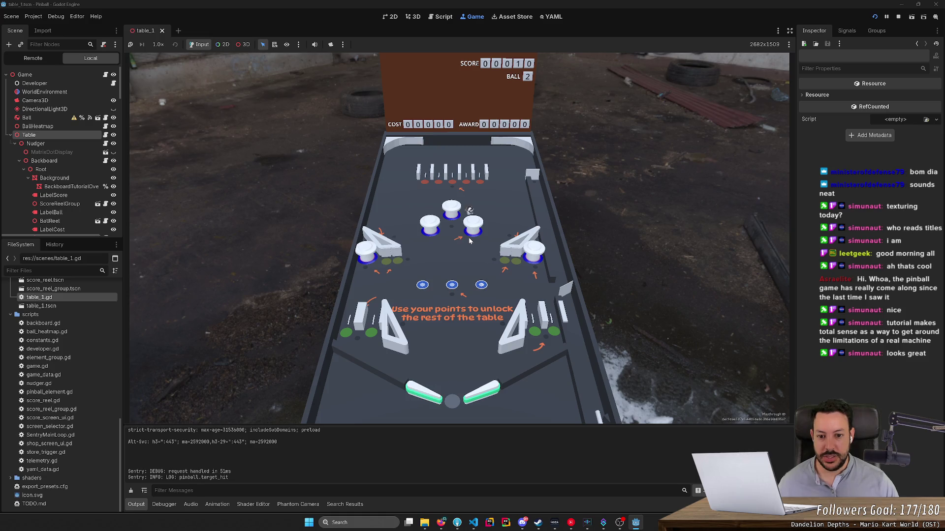
pyautogui.press('Left')
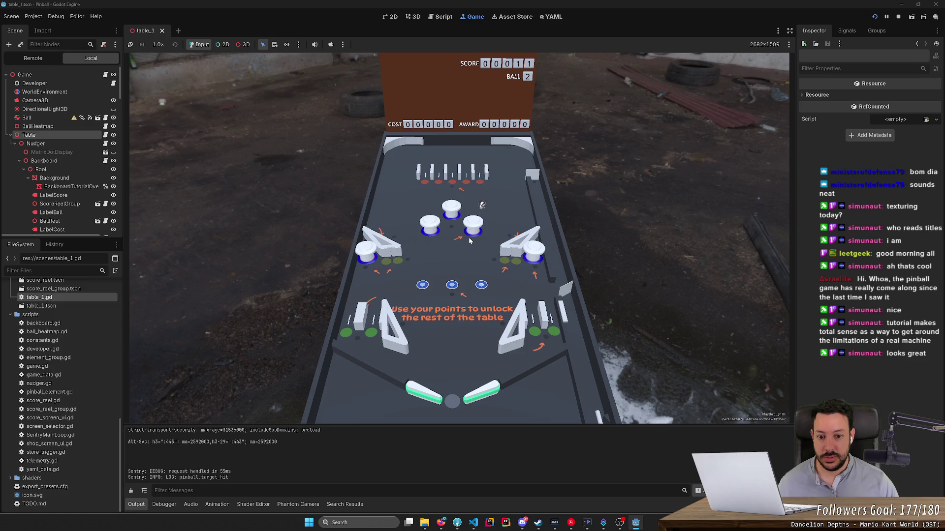
pyautogui.press('Right')
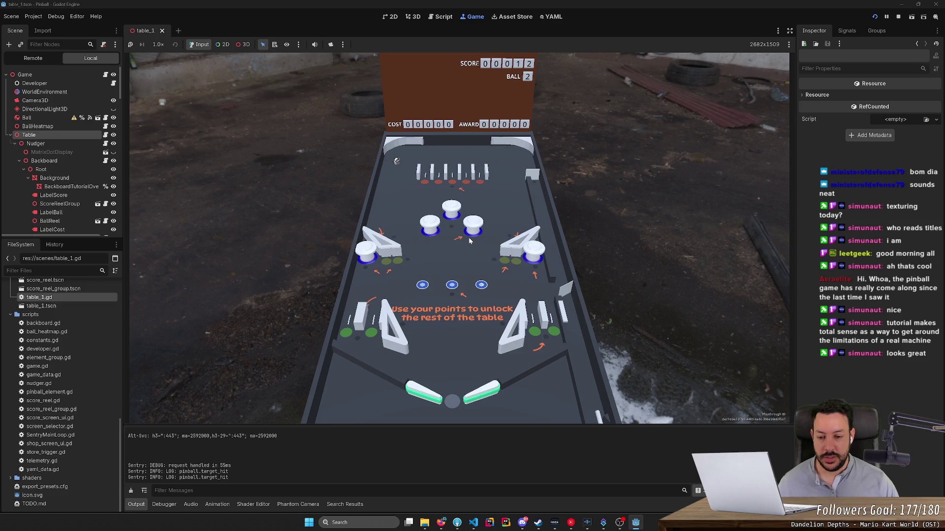
pyautogui.press('Right')
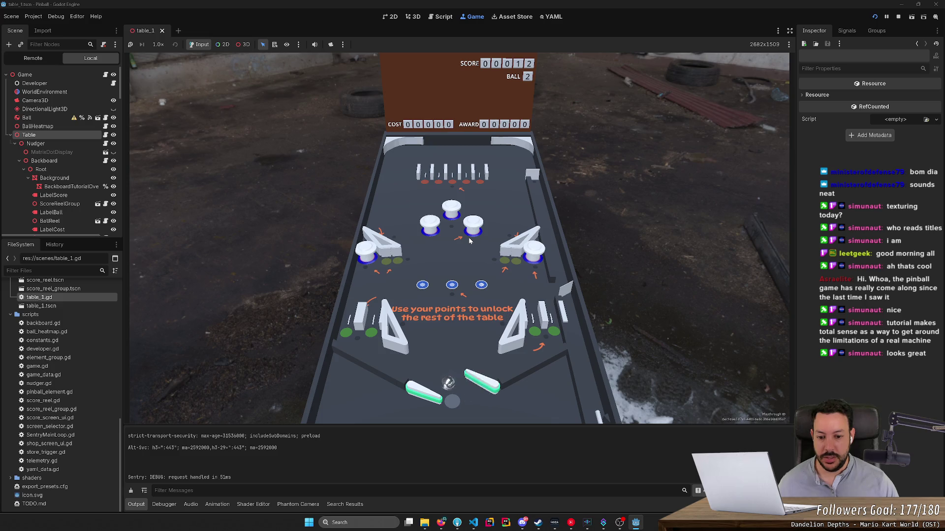
pyautogui.press('Left')
pyautogui.press('Right')
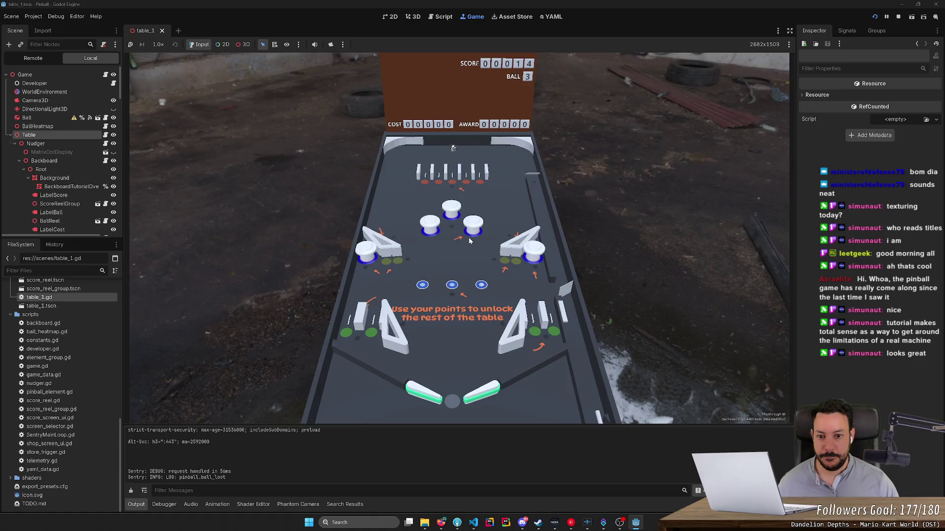
pyautogui.press('Left')
pyautogui.press('Right')
pyautogui.press('Right')
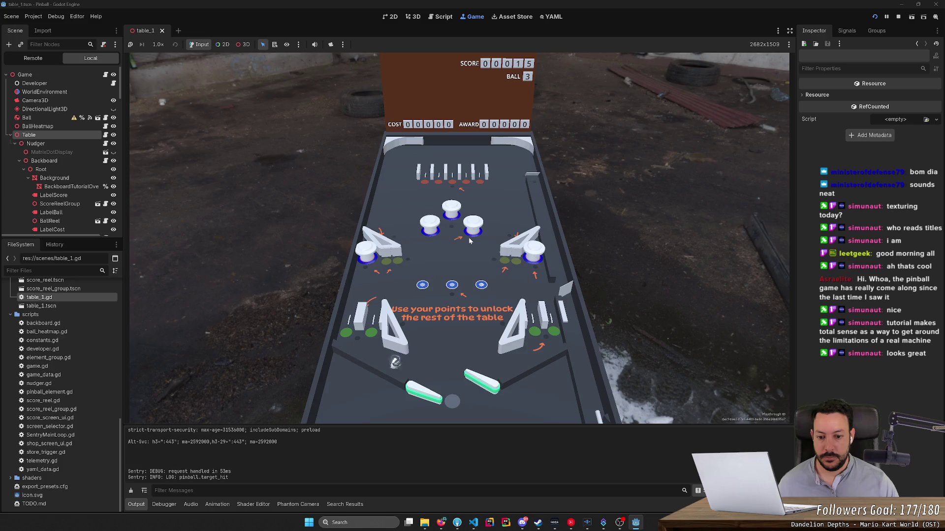
pyautogui.press('Left')
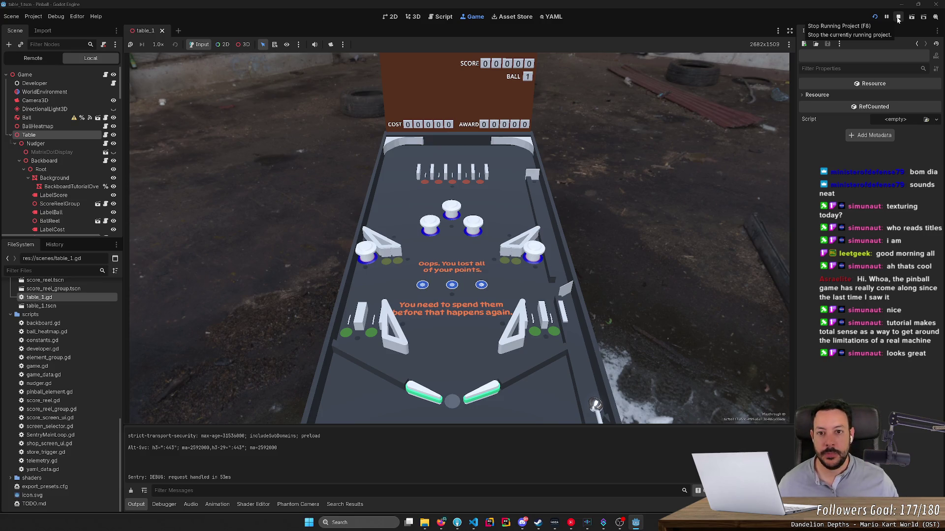
pyautogui.click(898, 18)
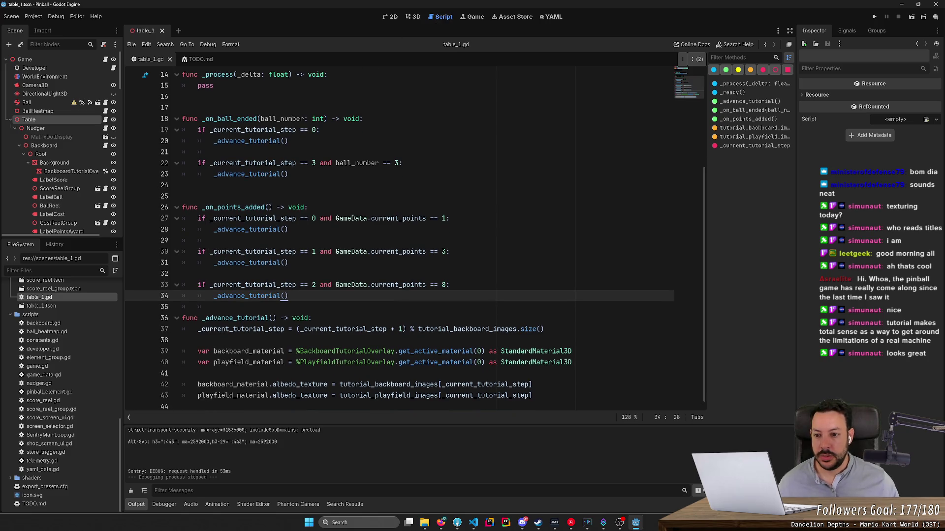
# - Paste a copy of the step 3 check below line 34 and change its step to 4
pyautogui.moveTo(288, 175); pyautogui.dragTo(182, 163)
pyautogui.hotkey('ctrl', 'c')
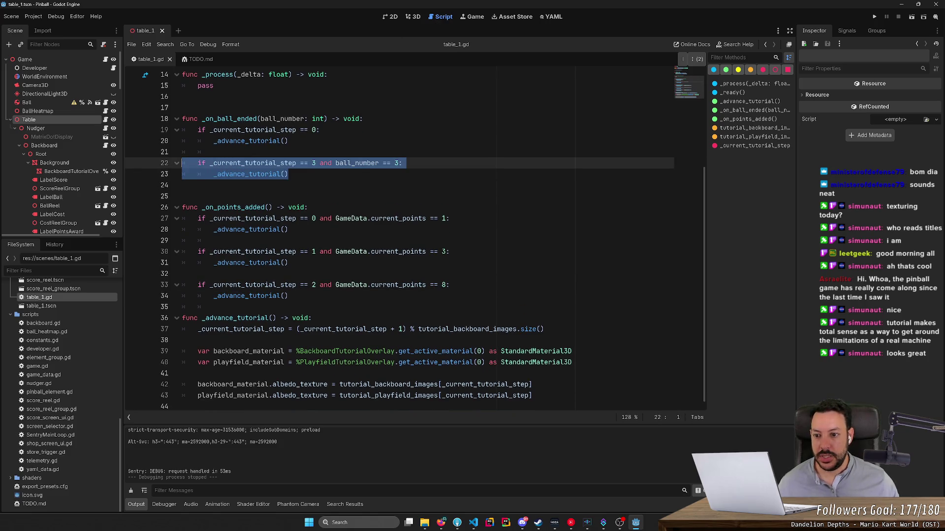
pyautogui.click(288, 296)
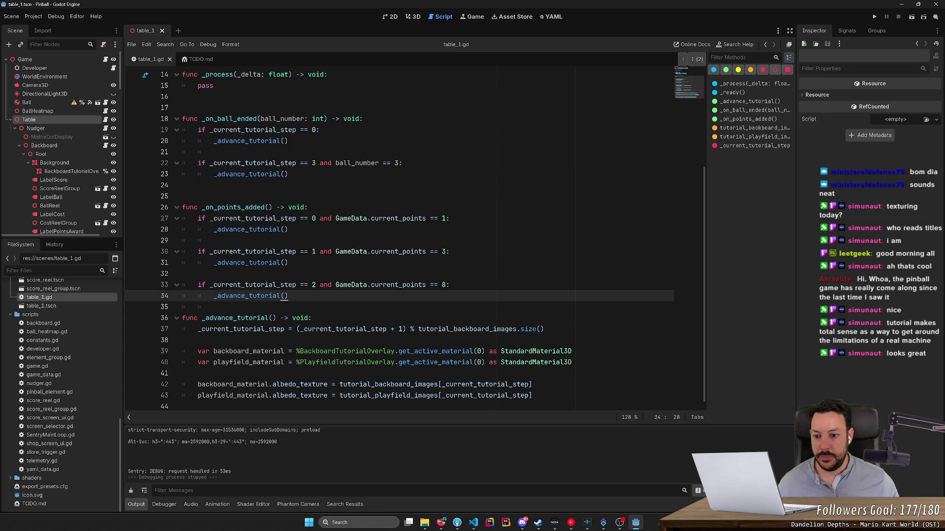
pyautogui.press('Return')
pyautogui.press('Return')
pyautogui.hotkey('ctrl', 'v')
pyautogui.doubleClick(345, 318)
pyautogui.write('4')
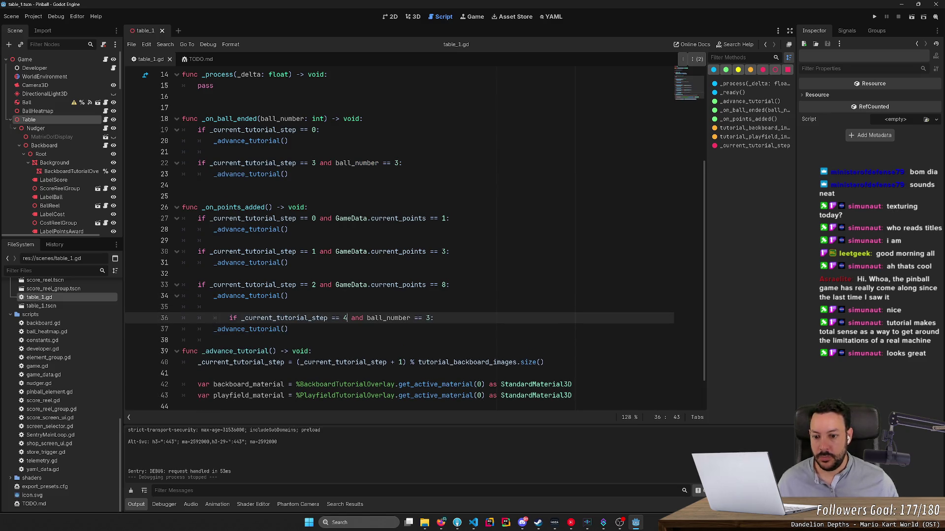
pyautogui.press('BackSpace')
pyautogui.press('BackSpace')
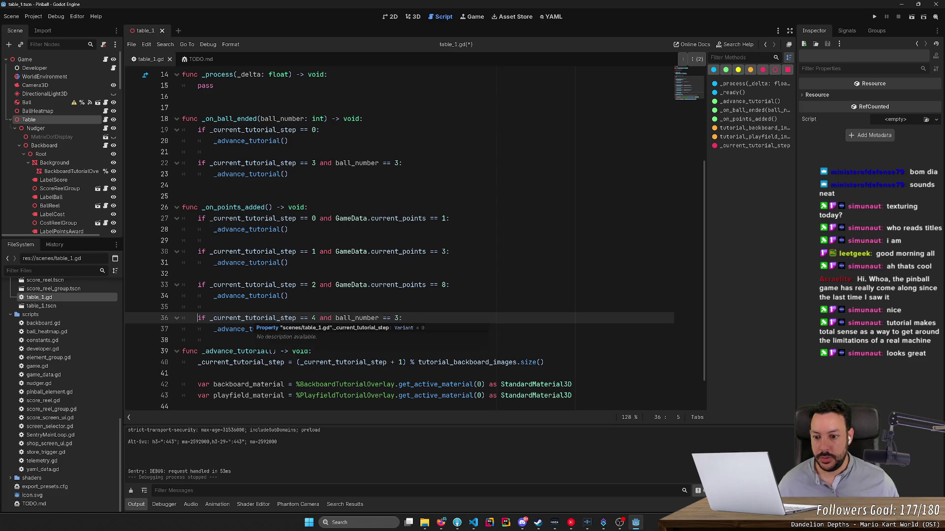
# - Replace its ball_number test with GameData.current_points == 8, save, and run with F5
pyautogui.click(351, 317)
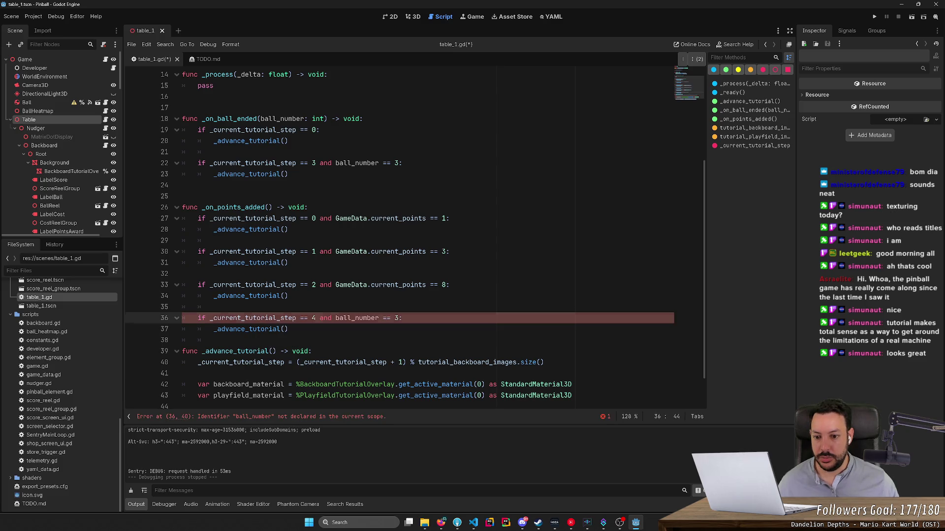
pyautogui.click(320, 284)
pyautogui.hotkey('shift', 'End')
pyautogui.hotkey('ctrl', 'c')
pyautogui.click(320, 318)
pyautogui.hotkey('shift', 'End')
pyautogui.hotkey('ctrl', 'v')
pyautogui.hotkey('ctrl', 's')
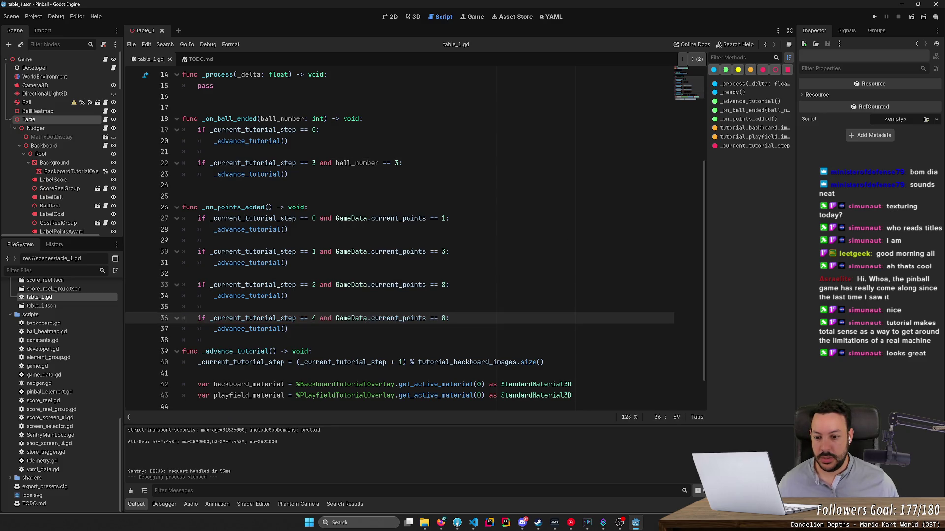
pyautogui.press('F5')
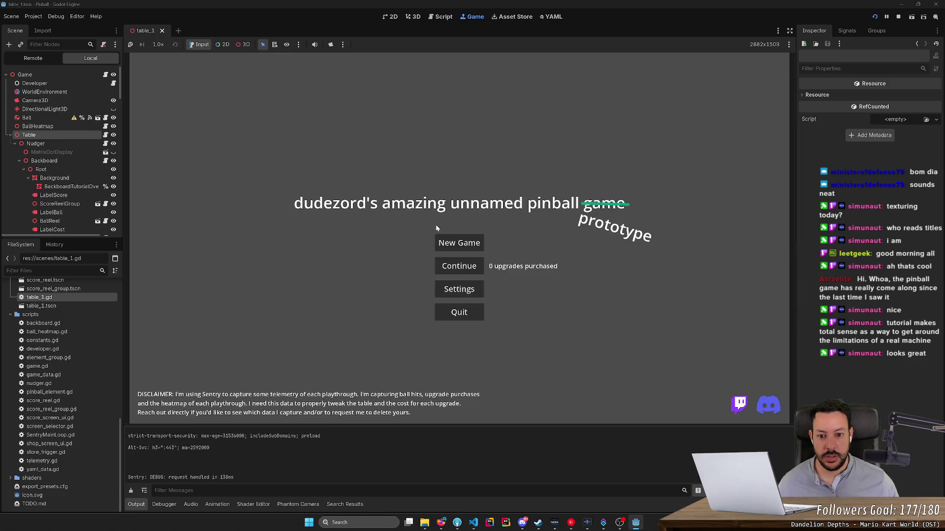
# - Start a new game, launch the ball and flip it up to score before draining it
pyautogui.click(444, 239)
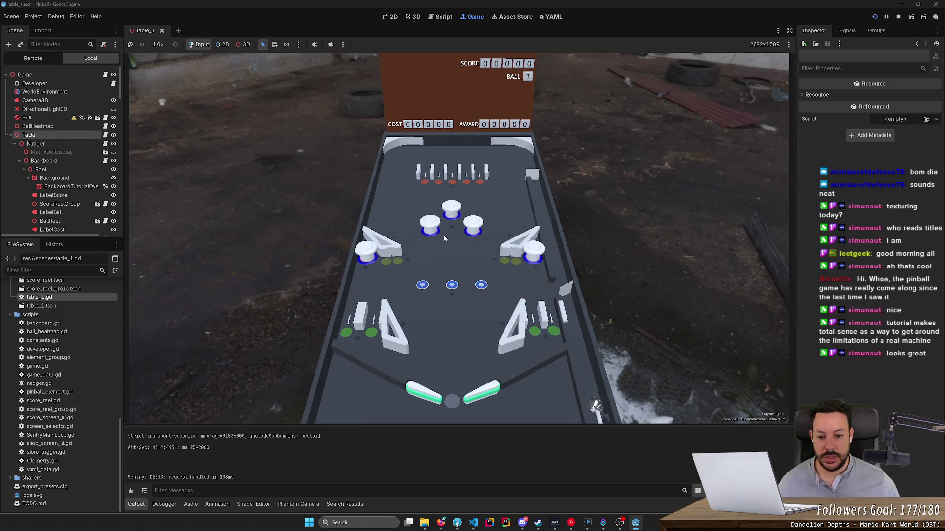
pyautogui.press('space')
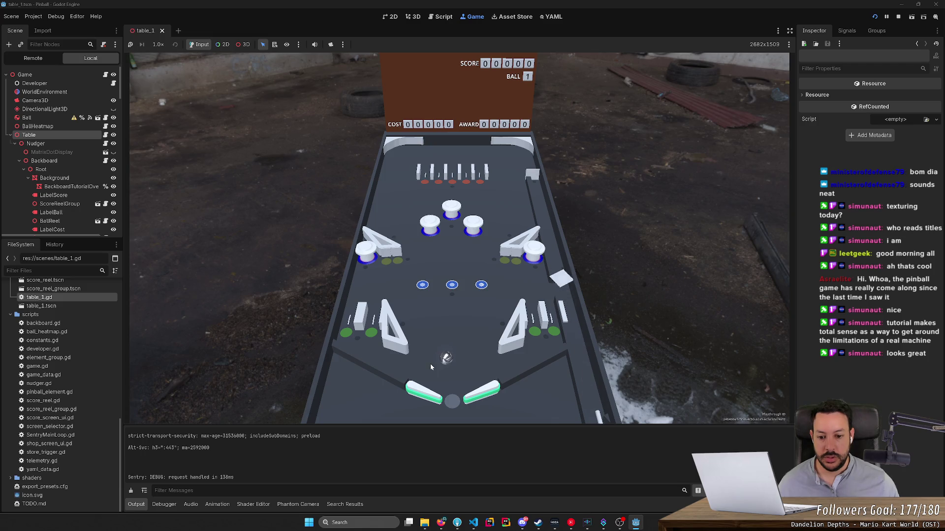
pyautogui.press('Left')
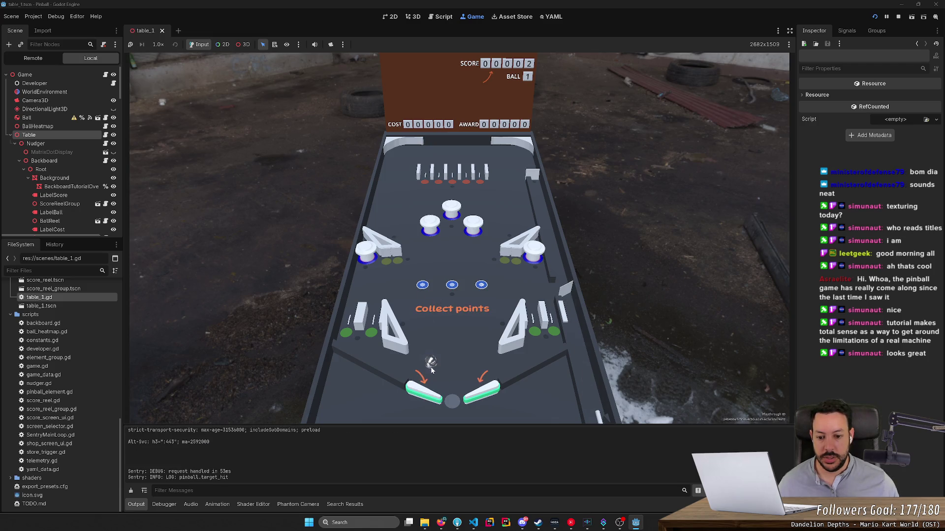
pyautogui.press('Left')
pyautogui.press('Left')
pyautogui.press('Left')
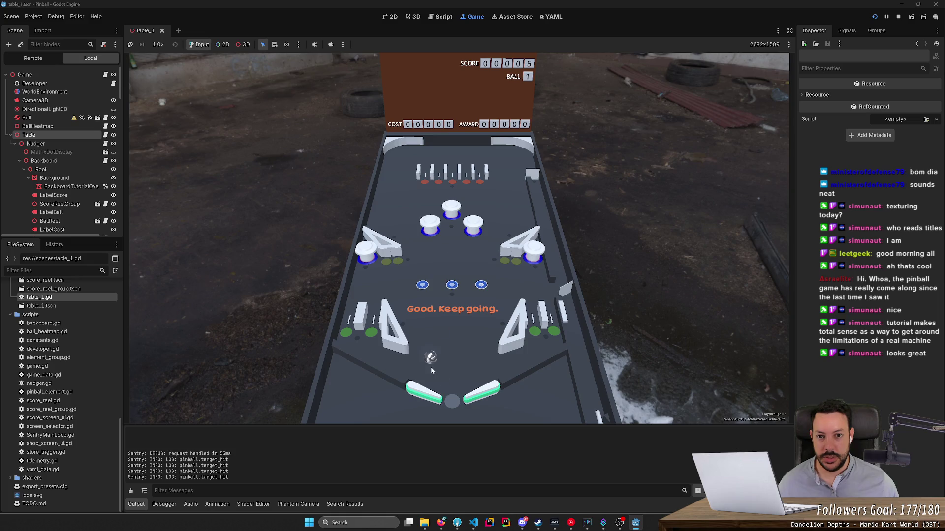
pyautogui.press('Left')
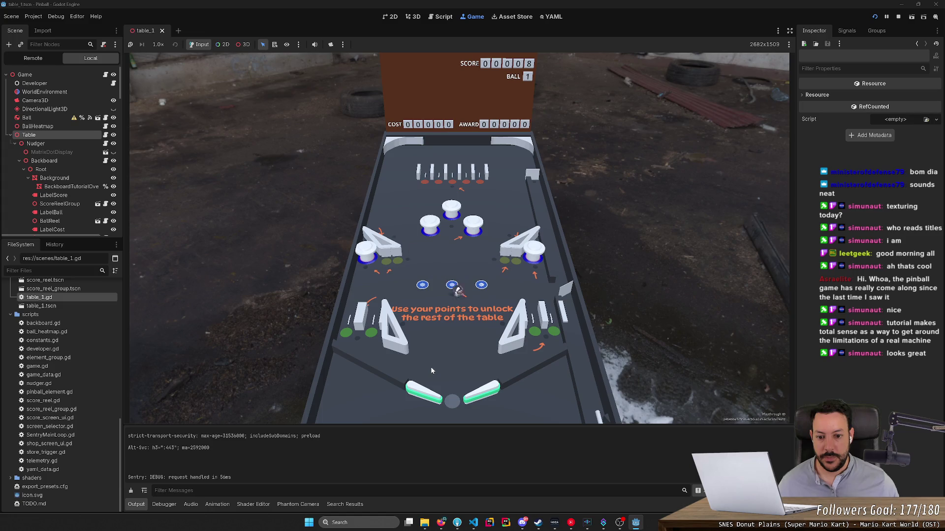
pyautogui.click(430, 367)
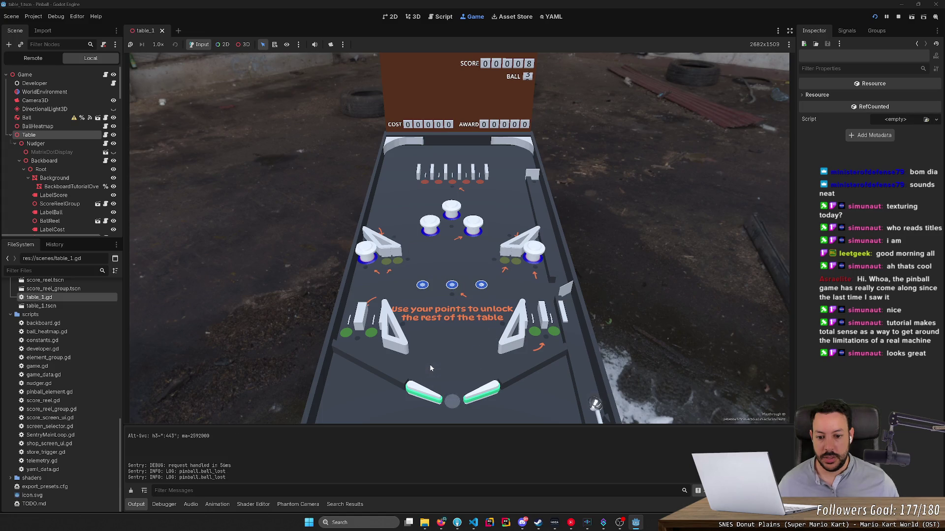
# - Place new balls and keep flipping until 8 points brings up the Shop tutorial message
pyautogui.click(403, 265)
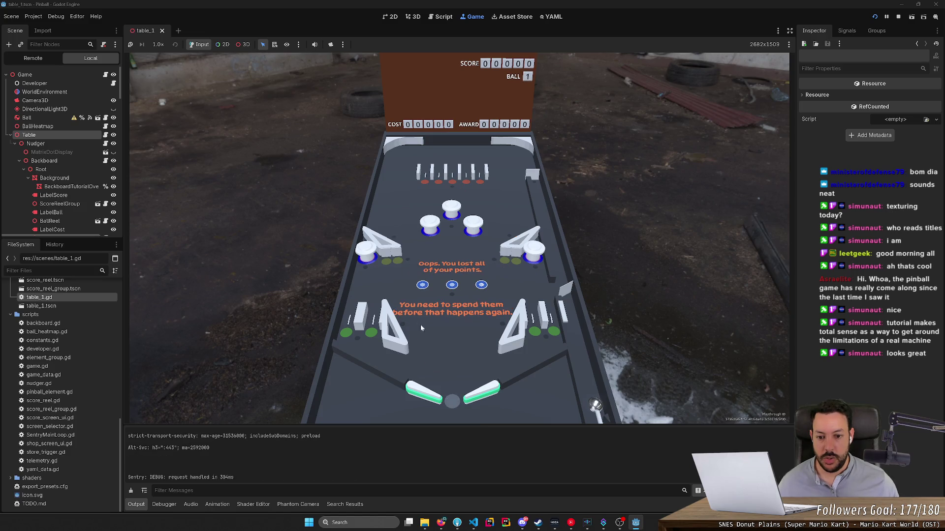
pyautogui.click(416, 354)
pyautogui.press('Left')
pyautogui.press('Left')
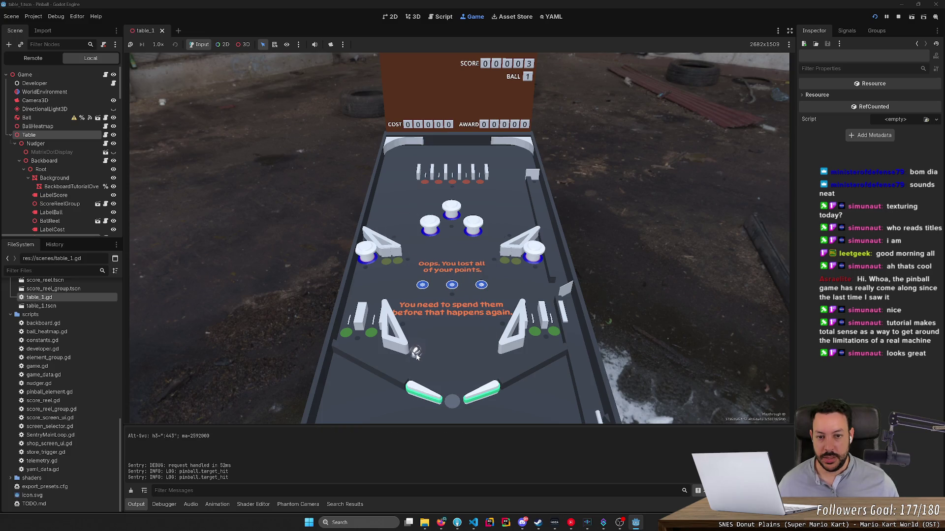
pyautogui.press('Left')
pyautogui.click(416, 354)
pyautogui.click(416, 354)
pyautogui.press('Left')
pyautogui.press('Left')
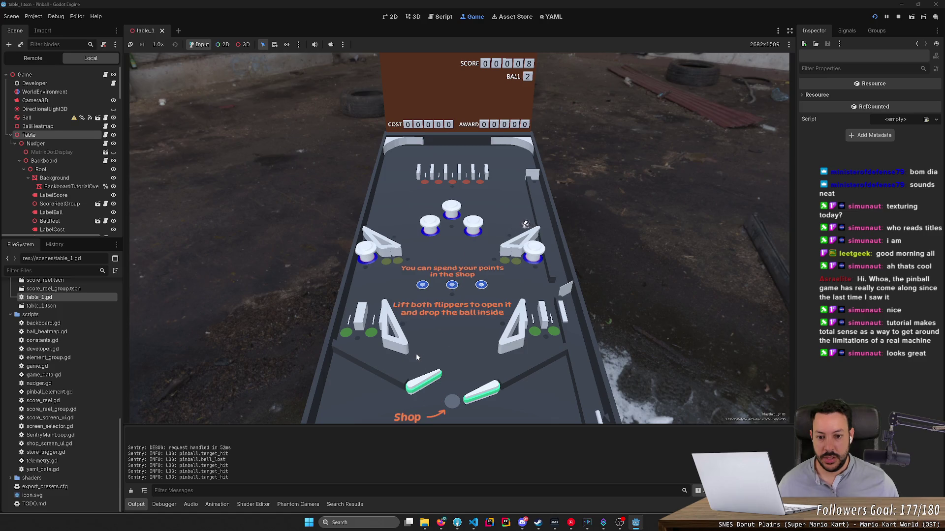
pyautogui.press('Left')
pyautogui.press('Right')
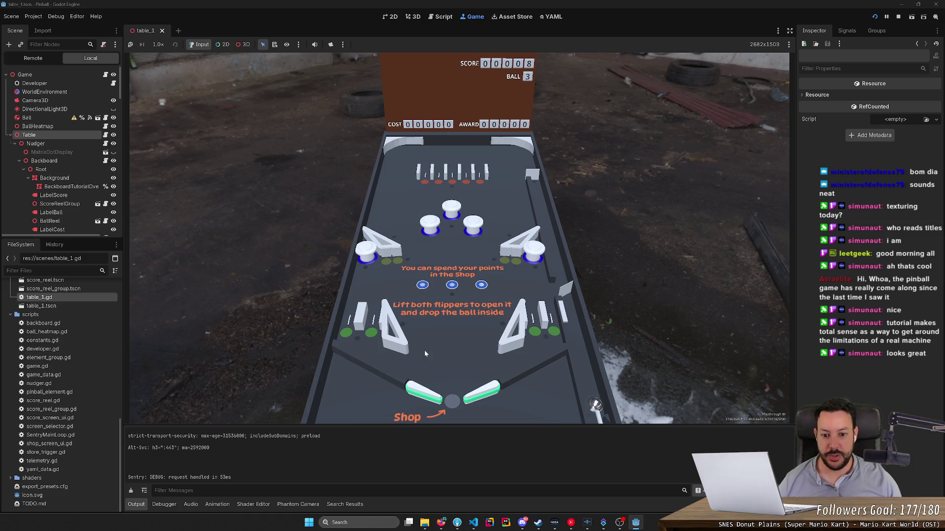
pyautogui.press('Left')
pyautogui.press('Right')
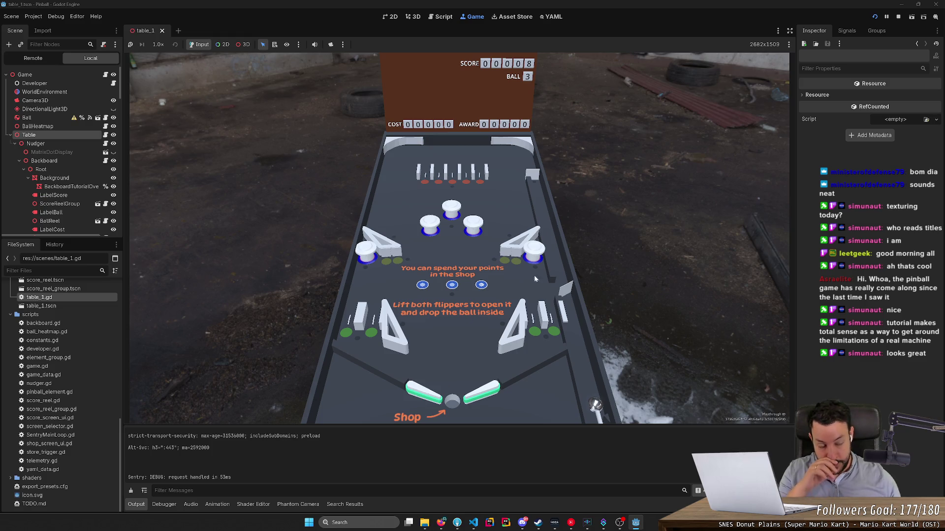
# - Stop the game and look up the entered_store signal name in GameData
pyautogui.click(898, 18)
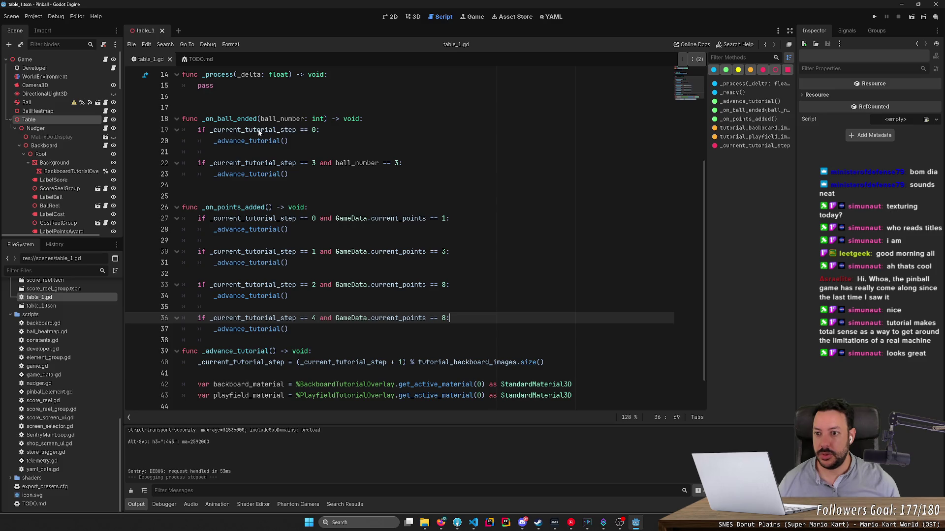
pyautogui.click(248, 141)
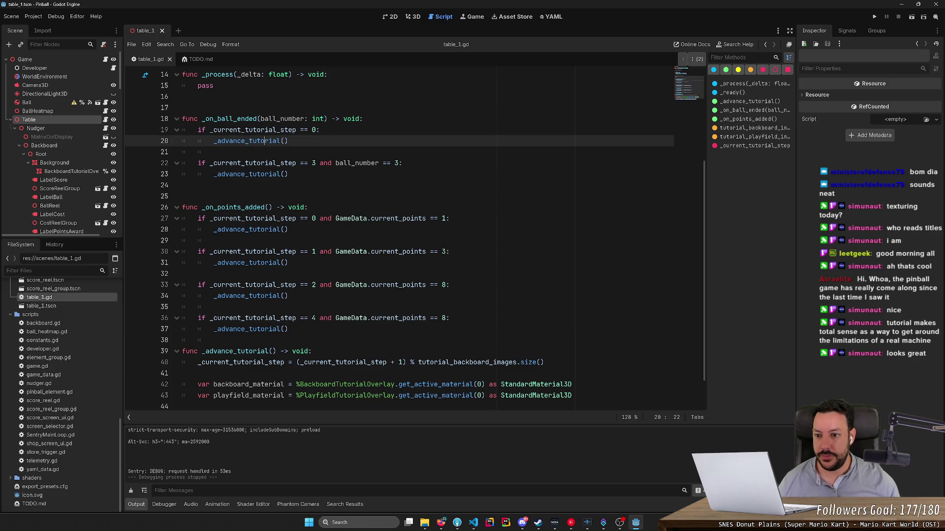
pyautogui.scroll(4, 248, 142)
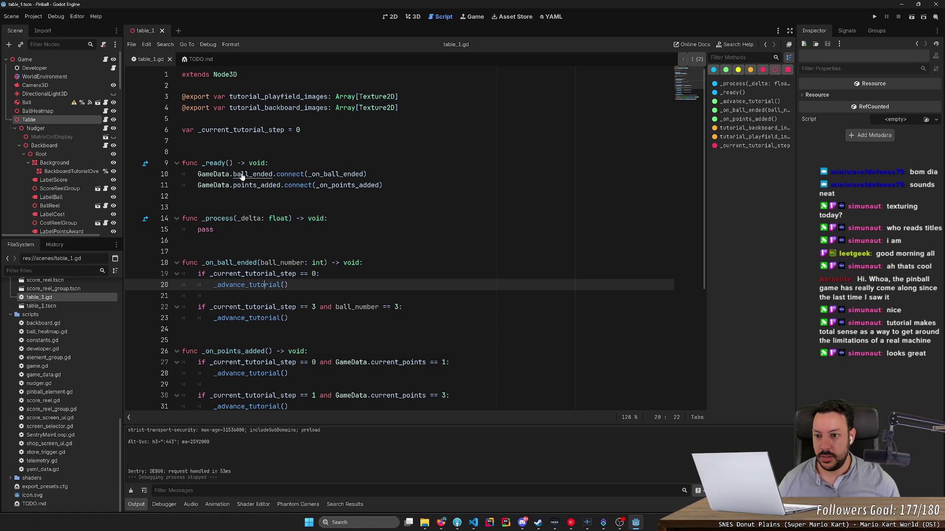
pyautogui.keyDown('ctrl'); pyautogui.click(242, 177); pyautogui.keyUp('ctrl')
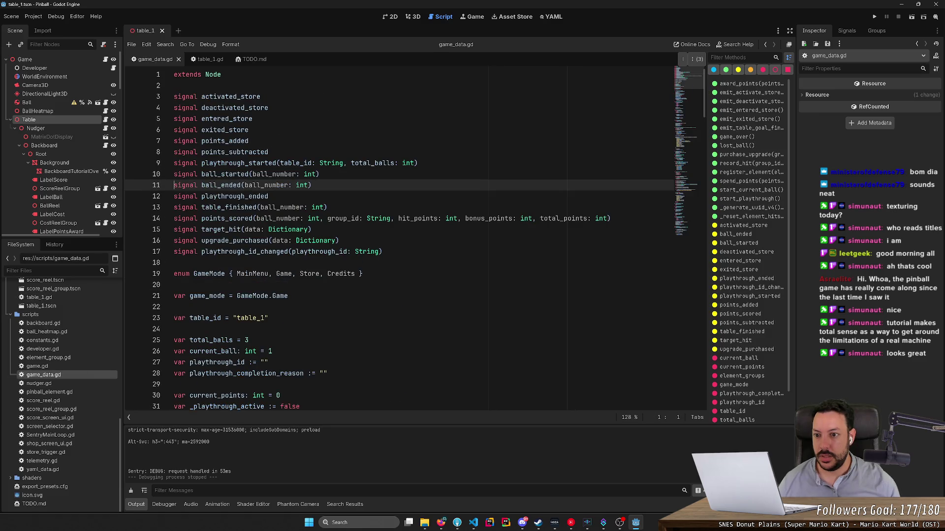
pyautogui.doubleClick(228, 118)
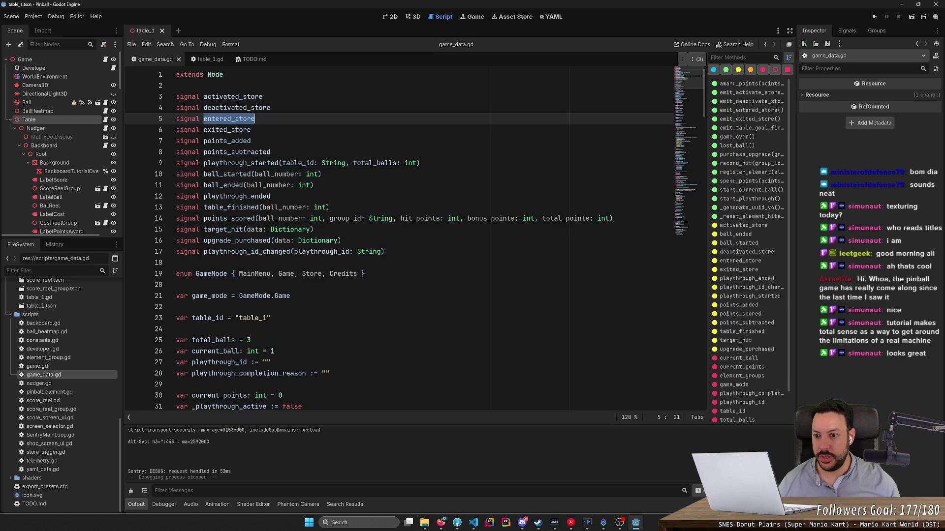
pyautogui.hotkey('alt', 'Left')
# - Add GameData.entered_store.connect(_on_entered_store) to the _ready function
pyautogui.press('Return')
pyautogui.write('Ga')
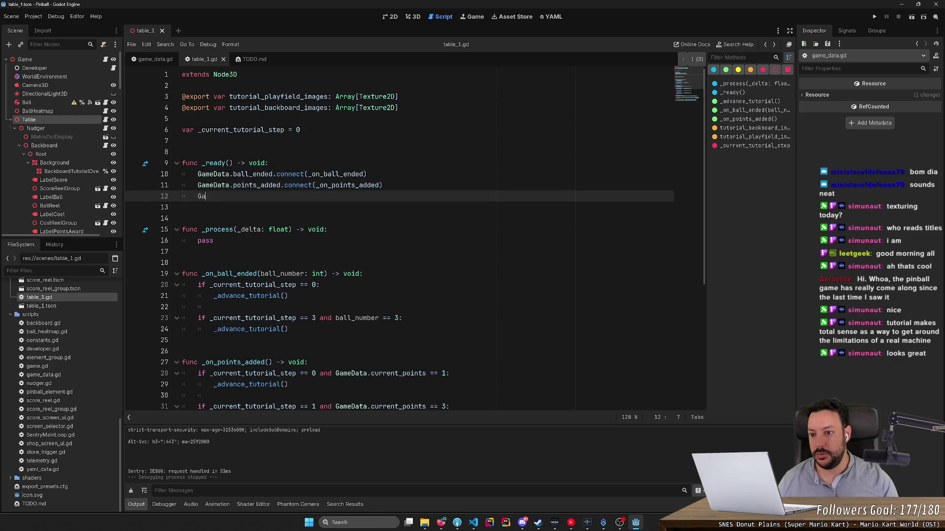
pyautogui.write('d_store.connect(')
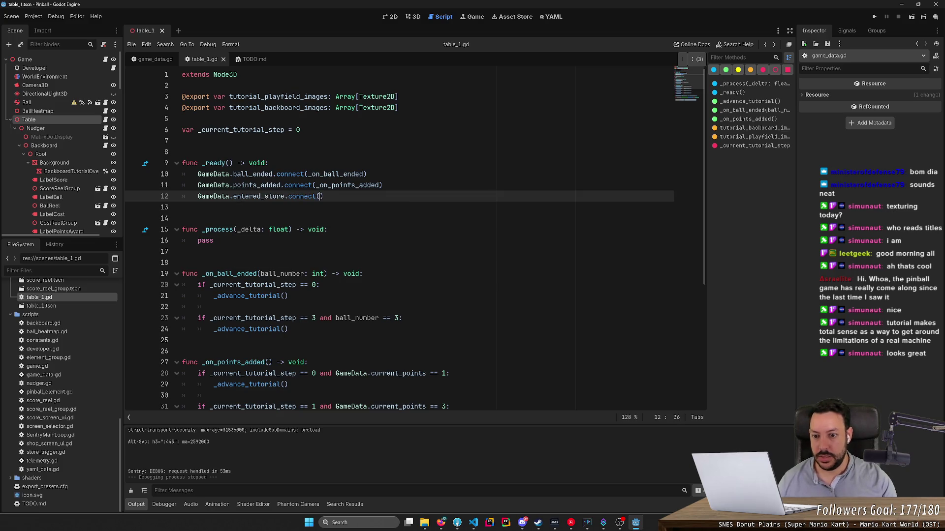
pyautogui.write('entered_store')
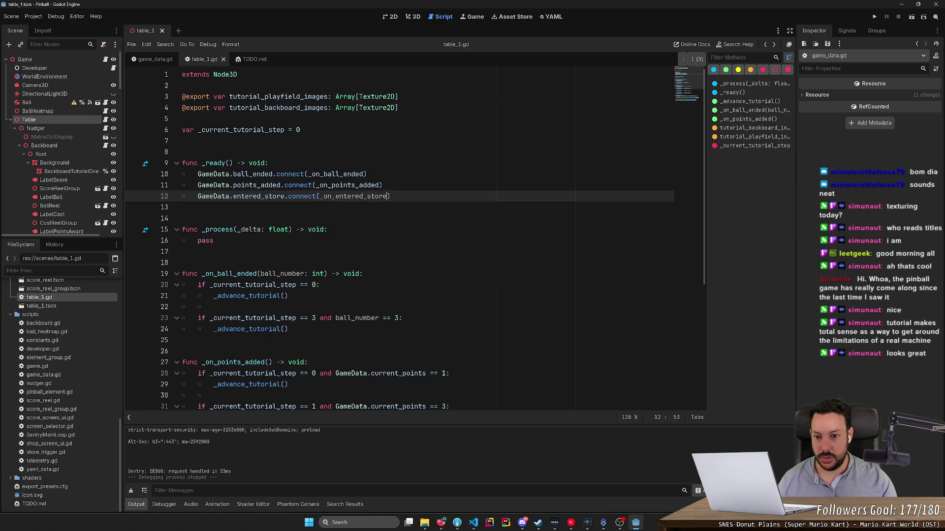
pyautogui.press('Down')
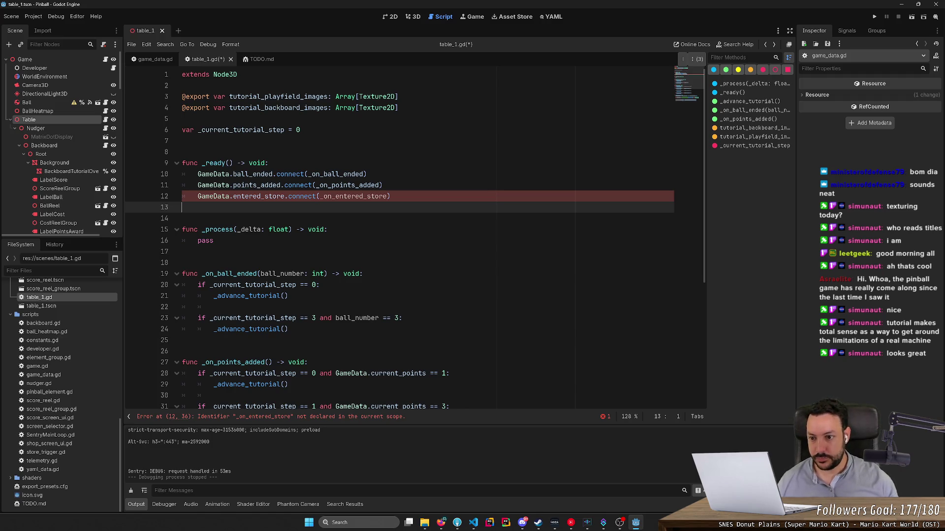
pyautogui.click(198, 196)
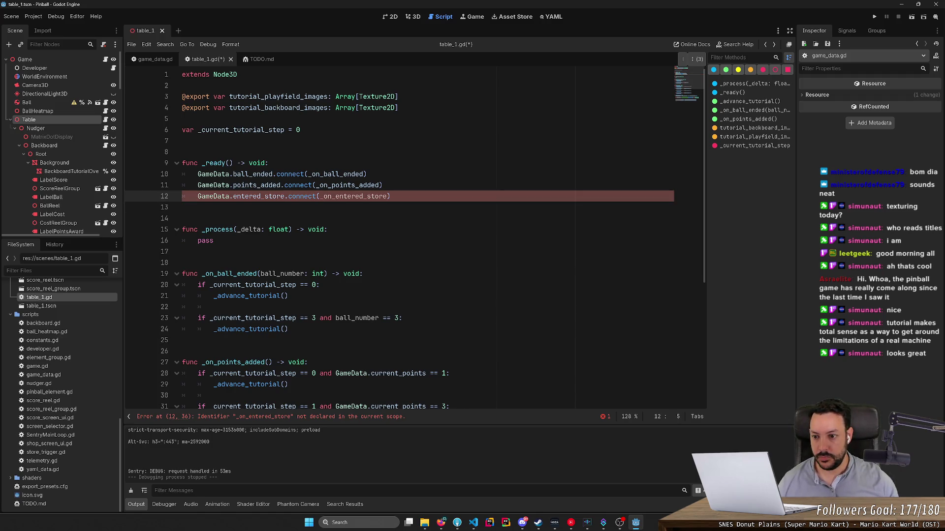
# - Add an _on_entered_store() function containing pass after the points handler and save
pyautogui.scroll(-5, 394, 236)
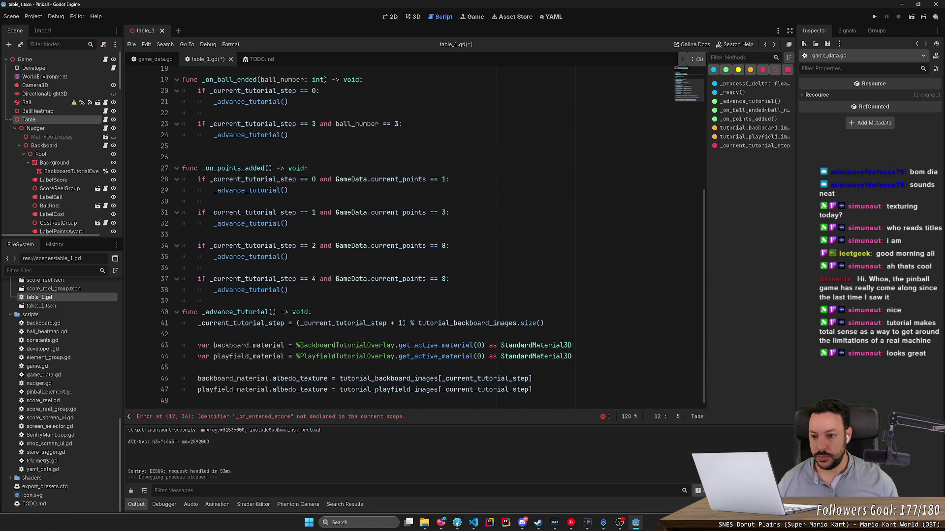
pyautogui.click(214, 301)
pyautogui.press('Return')
pyautogui.press('Return')
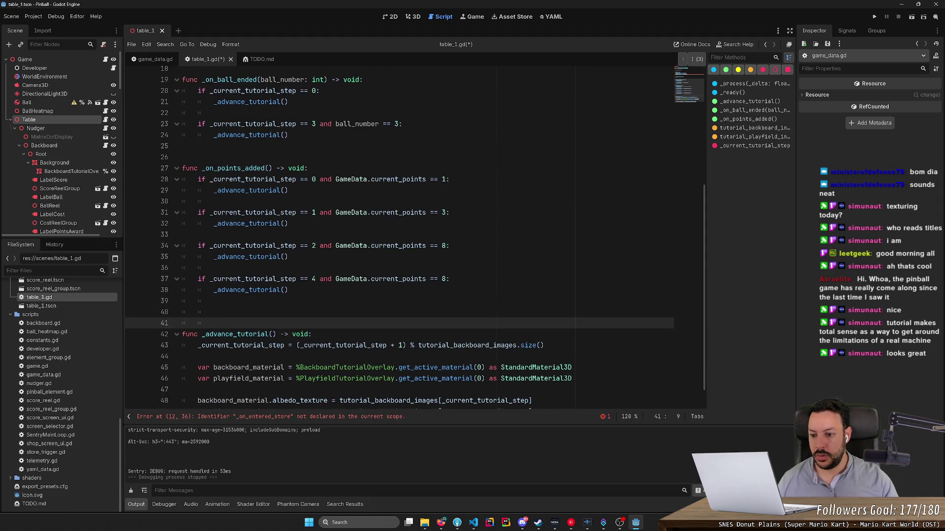
pyautogui.write('_on_entered_store() ->')
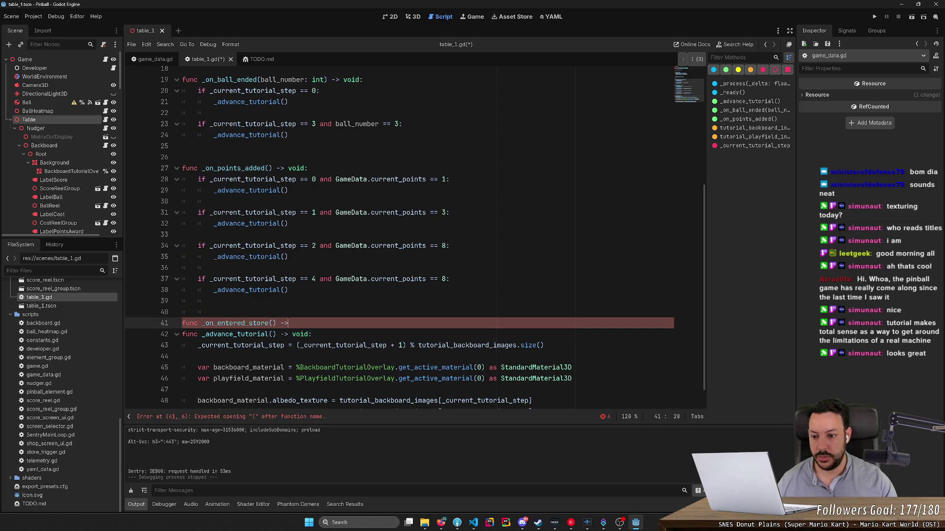
pyautogui.write('d:')
pyautogui.press('Return')
pyautogui.write('pass')
pyautogui.press('Return')
pyautogui.hotkey('ctrl', 's')
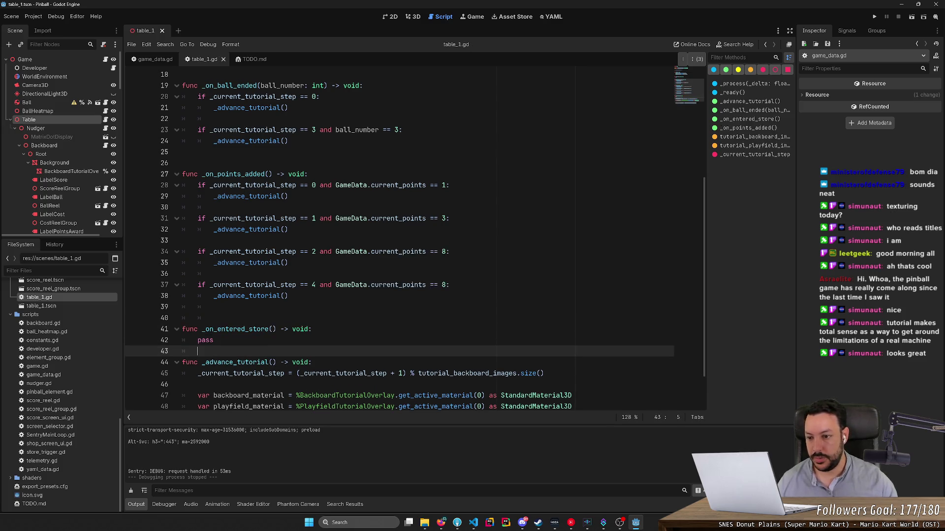
# - Reformat the script and lint it for issues
pyautogui.click(231, 44)
pyautogui.click(256, 58)
pyautogui.click(230, 44)
pyautogui.click(251, 67)
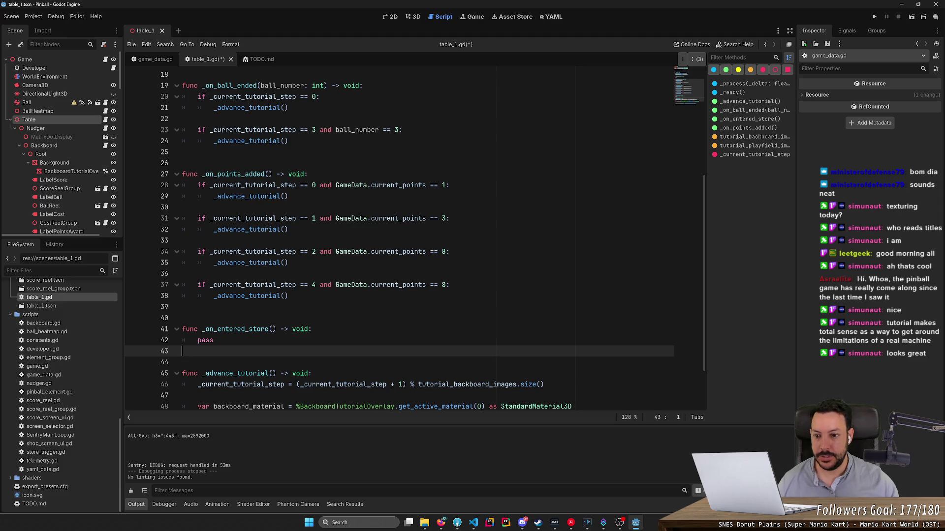
# - Copy the step 4 points block into _on_entered_store and fix its indentation
pyautogui.moveTo(288, 296); pyautogui.dragTo(182, 285)
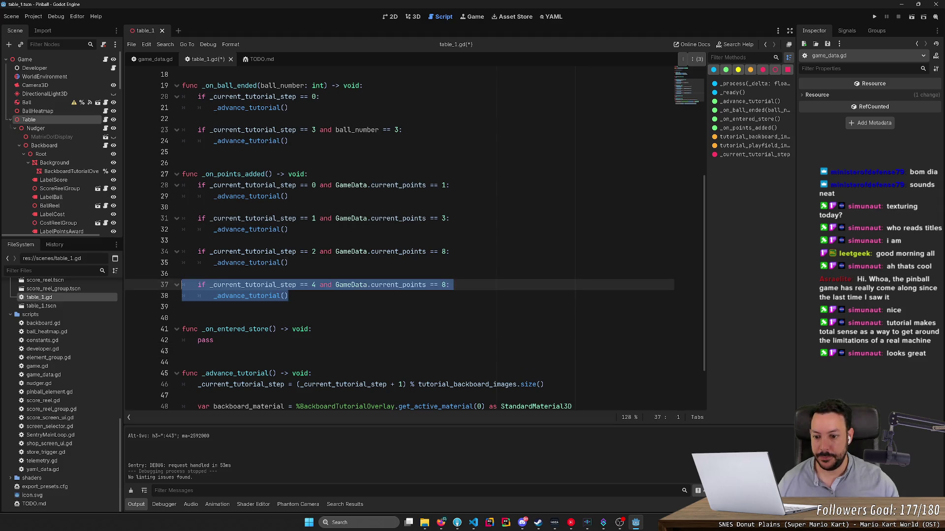
pyautogui.hotkey('ctrl', 'c')
pyautogui.click(325, 329)
pyautogui.press('Return')
pyautogui.hotkey('ctrl', 'v')
pyautogui.click(214, 340)
pyautogui.press('BackSpace')
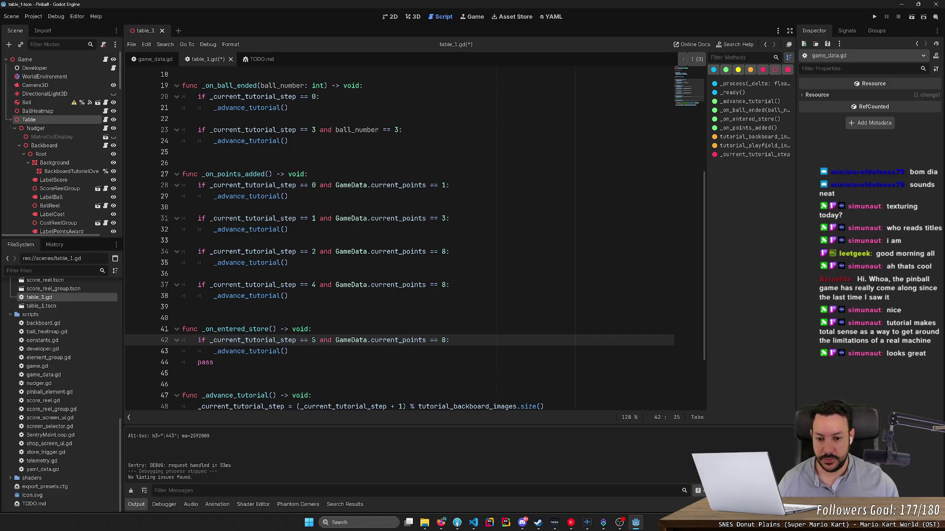
# - Drop the points check so it advances at step 5, delete pass, save, and run
pyautogui.moveTo(316, 340); pyautogui.dragTo(446, 340)
pyautogui.press('BackSpace')
pyautogui.click(198, 362)
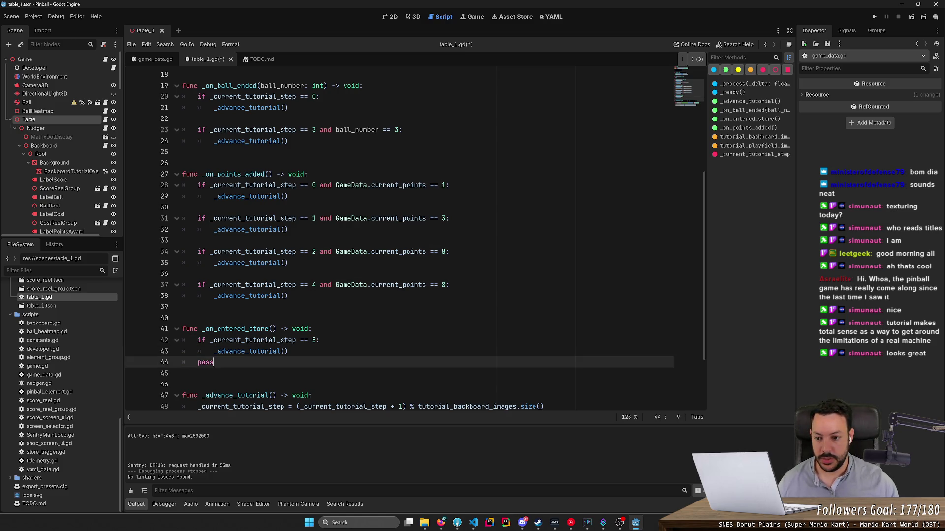
pyautogui.hotkey('ctrl', 'shift', 'k')
pyautogui.hotkey('ctrl', 's')
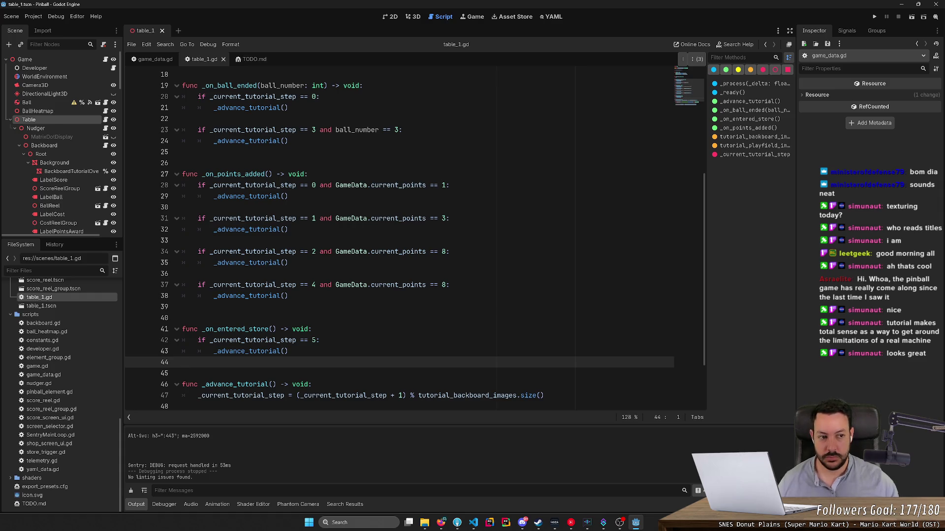
pyautogui.click(873, 18)
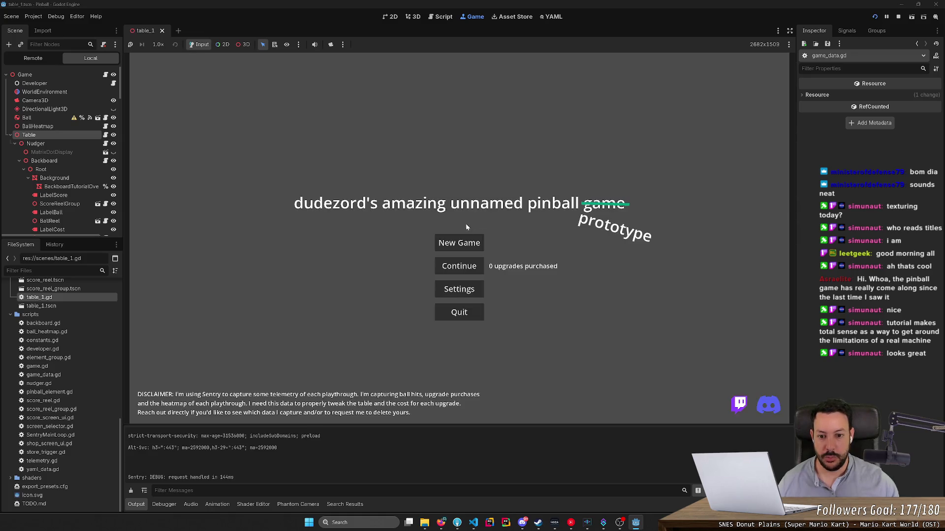
# - Start playing, flip the first ball and launch the following balls up the table
pyautogui.click(462, 238)
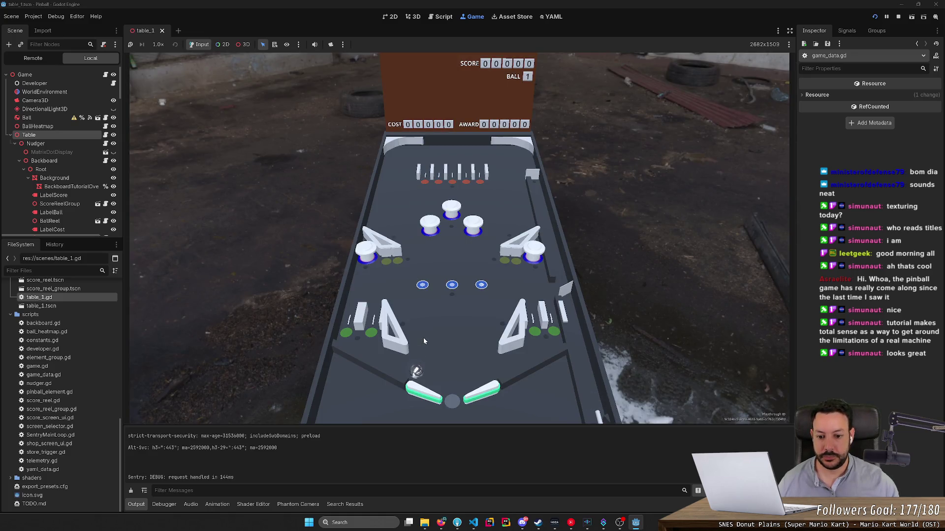
pyautogui.press('Left')
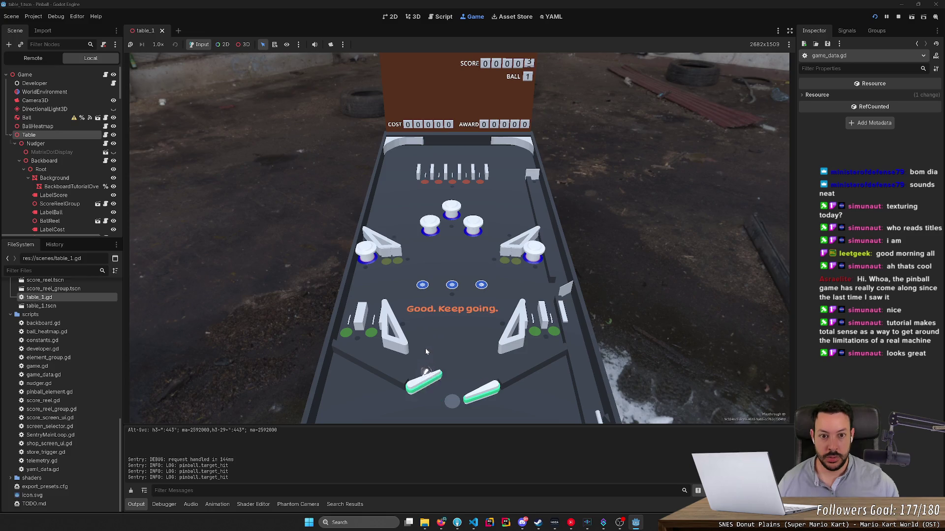
pyautogui.press('Left')
pyautogui.press('Left')
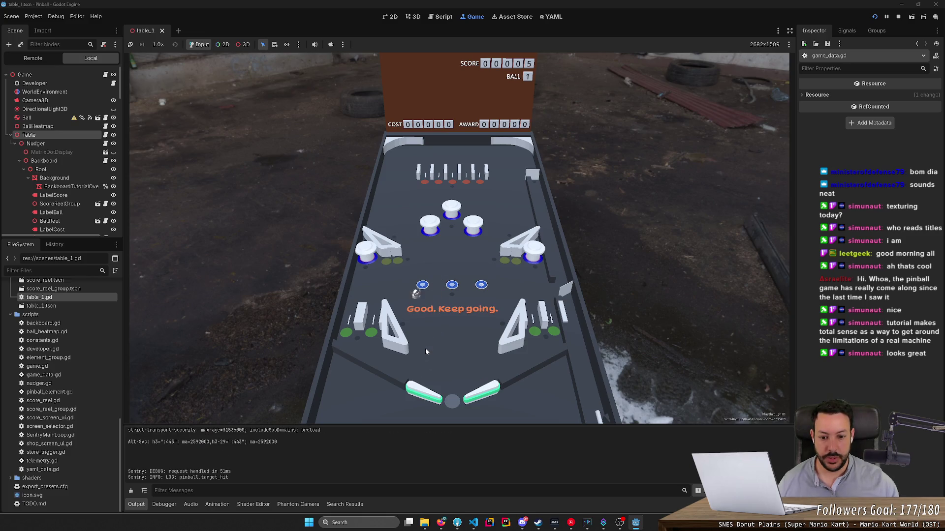
pyautogui.press('Left')
pyautogui.press('Left')
pyautogui.press('Left')
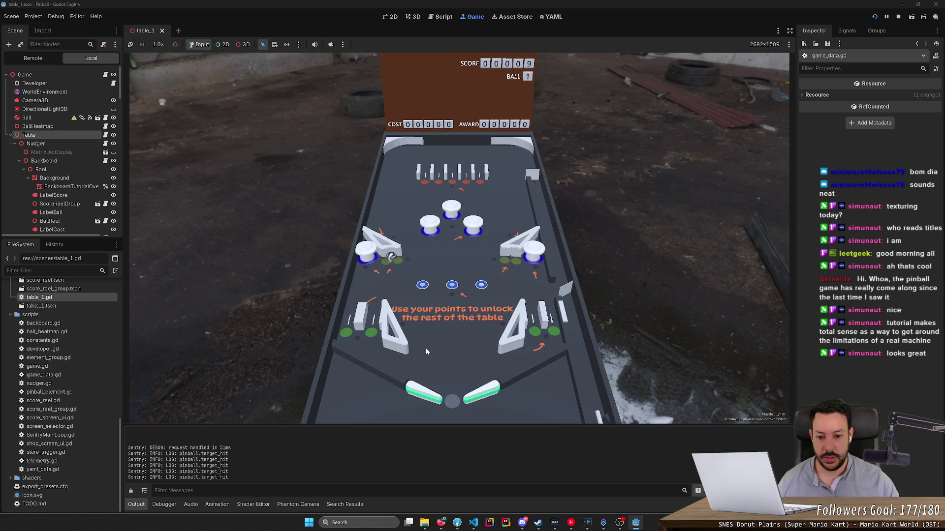
pyautogui.press('Left')
pyautogui.press('Right')
pyautogui.press('Right')
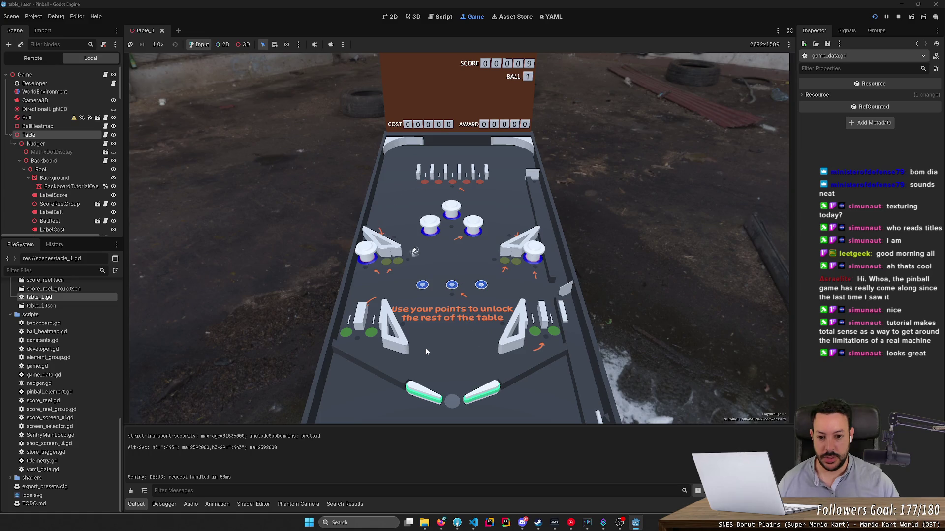
pyautogui.press('space')
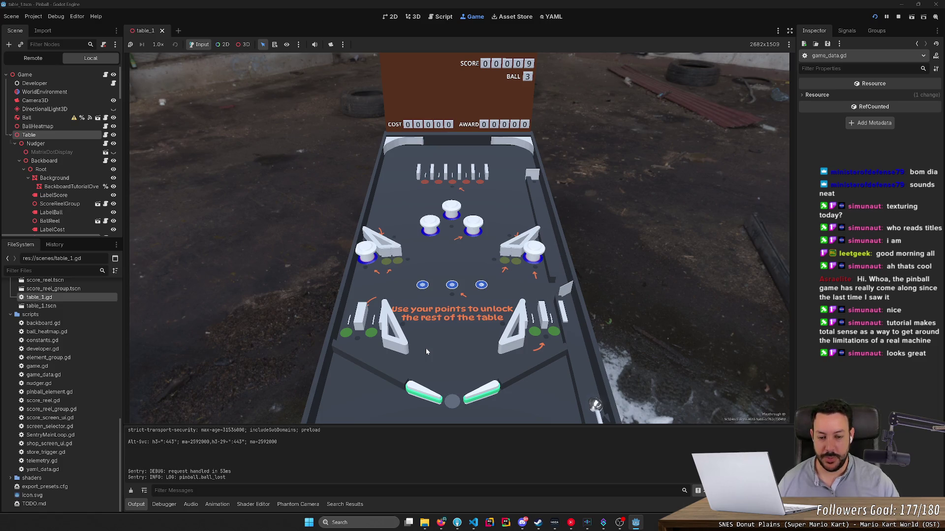
pyautogui.press('space')
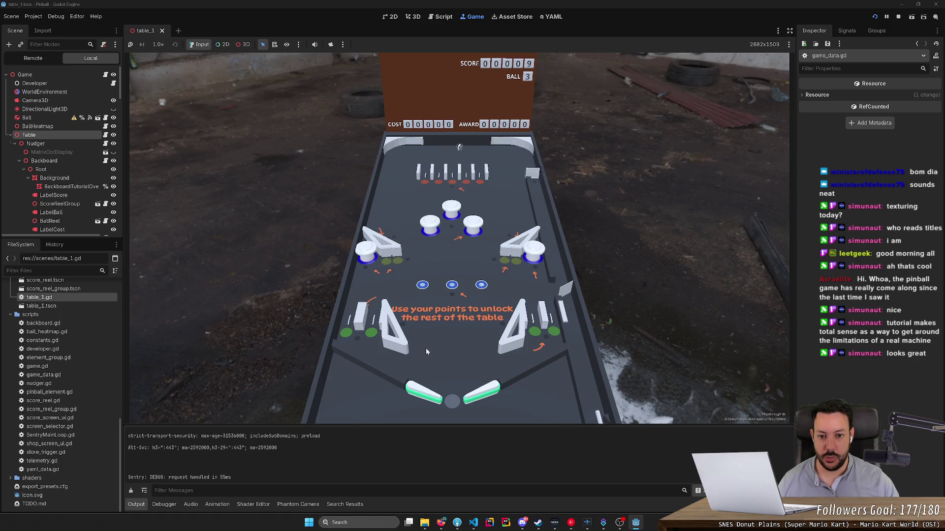
pyautogui.press('Left')
pyautogui.press('Right')
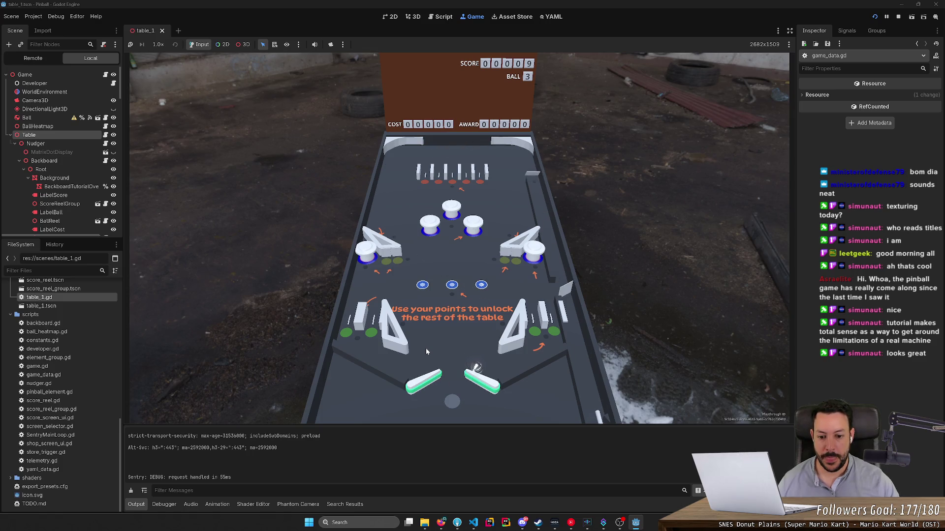
pyautogui.press('Right')
pyautogui.press('Right')
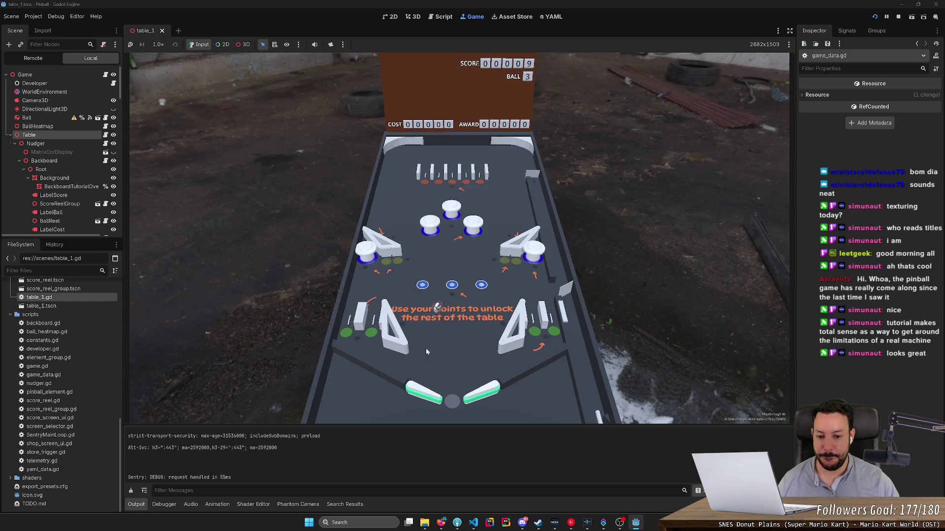
pyautogui.press('Left')
pyautogui.press('Left')
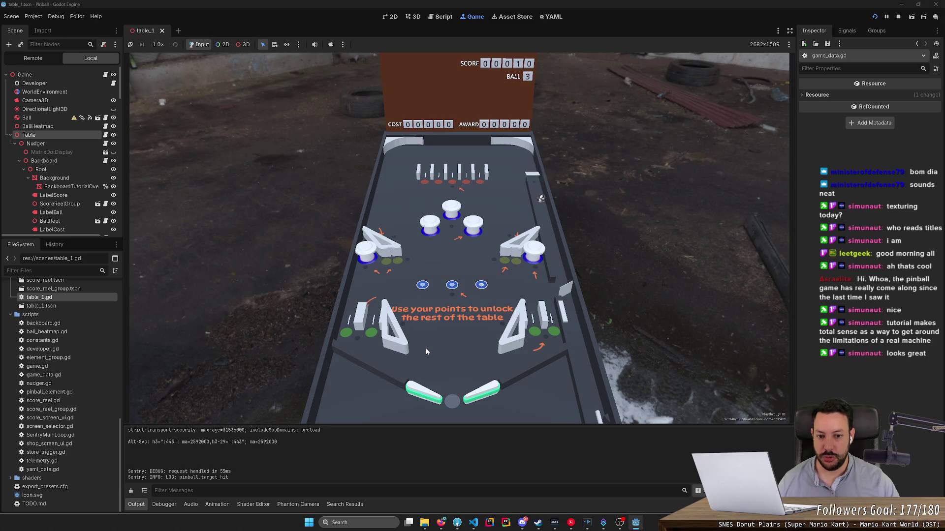
# - Keep flipping the last ball until it drains and the lost-points message appears
pyautogui.press('Left')
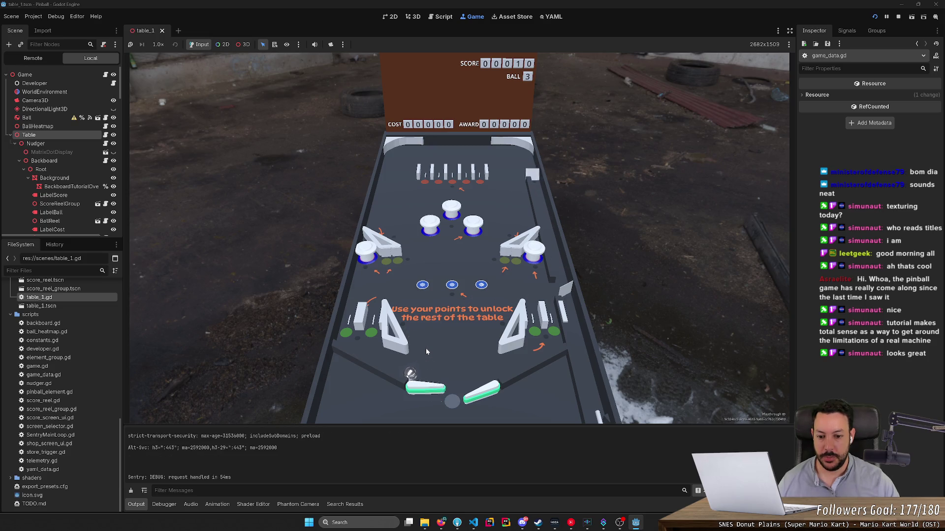
pyautogui.press('Left')
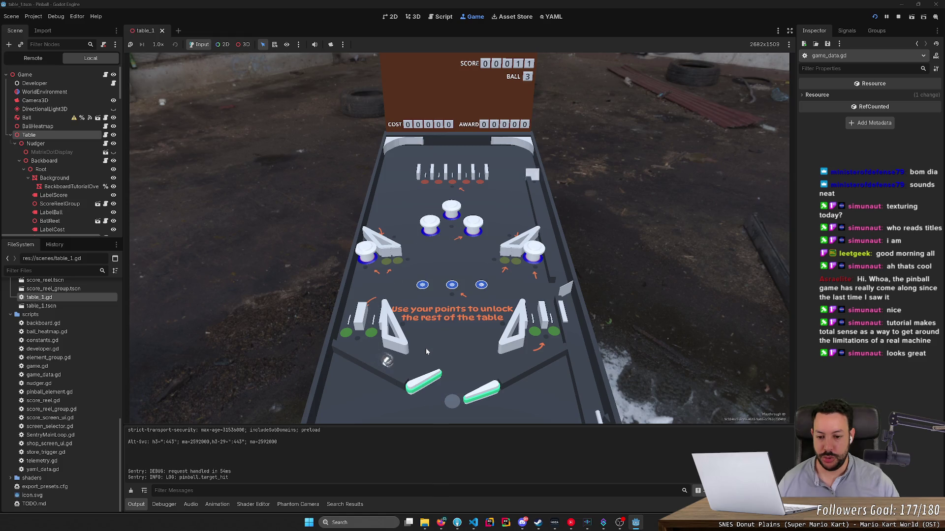
pyautogui.press('Left')
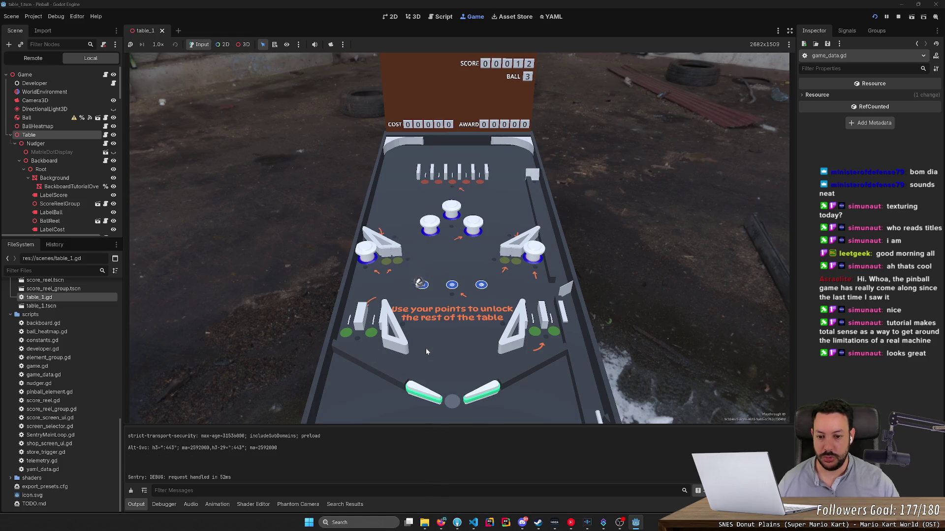
pyautogui.press('Left')
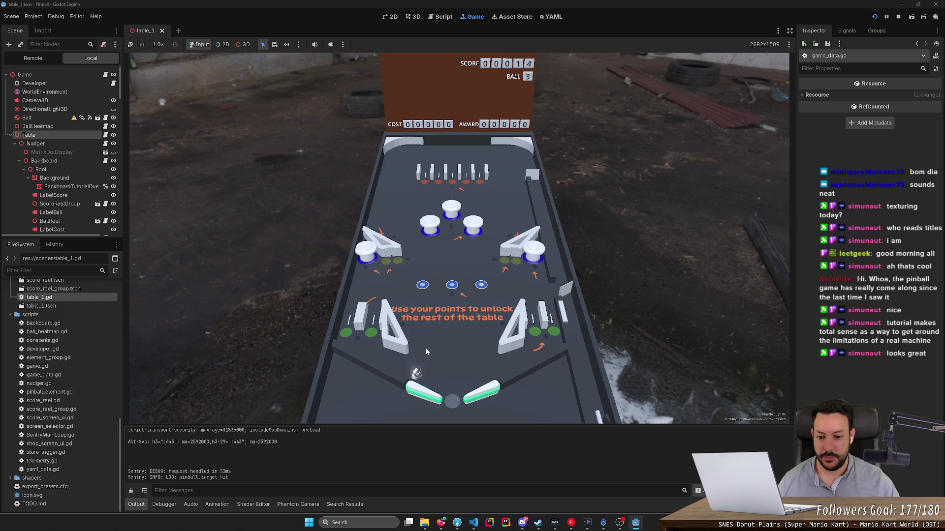
pyautogui.press('Left')
pyautogui.press('Left')
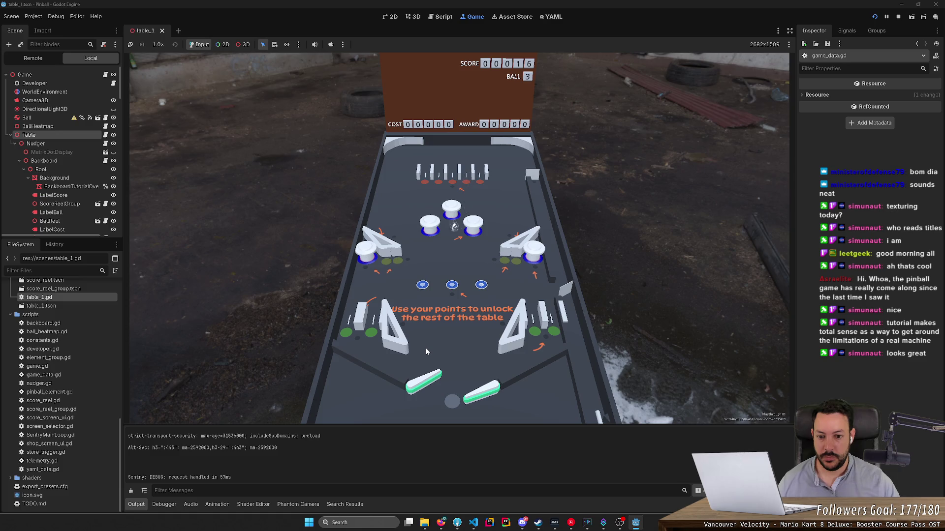
pyautogui.press('Left')
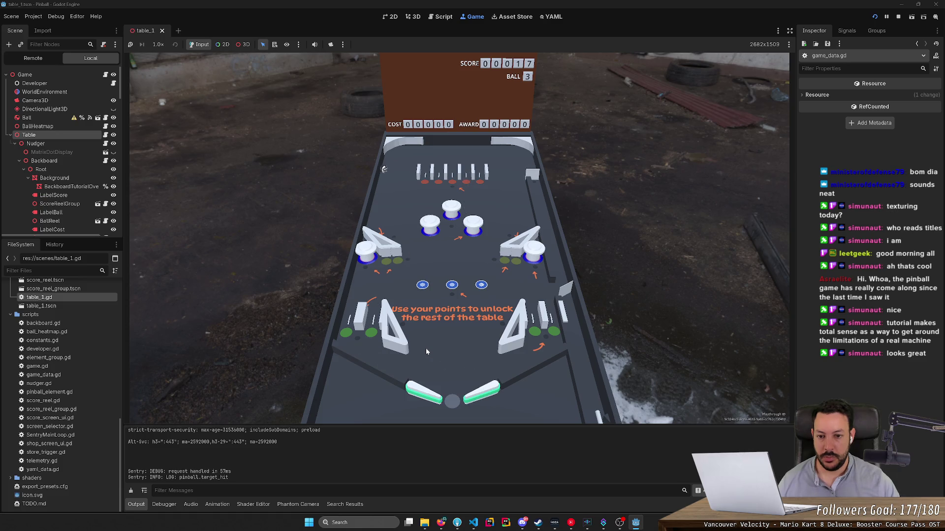
pyautogui.press('Left')
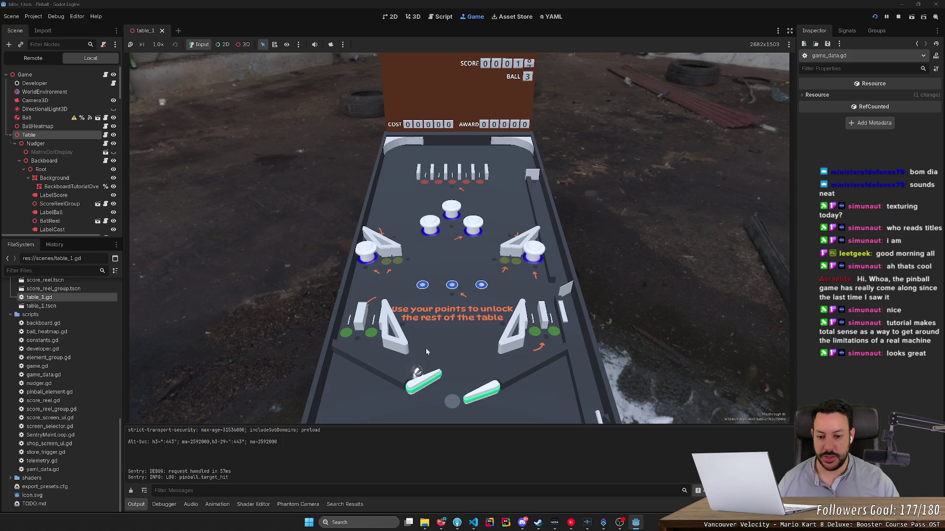
pyautogui.press('Right')
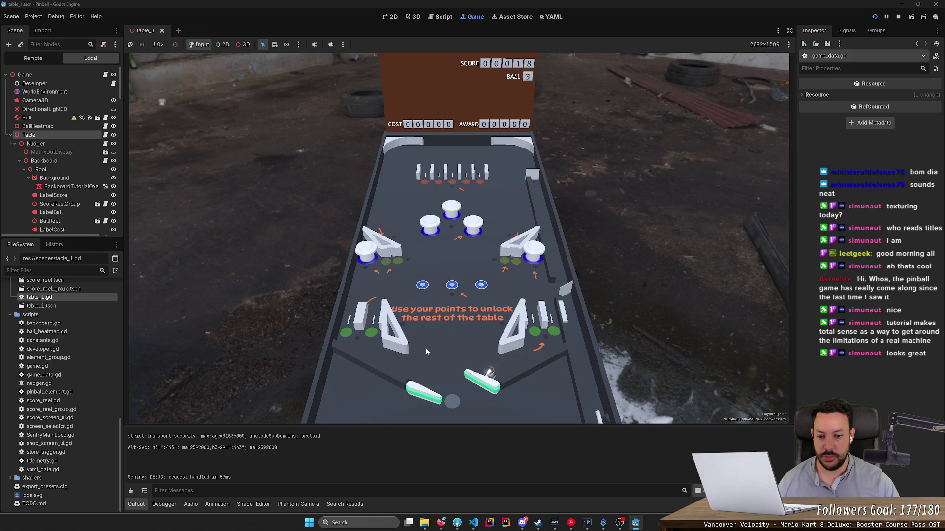
pyautogui.press('Right')
pyautogui.press('Left')
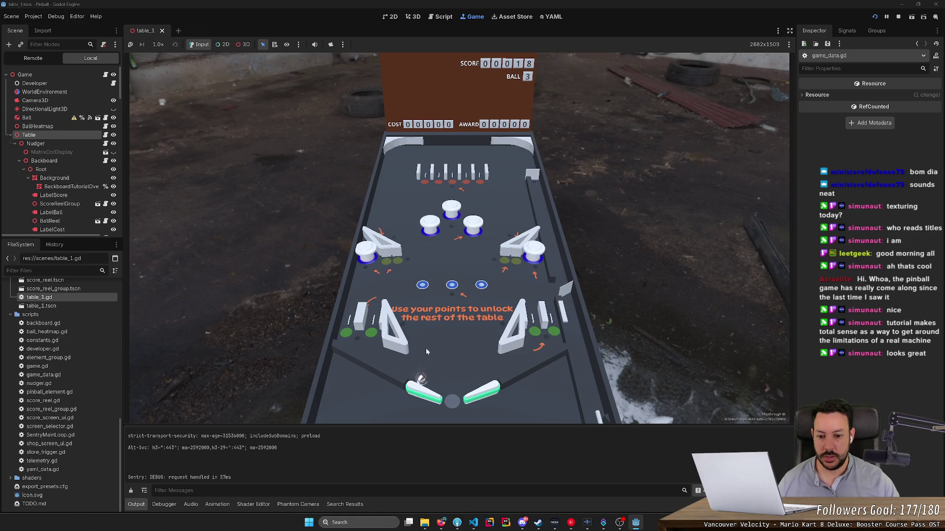
pyautogui.press('Right')
pyautogui.press('Right')
pyautogui.press('Right')
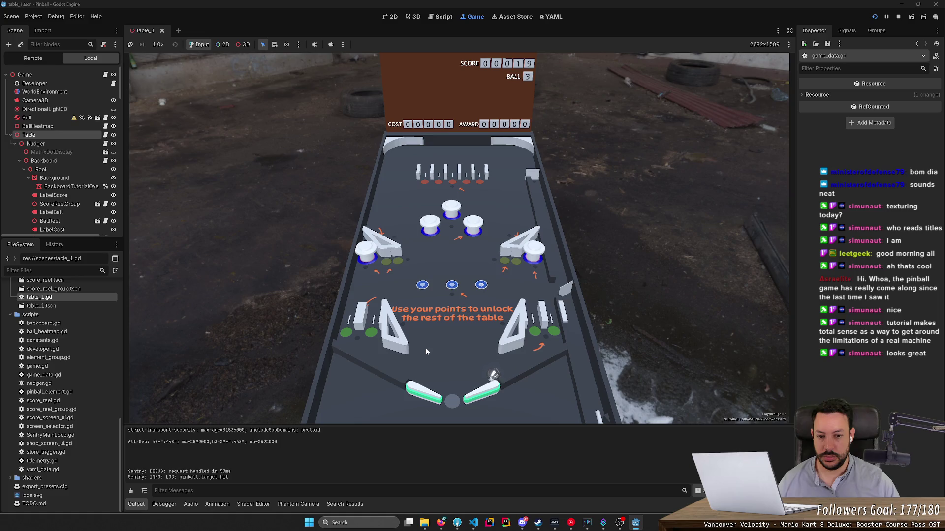
pyautogui.press('Right')
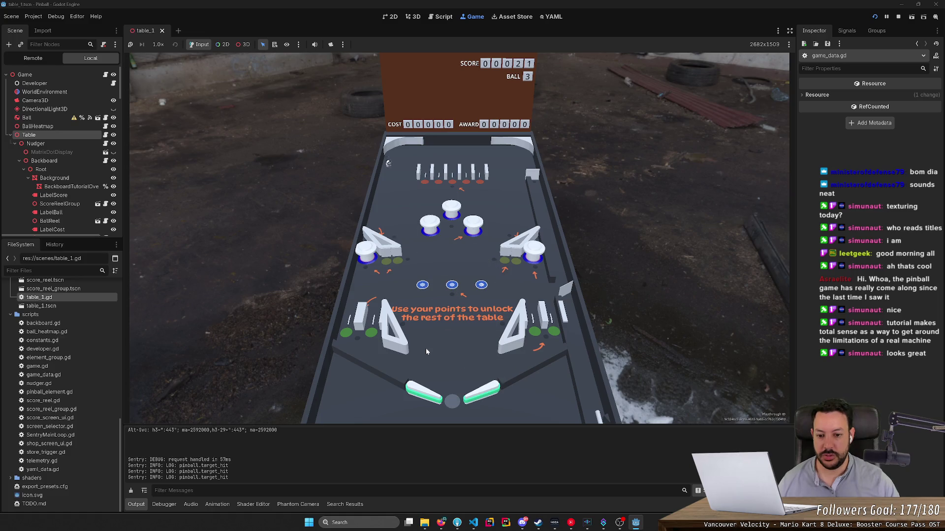
pyautogui.press('Left')
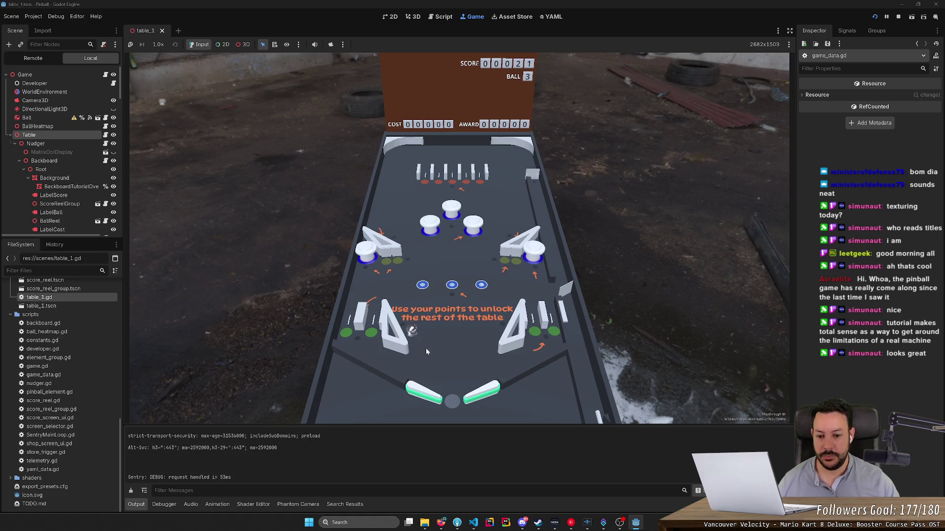
pyautogui.press('Left')
pyautogui.press('Left')
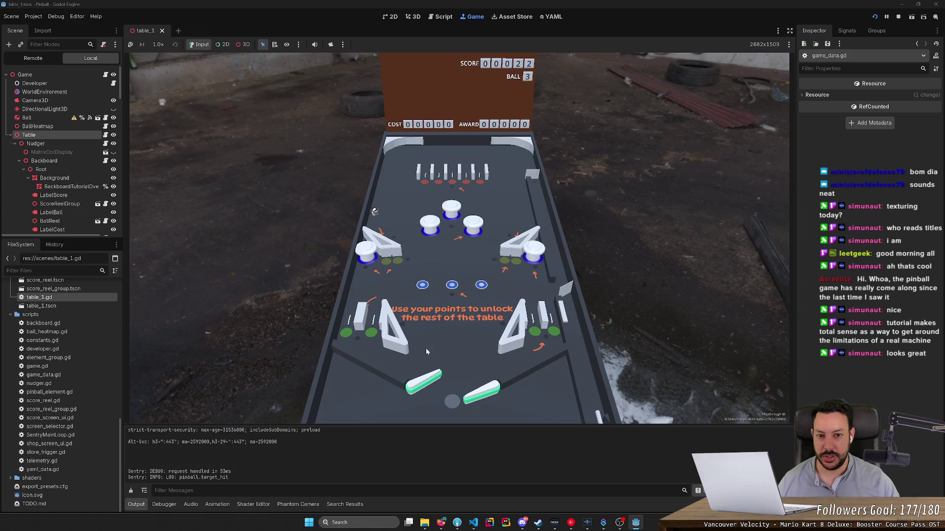
pyautogui.press('Right')
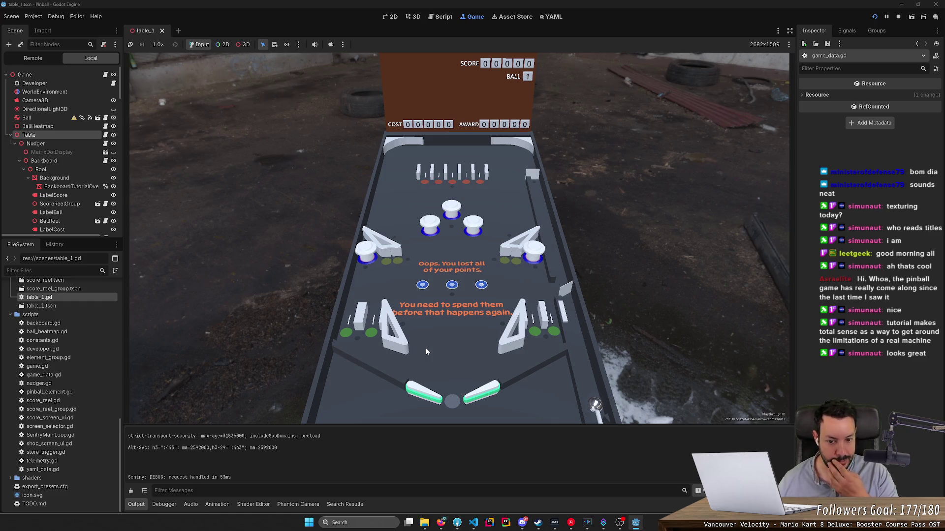
# - Launch the ball with the plunger and keep it in play toward the top bumpers with the flippers
pyautogui.press('Down')
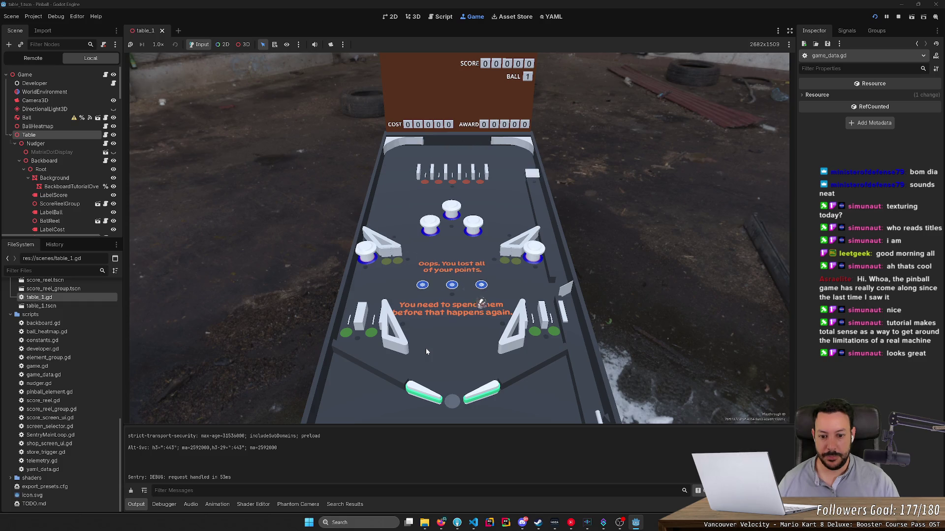
pyautogui.press('Right')
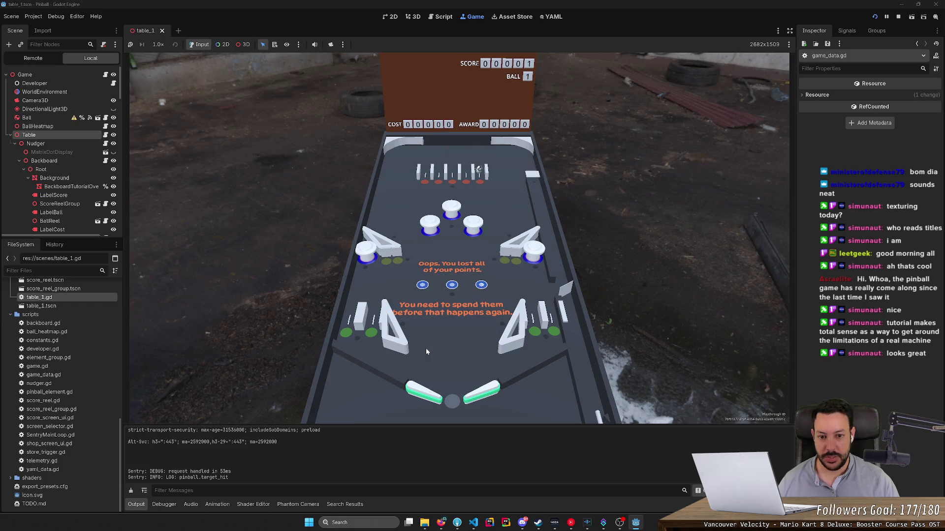
pyautogui.press('Right')
pyautogui.press('Left')
pyautogui.press('Left')
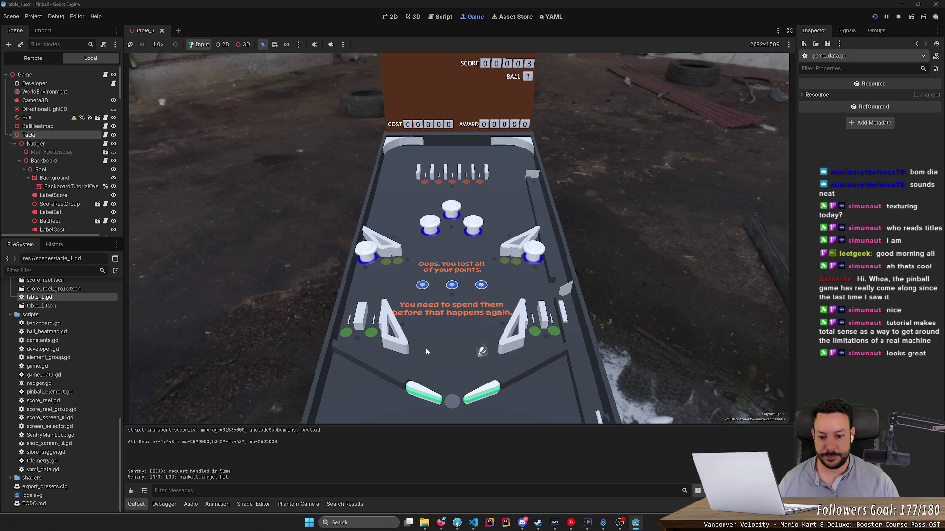
pyautogui.press('Right')
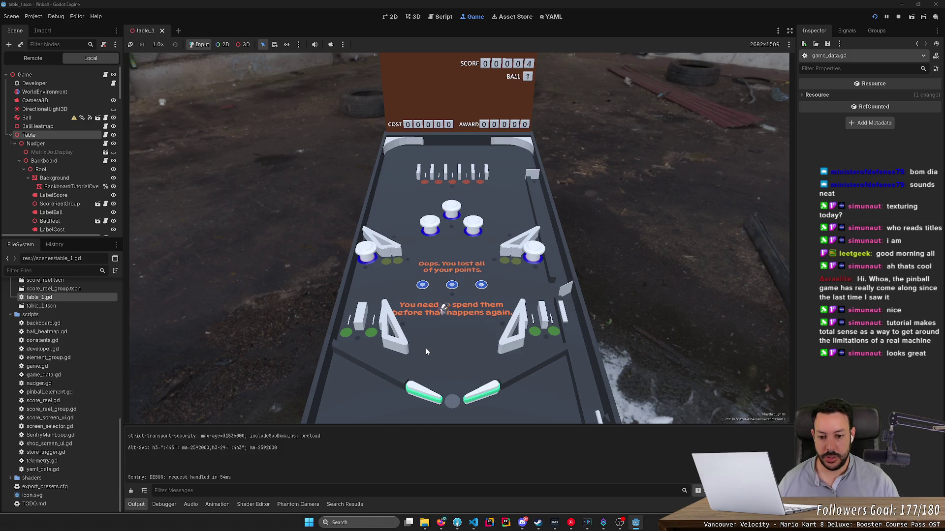
pyautogui.press('Left')
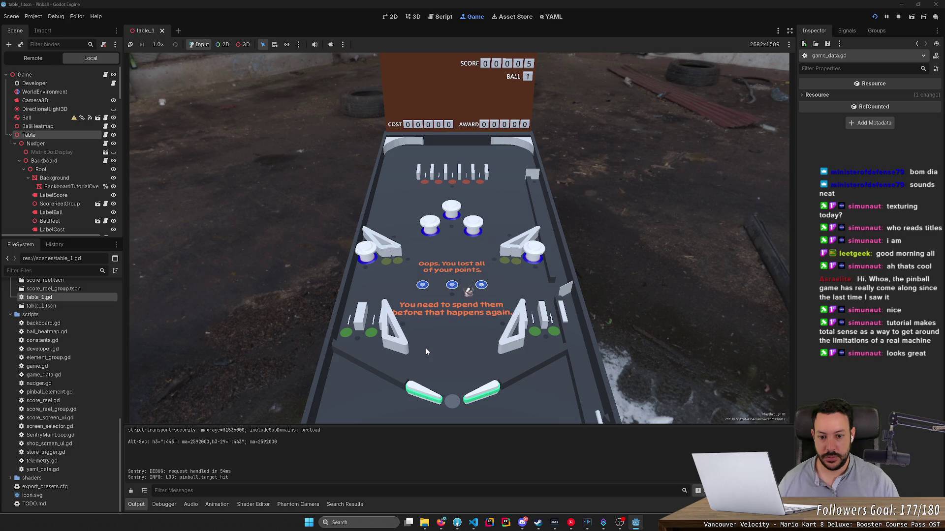
pyautogui.press('Left')
# - Keep catching and flicking the ball up the table until the score reaches 9 and the Shop hint shows
pyautogui.press('Right')
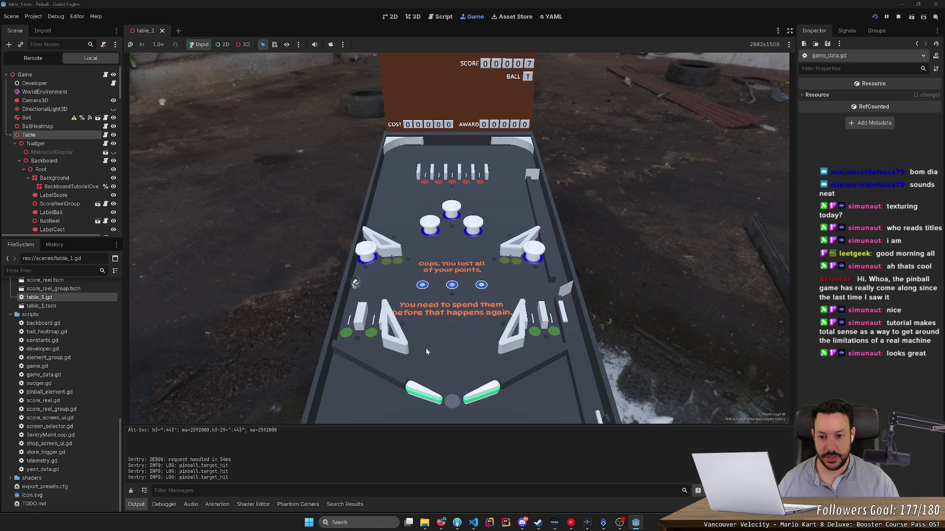
pyautogui.press('Left')
pyautogui.press('Right')
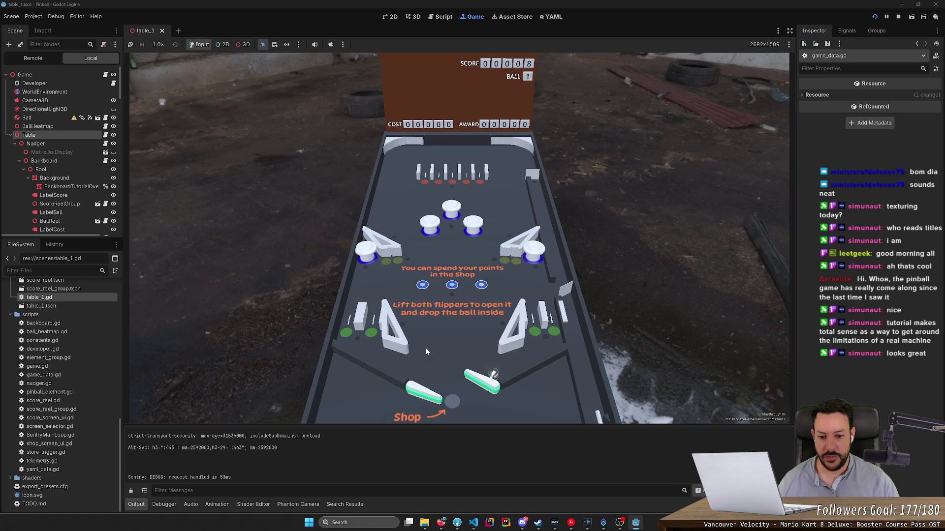
pyautogui.press('Right')
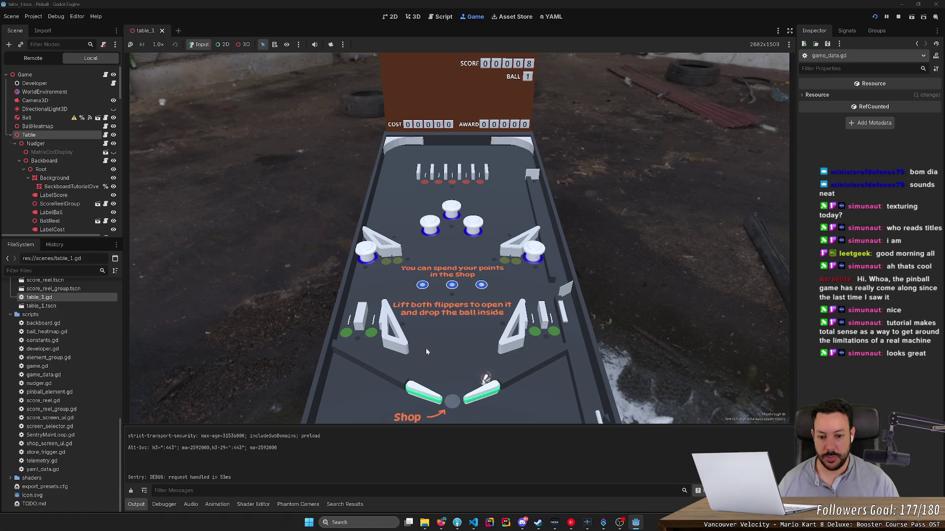
pyautogui.press('Left')
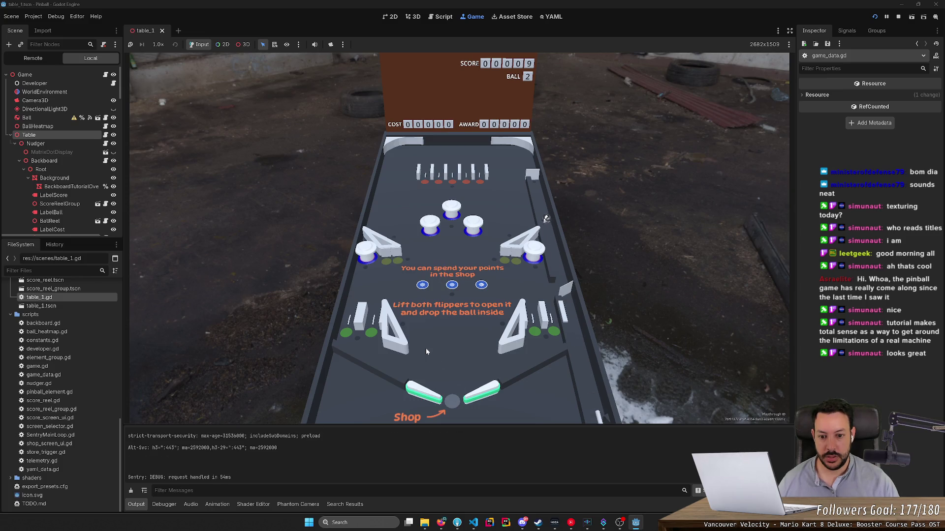
pyautogui.press('Right')
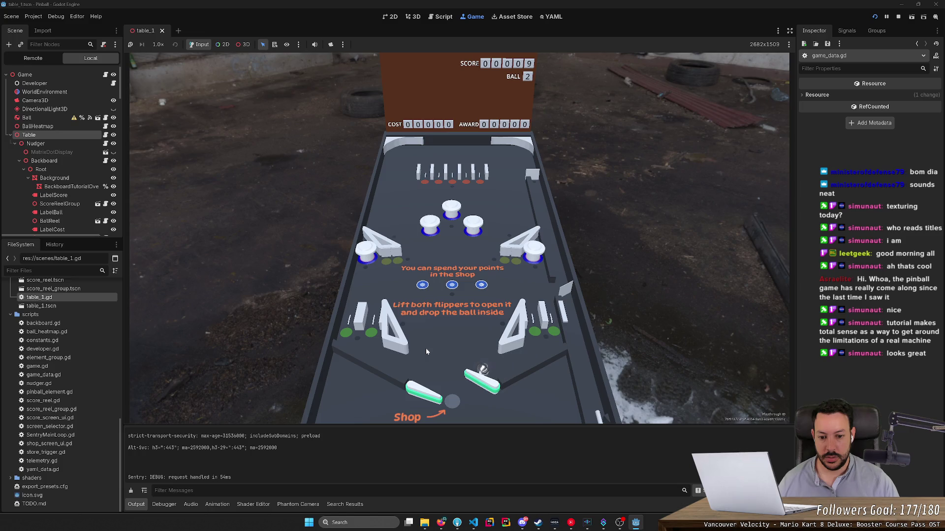
pyautogui.press('Left')
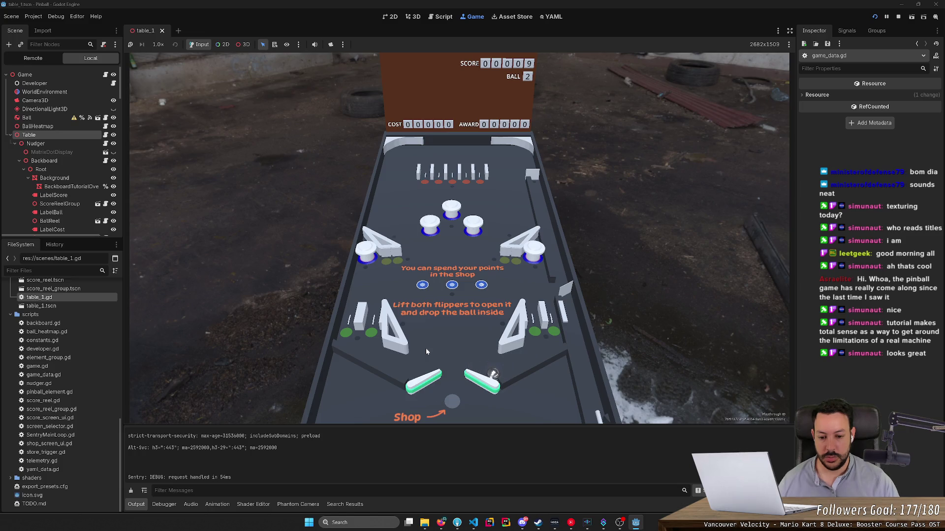
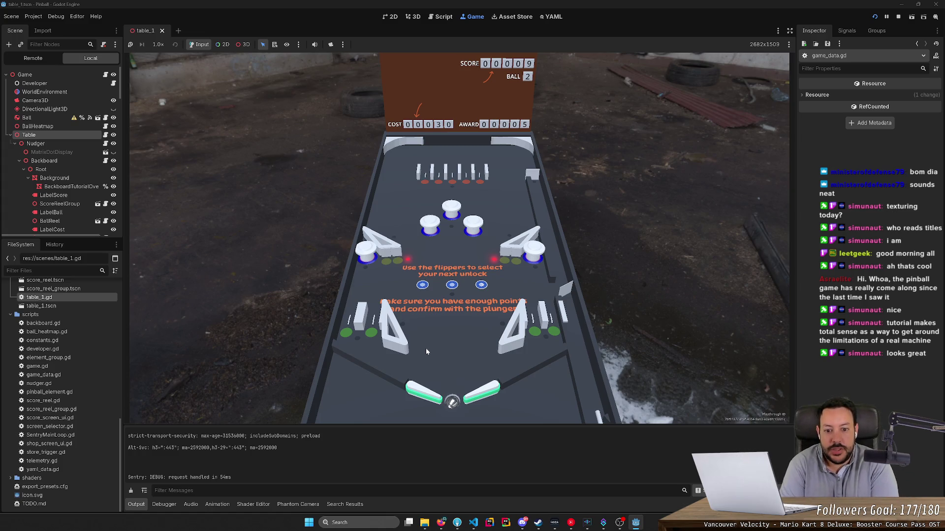
# - Cycle the unlocks to the 8-point upgrade, buy it, and stop the playtest
pyautogui.press('Right')
pyautogui.press('Left')
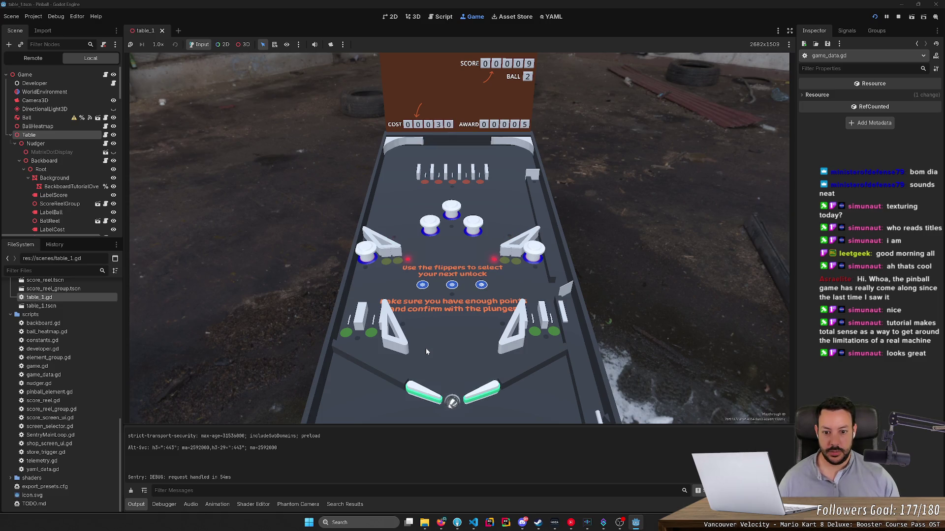
pyautogui.press('Right')
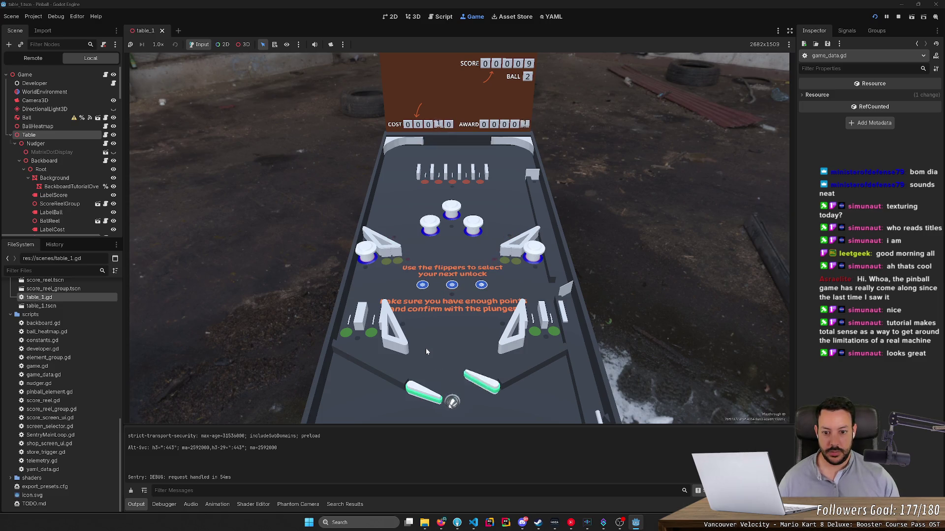
pyautogui.press('Right')
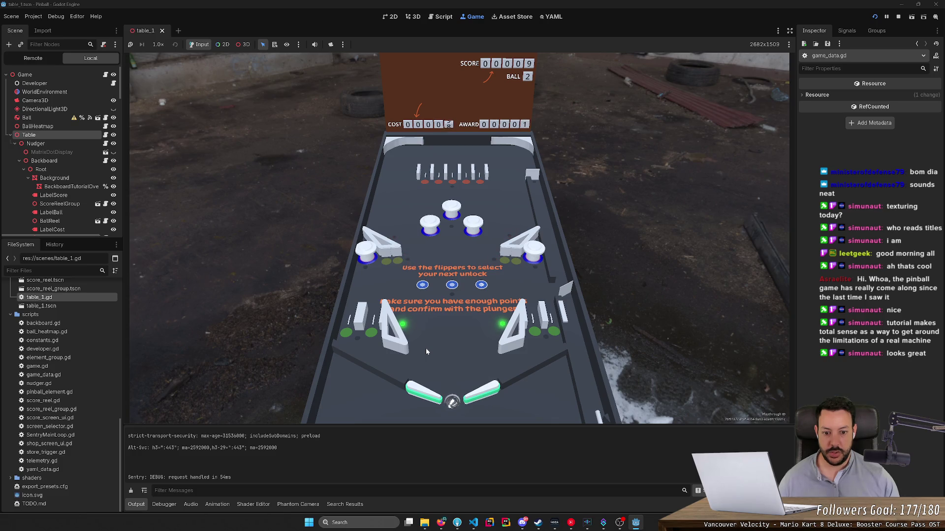
pyautogui.press('Right')
pyautogui.press('Right')
pyautogui.press('Right')
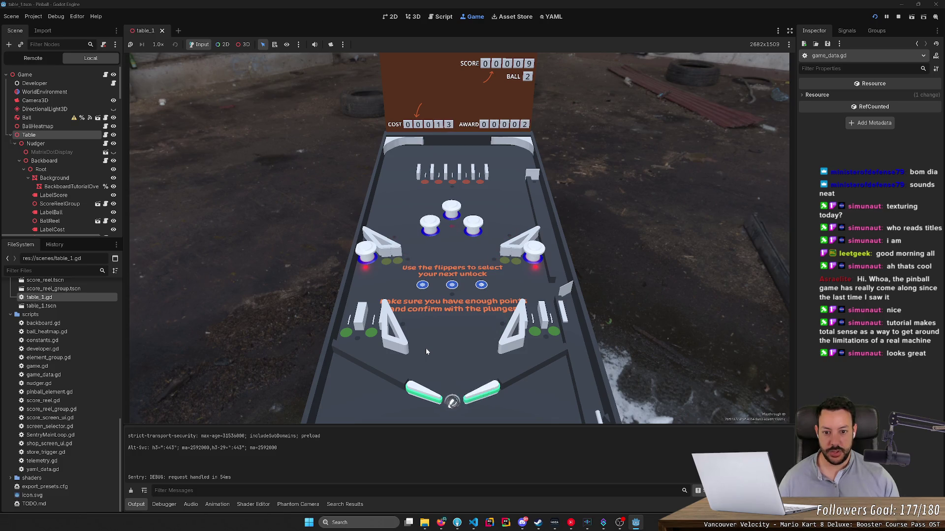
pyautogui.press('Right')
pyautogui.press('Right')
pyautogui.press('Right')
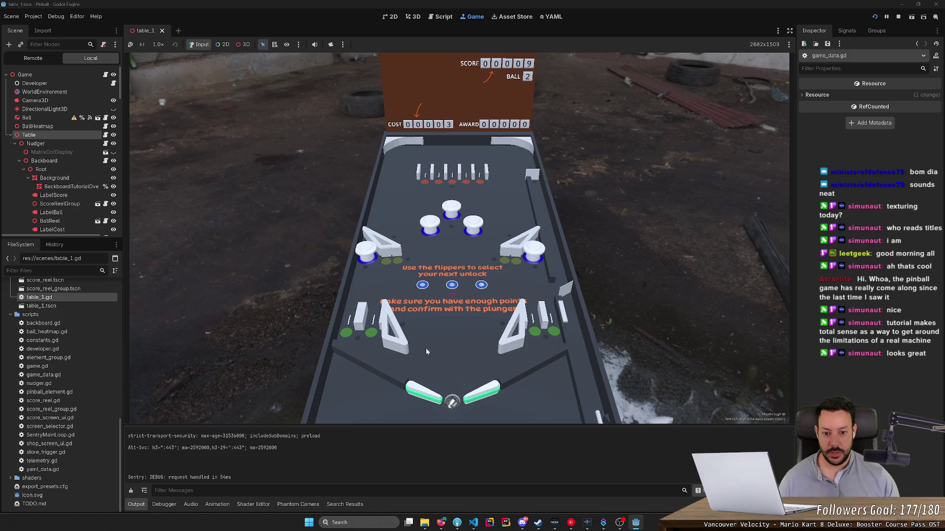
pyautogui.press('Right')
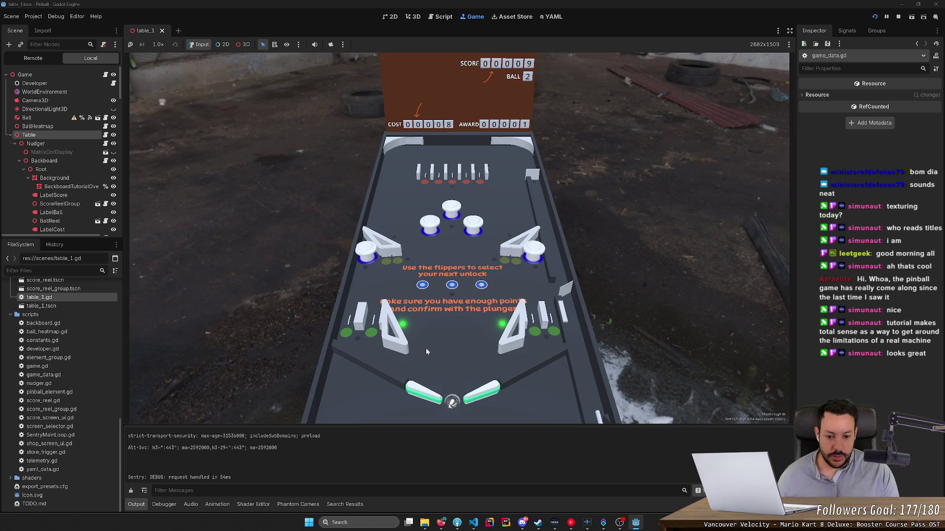
pyautogui.press('Down')
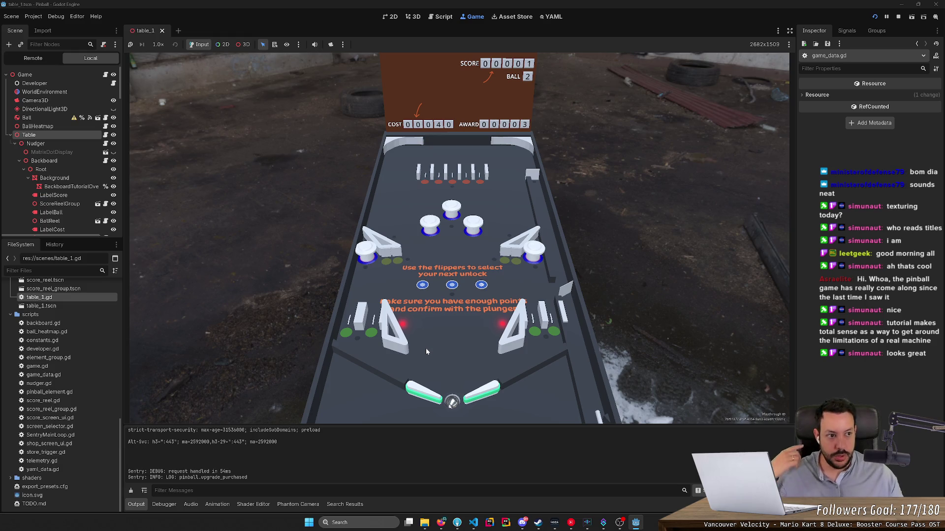
pyautogui.click(896, 18)
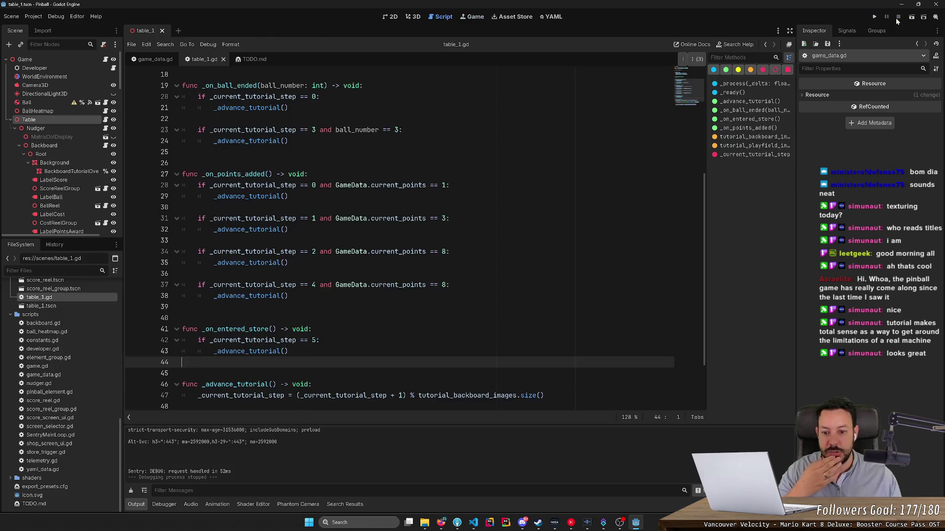
# - In game_data.gd, select the upgrade_purchased signal and search all scripts for it
pyautogui.click(154, 60)
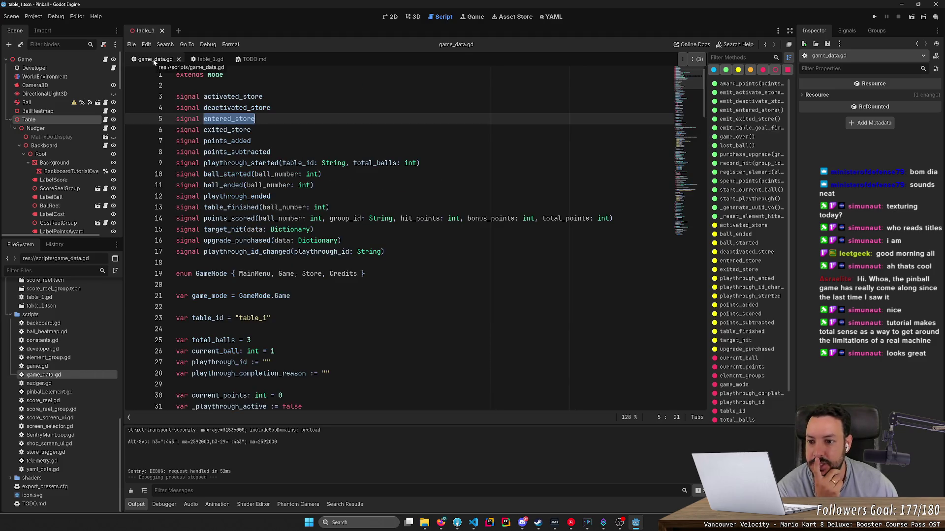
pyautogui.doubleClick(236, 152)
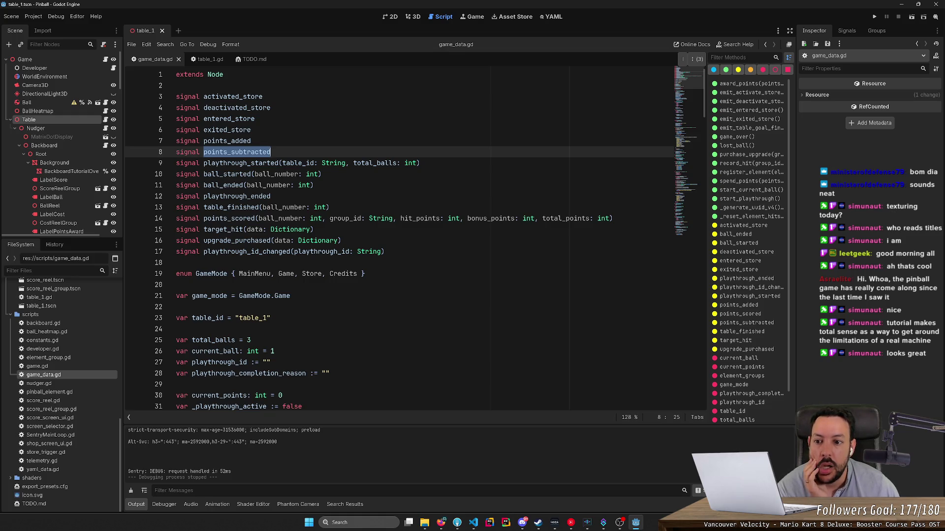
pyautogui.doubleClick(236, 240)
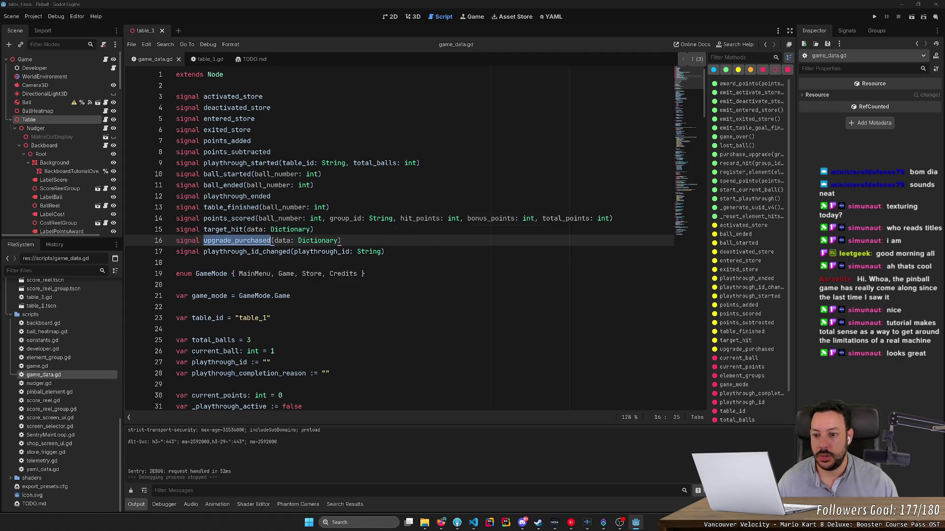
pyautogui.hotkey('ctrl', 'shift', 'f')
pyautogui.press('Return')
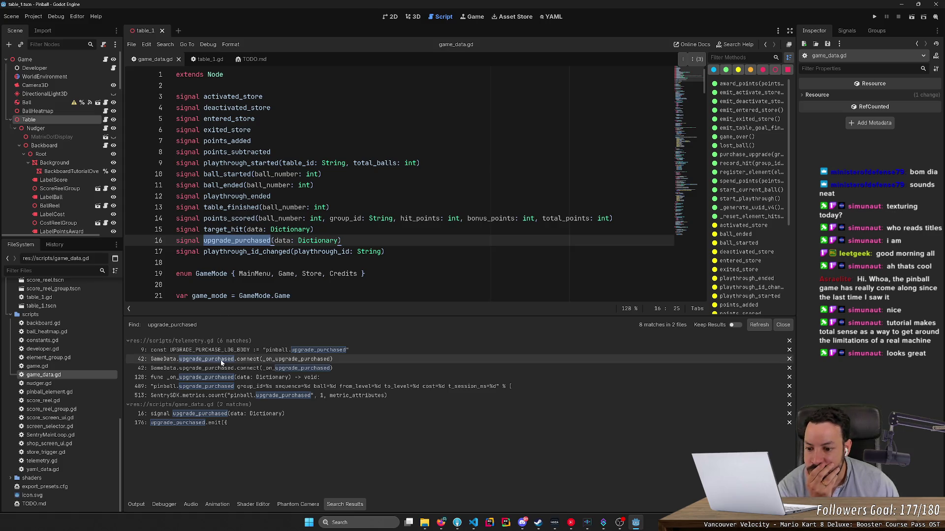
# - Jump to the upgrade_purchased.emit call on line 176, then return to table_1.gd
pyautogui.click(213, 423)
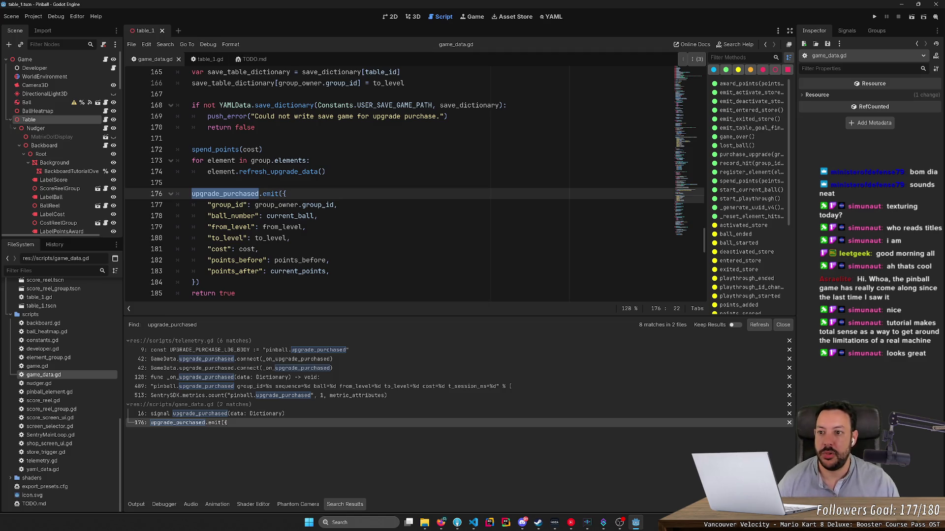
pyautogui.click(217, 59)
# - Add GameData.upgrade_purchased.connect(_on_upgrade_purchased) on a new line in _ready
pyautogui.click(390, 196)
pyautogui.press('Return')
pyautogui.write('GameData.')
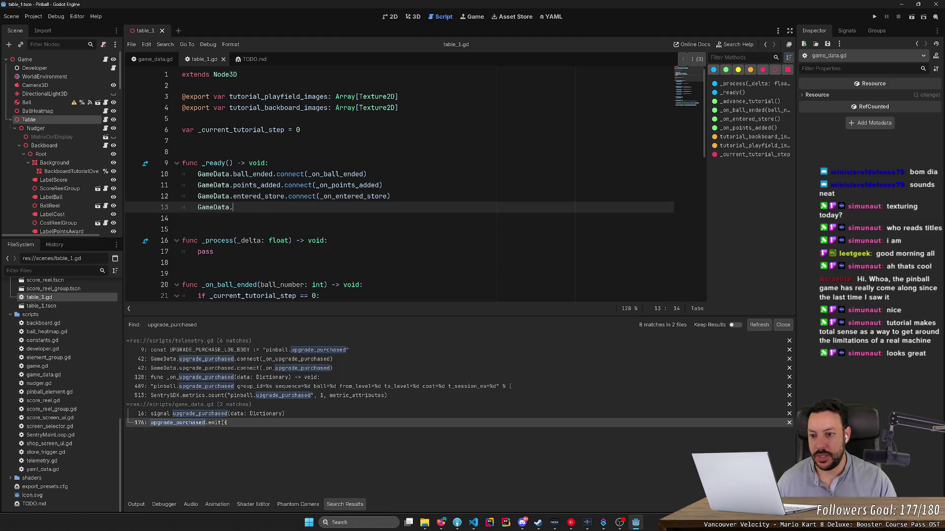
pyautogui.write('p')
pyautogui.press('BackSpace')
pyautogui.write('upg')
pyautogui.press('Return')
pyautogui.write('connect(_on')
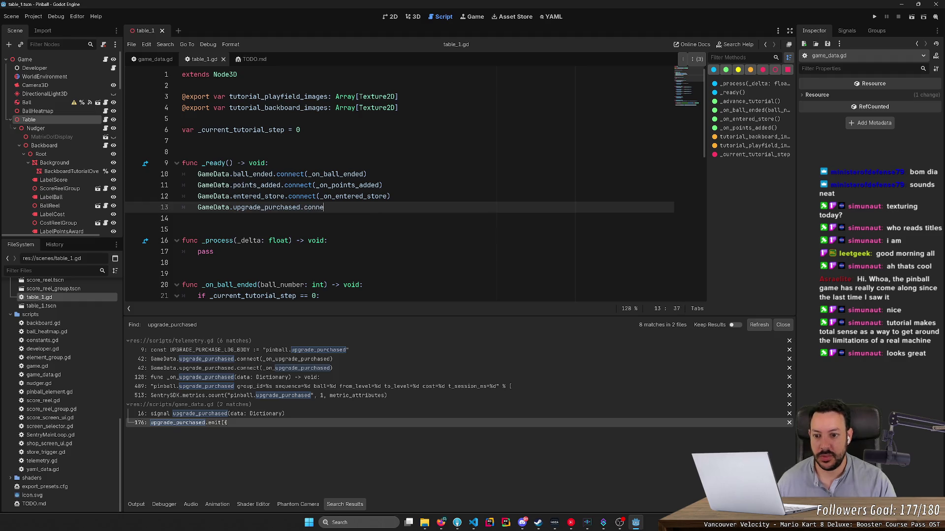
pyautogui.write('_')
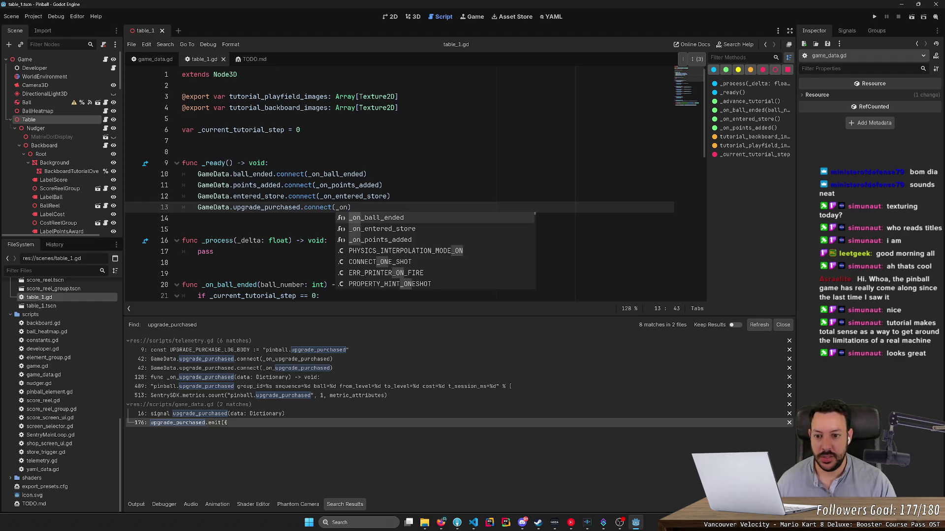
pyautogui.write('upgrade_purchas')
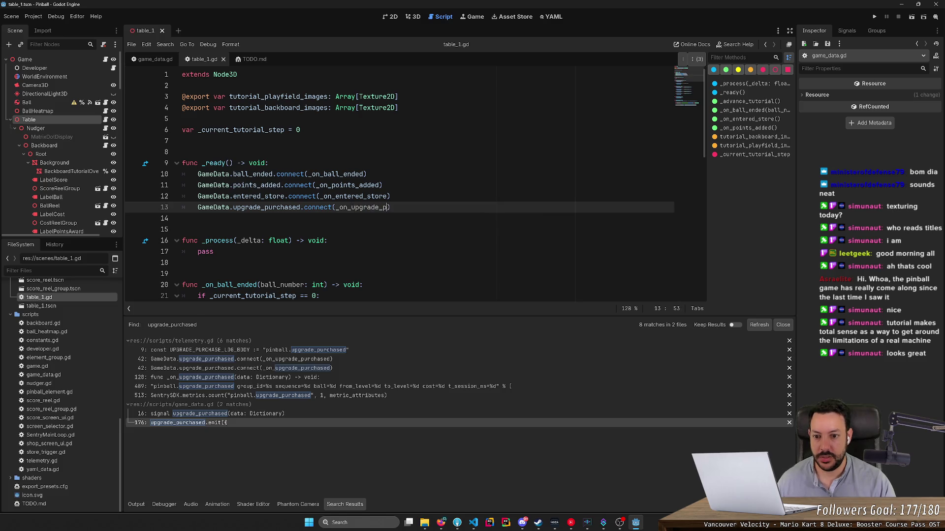
pyautogui.write('ed)')
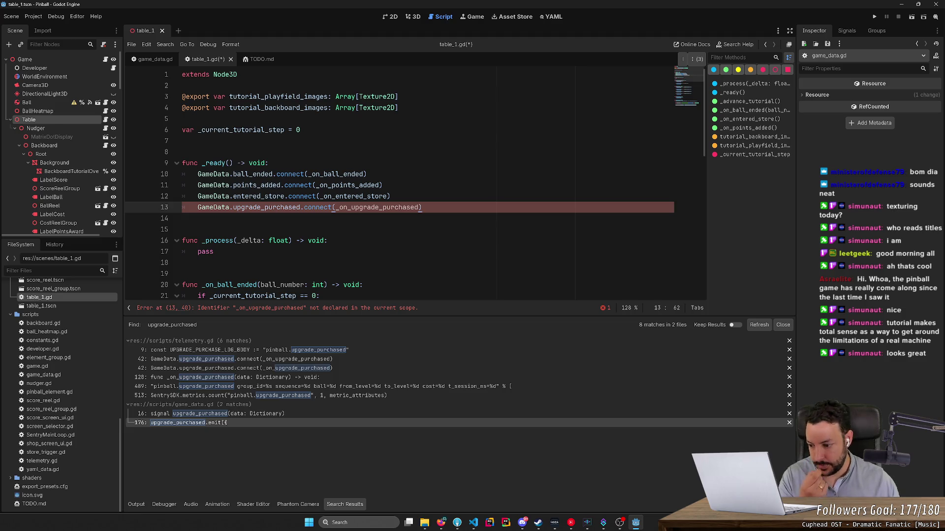
pyautogui.click(183, 218)
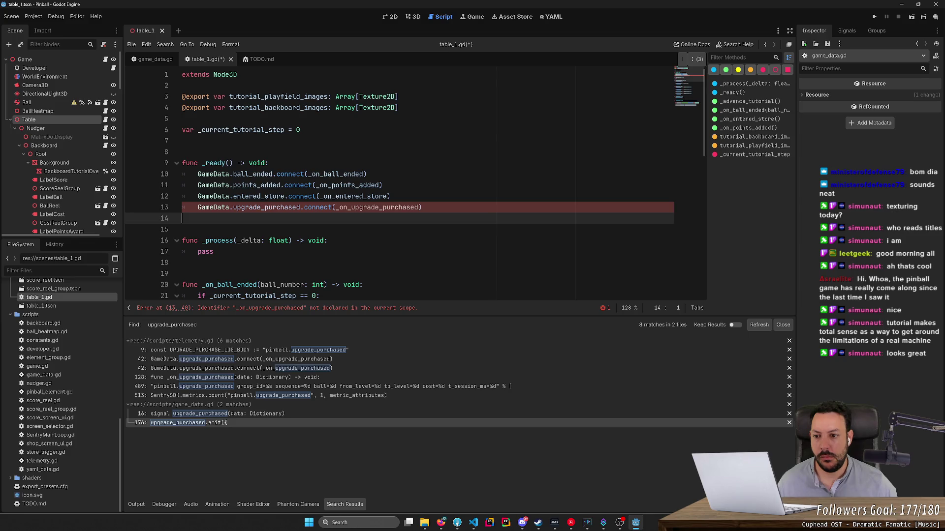
pyautogui.doubleClick(366, 207)
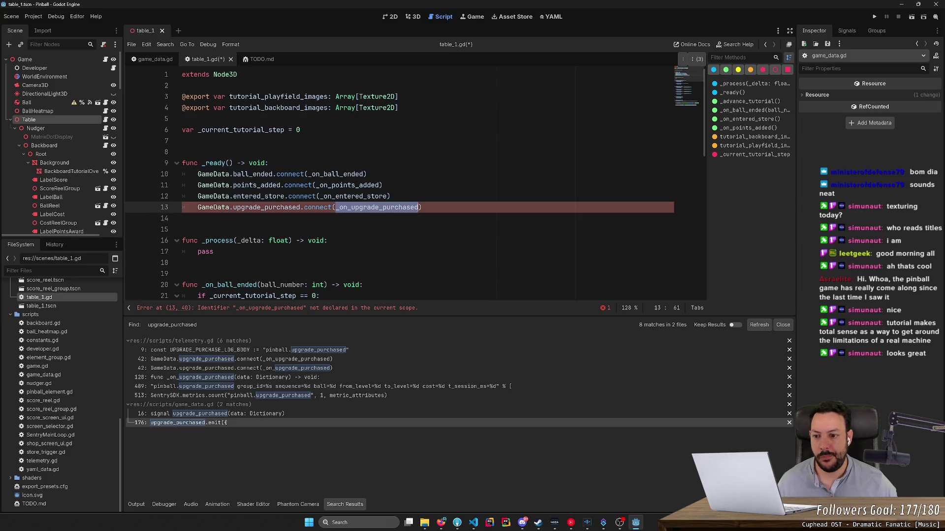
# - Duplicate _on_entered_store as a new _on_upgrade_purchased(_data: Dictionary) handler
pyautogui.scroll(-8, 394, 187)
pyautogui.scroll(-3, 414, 187)
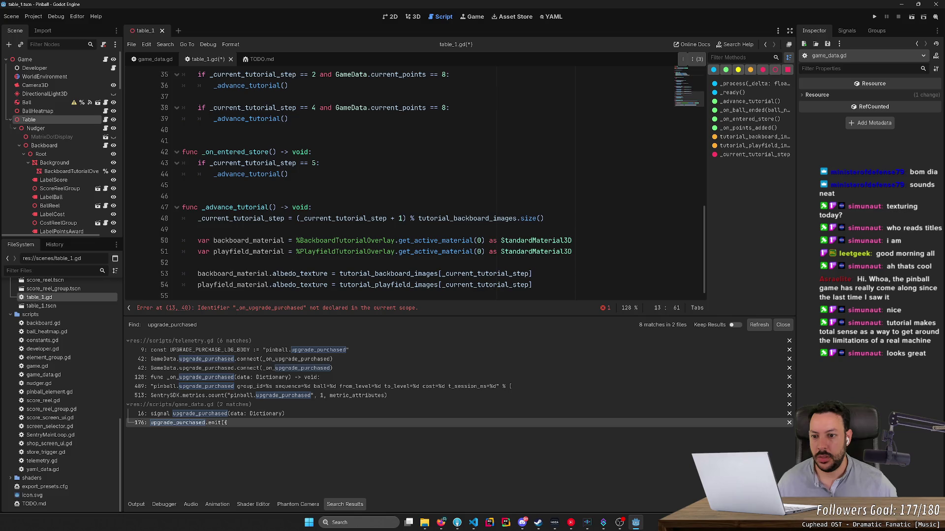
pyautogui.moveTo(312, 152); pyautogui.dragTo(182, 152)
pyautogui.hotkey('shift', 'Down')
pyautogui.hotkey('shift', 'Down')
pyautogui.hotkey('shift', 'Down')
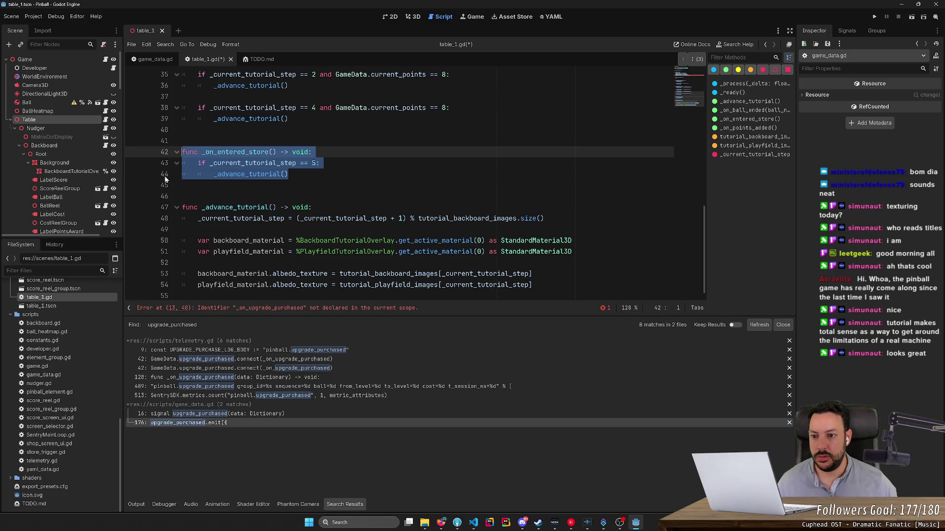
pyautogui.hotkey('ctrl', 'c')
pyautogui.press('Down')
pyautogui.press('Down')
pyautogui.press('Down')
pyautogui.hotkey('ctrl', 'v')
pyautogui.doubleClick(233, 207)
pyautogui.write('_on_upgrade')
pyautogui.write('_purchased')
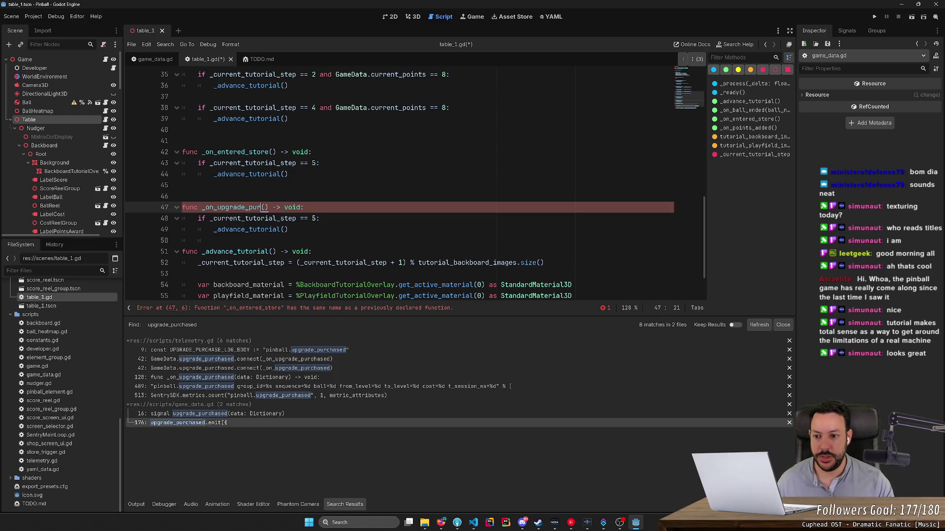
pyautogui.press('Right')
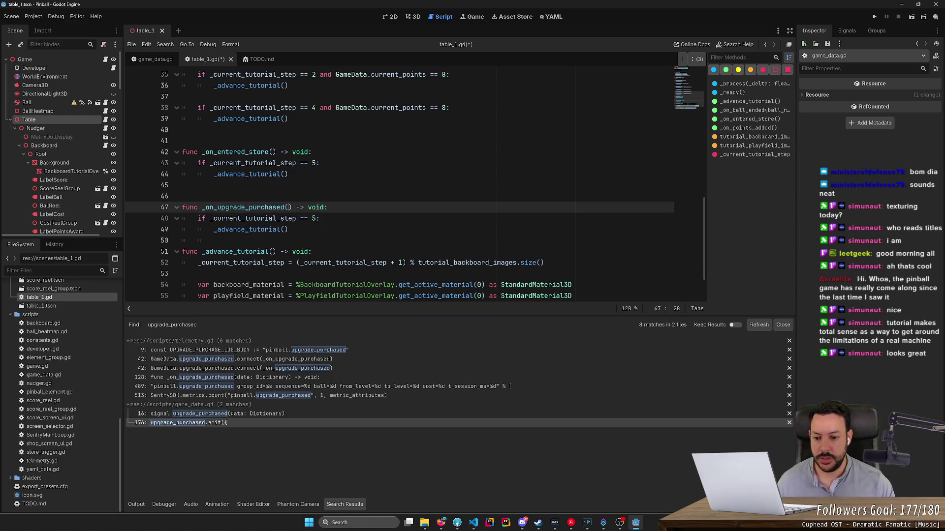
pyautogui.write('_data: ')
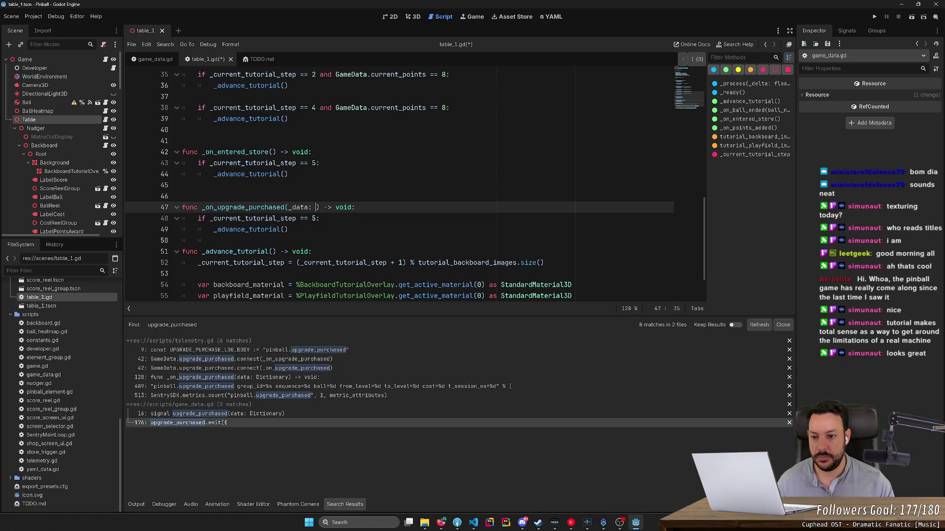
pyautogui.write('Dicti')
pyautogui.press('Return')
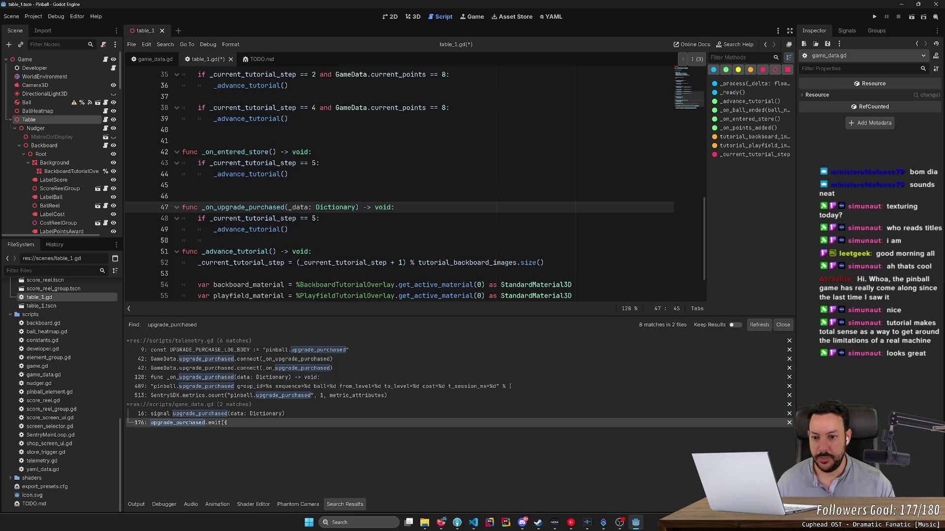
# - Change the handler's step check from 5 to 6, save the script, and run the project
pyautogui.scroll(3, 413, 187)
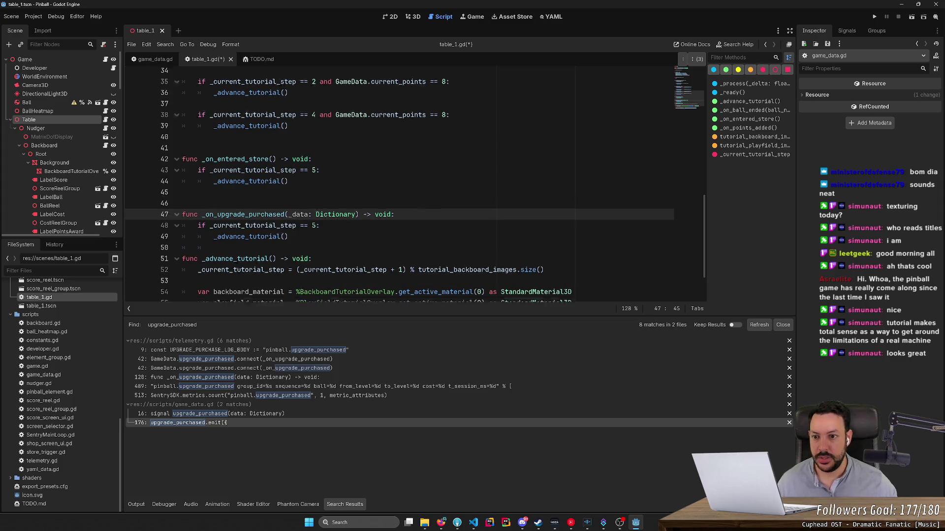
pyautogui.scroll(-3, 414, 187)
pyautogui.click(316, 218)
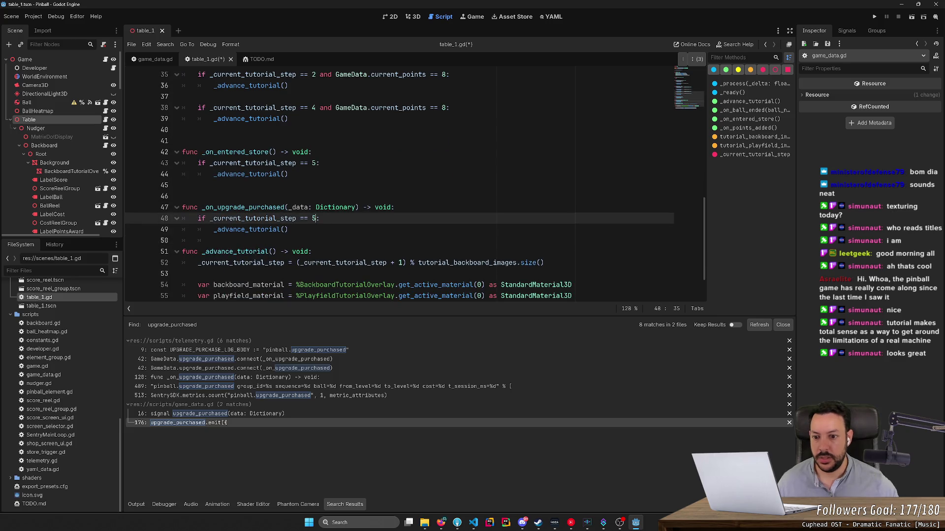
pyautogui.hotkey('ctrl', 's')
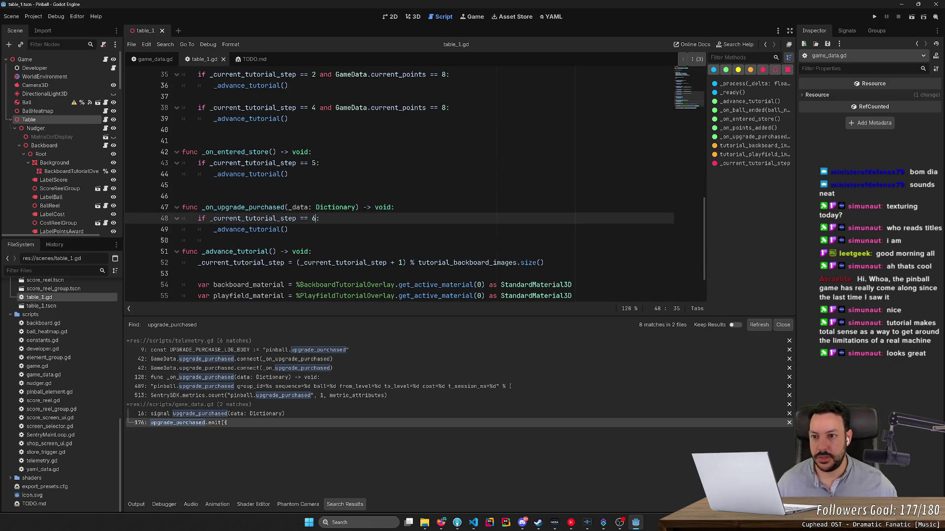
pyautogui.click(208, 44)
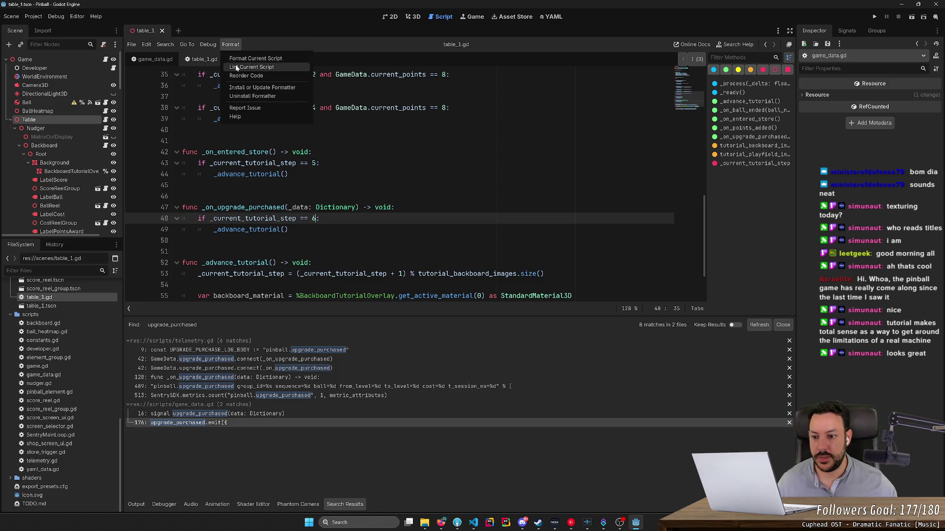
pyautogui.press('Escape')
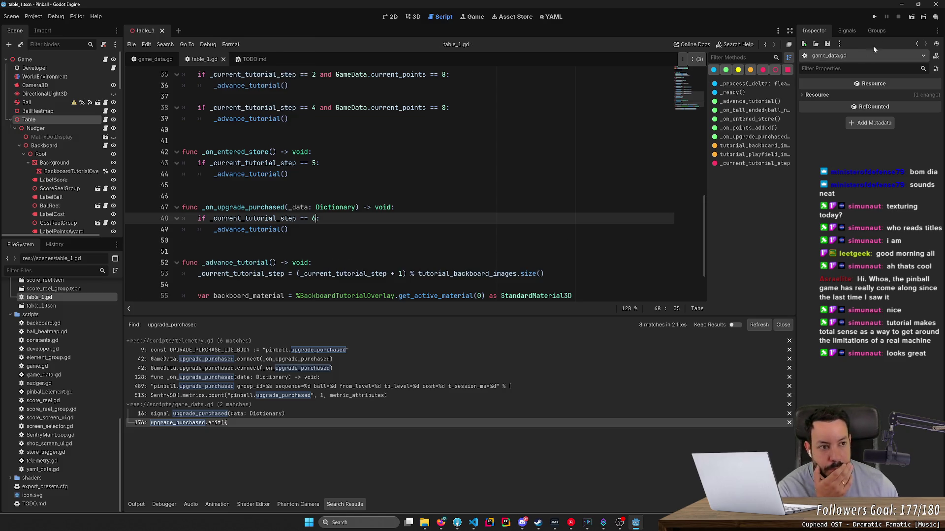
pyautogui.click(875, 17)
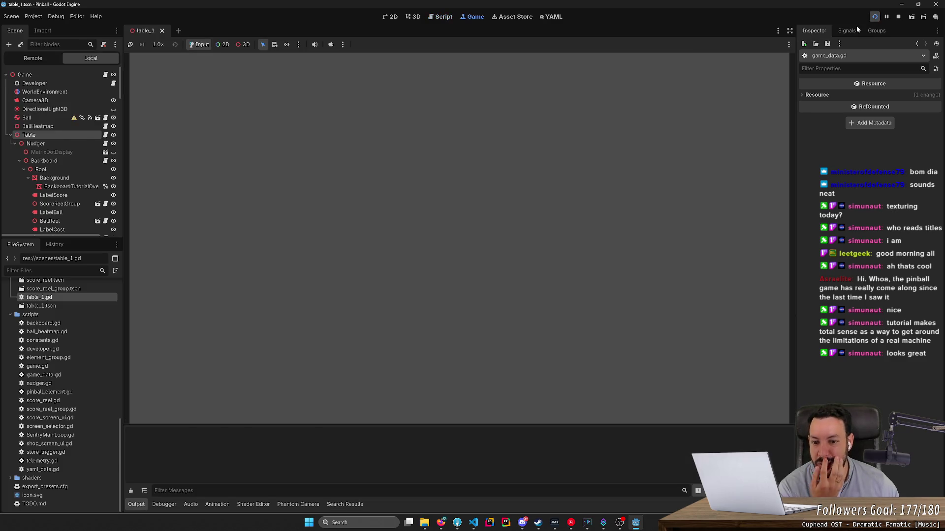
# - Start the game, launch two balls, and flip until the score reaches 8
pyautogui.click(466, 242)
pyautogui.press('space')
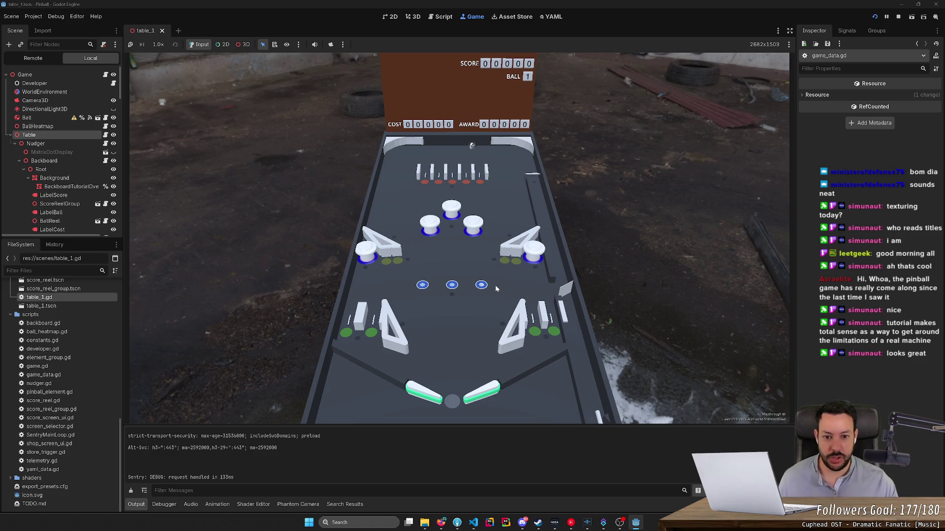
pyautogui.press('Left')
pyautogui.press('Right')
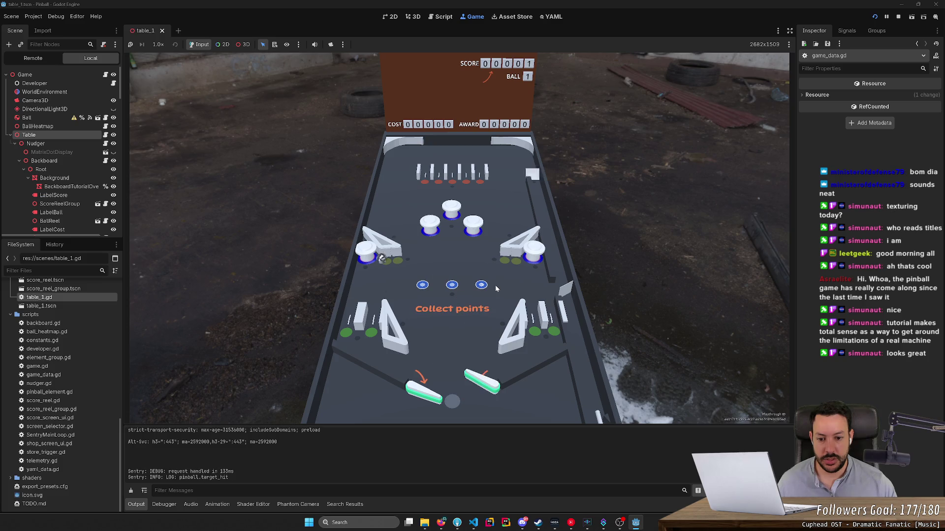
pyautogui.press('Left')
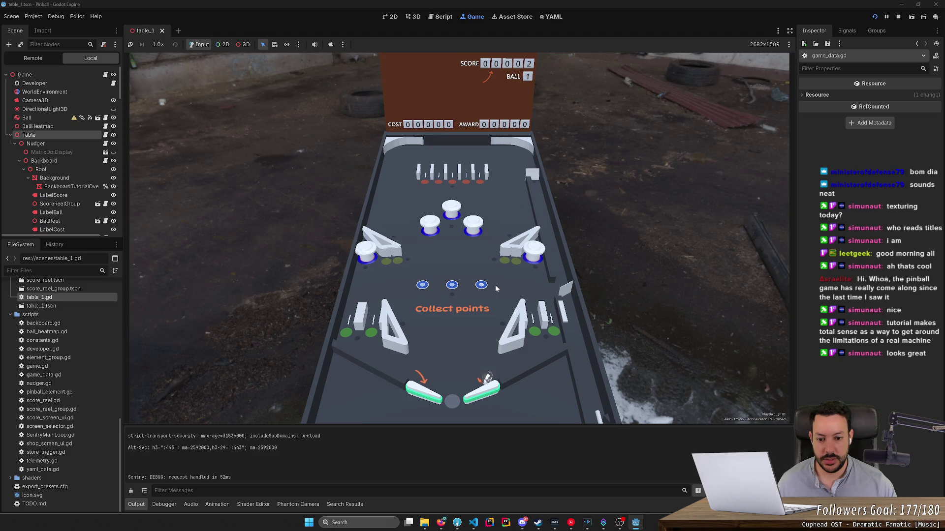
pyautogui.press('Right')
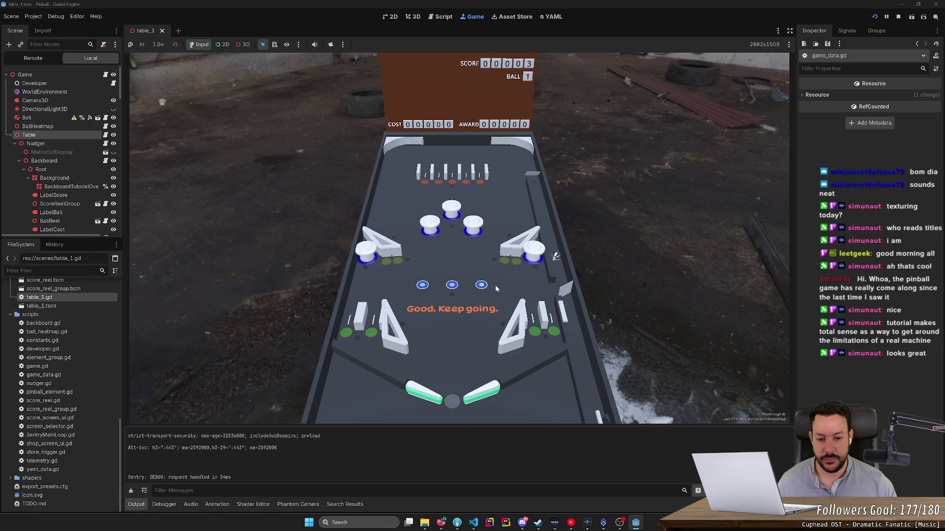
pyautogui.press('Left')
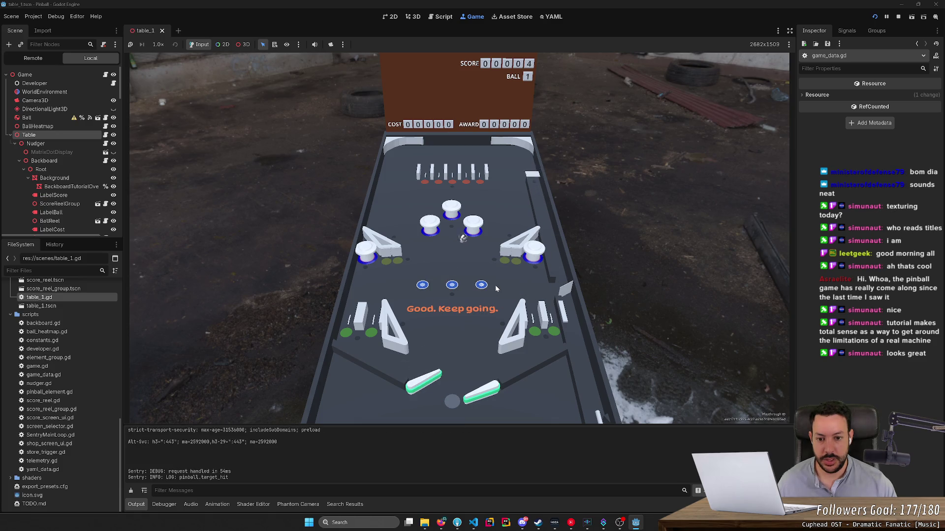
pyautogui.press('Right')
pyautogui.press('space')
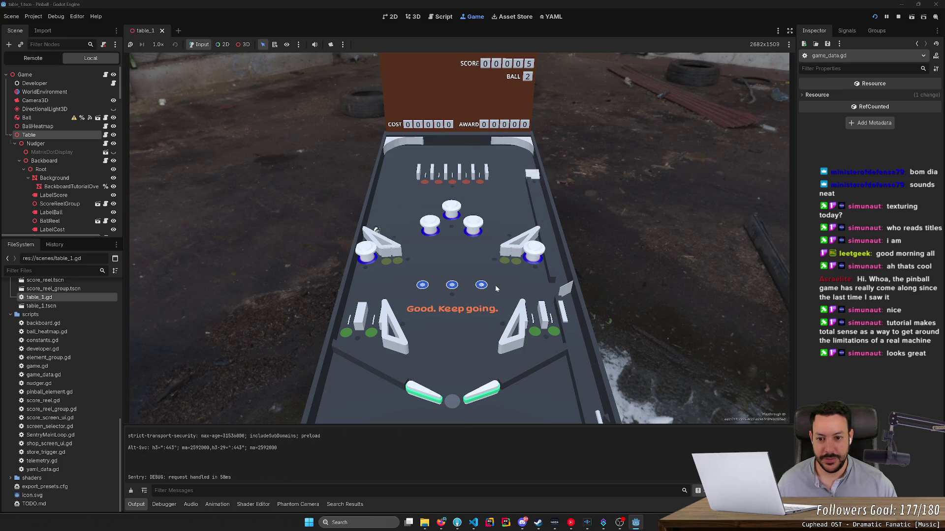
pyautogui.press('Right')
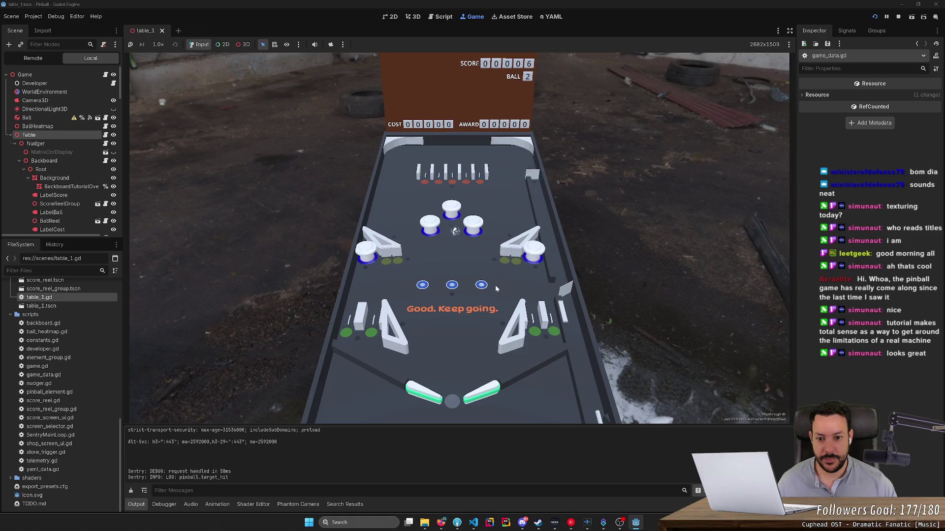
pyautogui.press('Right')
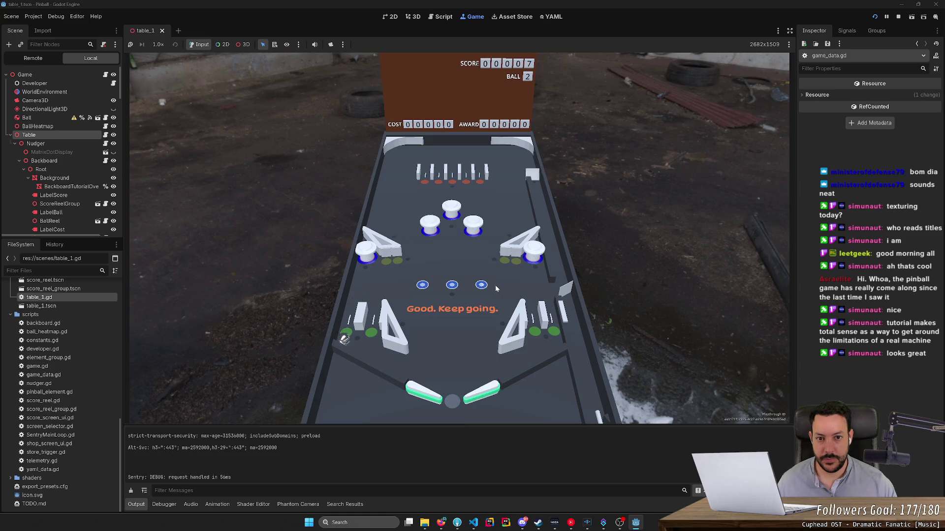
pyautogui.press('Left')
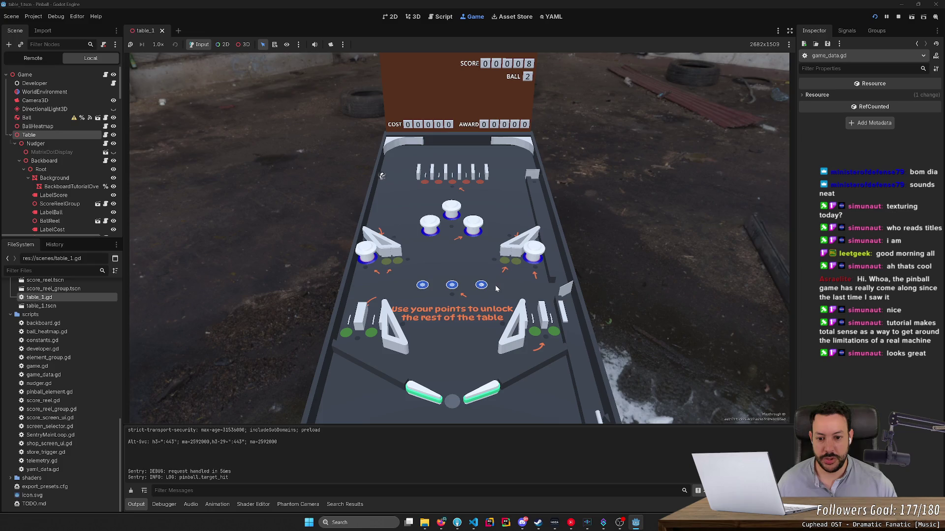
pyautogui.press('Right')
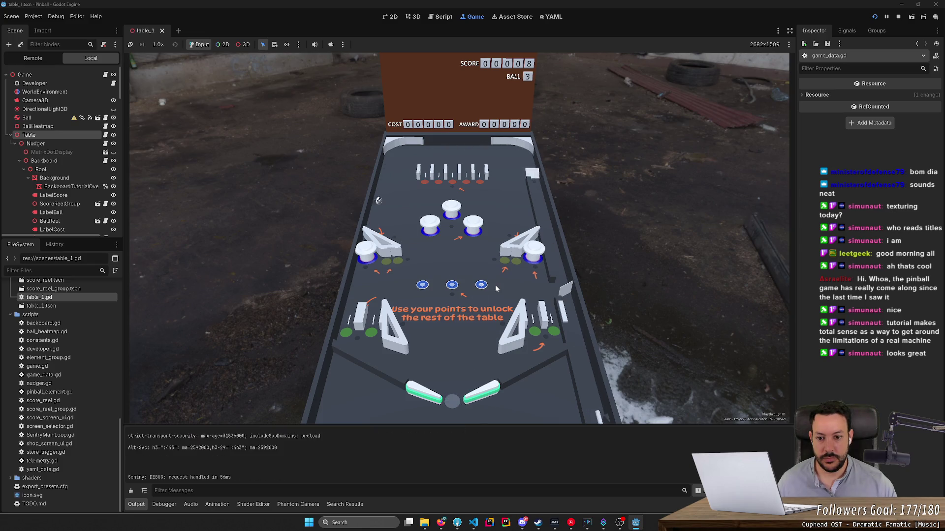
# - Keep flipping until the last ball drains and the score drops to 0
pyautogui.press('Right')
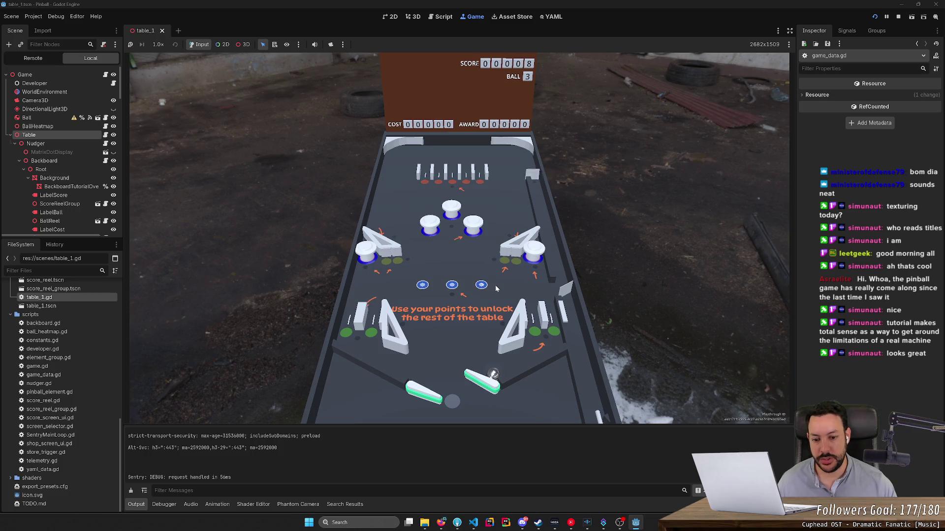
pyautogui.press('Right')
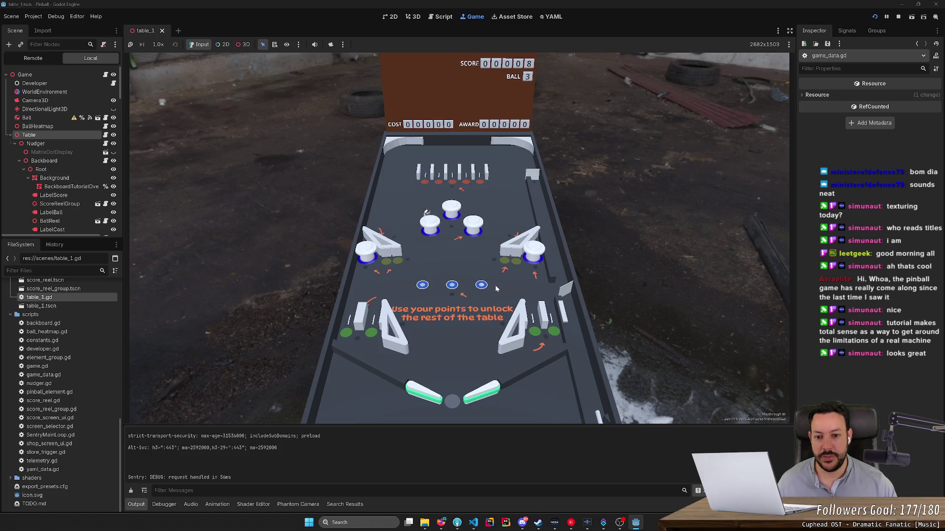
pyautogui.press('Left')
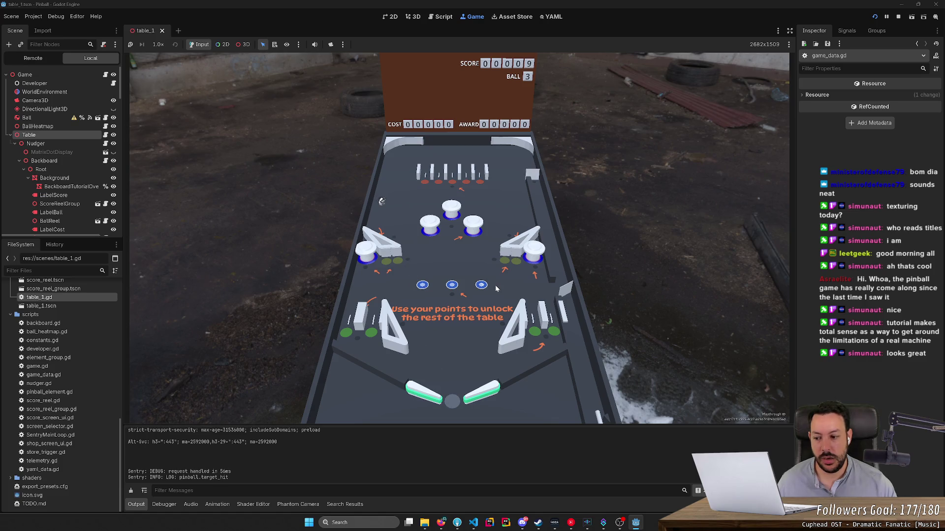
pyautogui.press('Right')
pyautogui.press('Left')
pyautogui.press('Left')
pyautogui.press('Right')
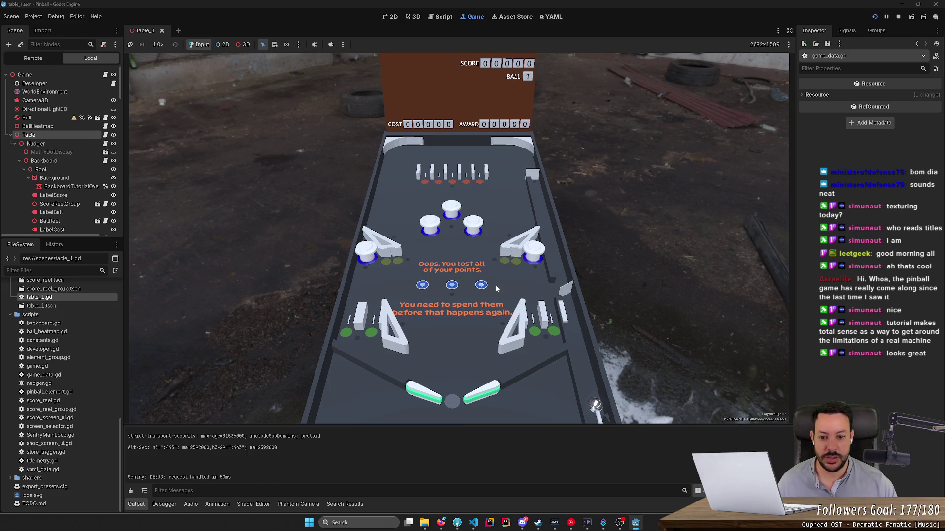
# - Launch a new ball and flip it into targets until the score is back to 8
pyautogui.press('Down')
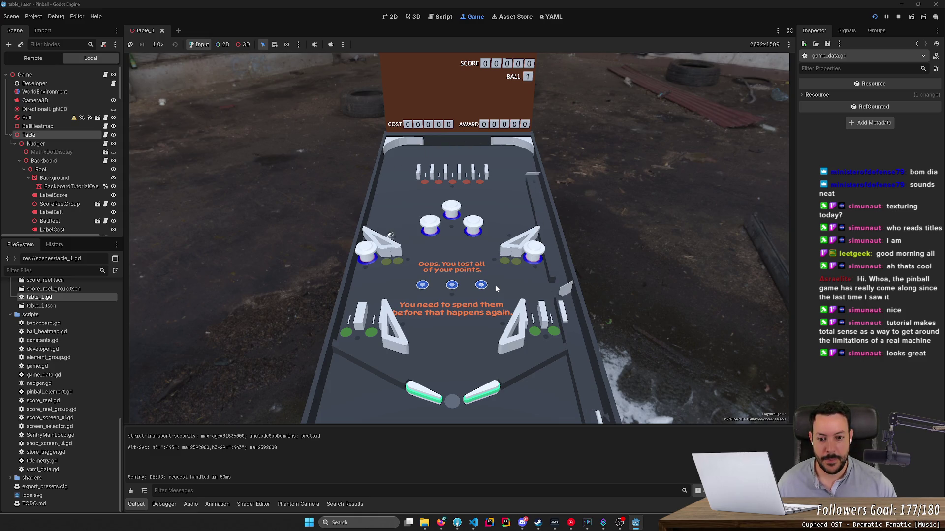
pyautogui.press('Right')
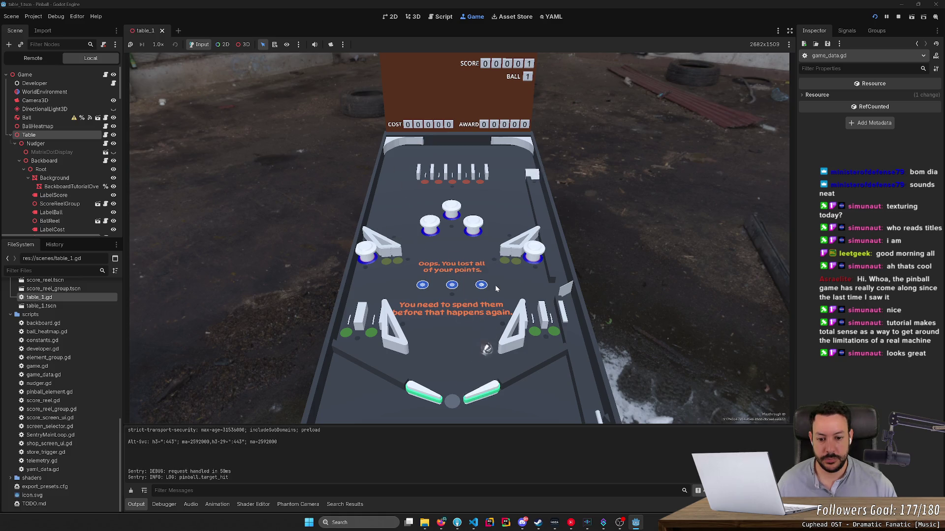
pyautogui.press('Right')
pyautogui.press('Left')
pyautogui.press('Left')
pyautogui.press('Right')
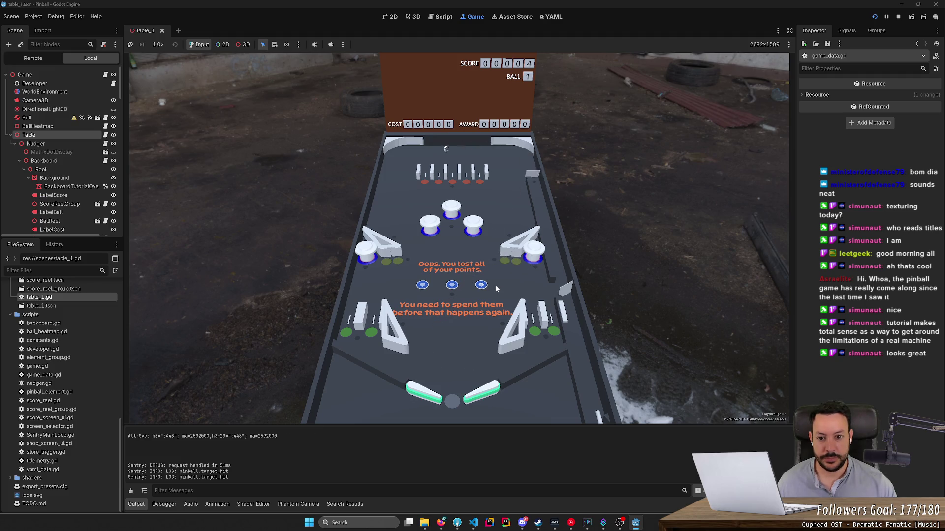
pyautogui.press('Right')
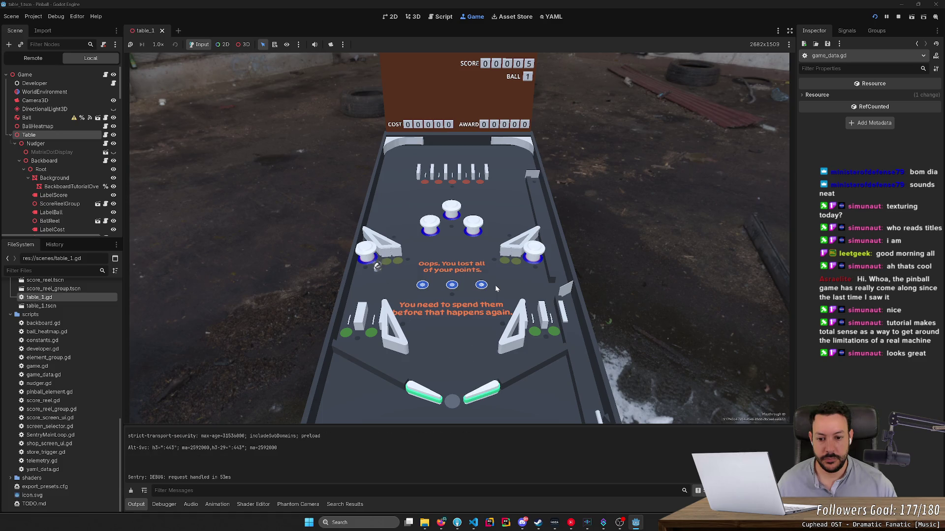
pyautogui.press('Left')
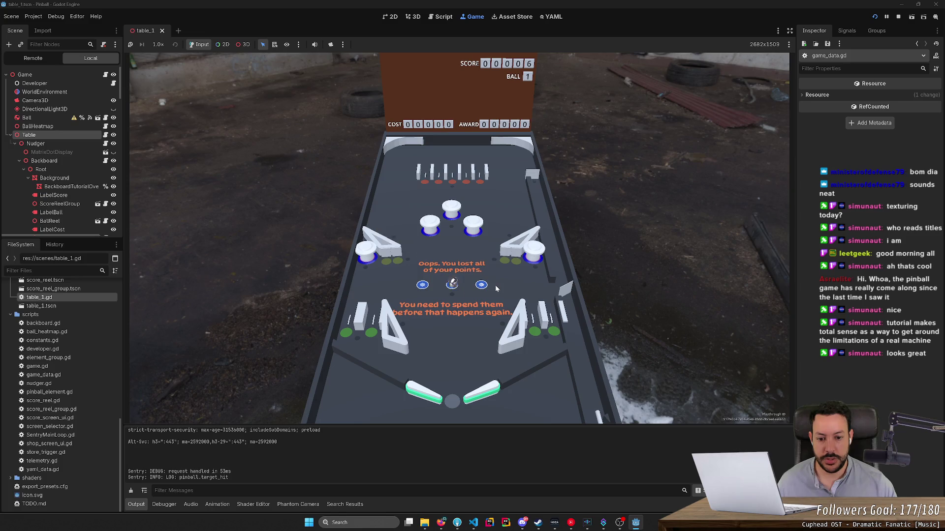
pyautogui.press('Right')
pyautogui.press('Left')
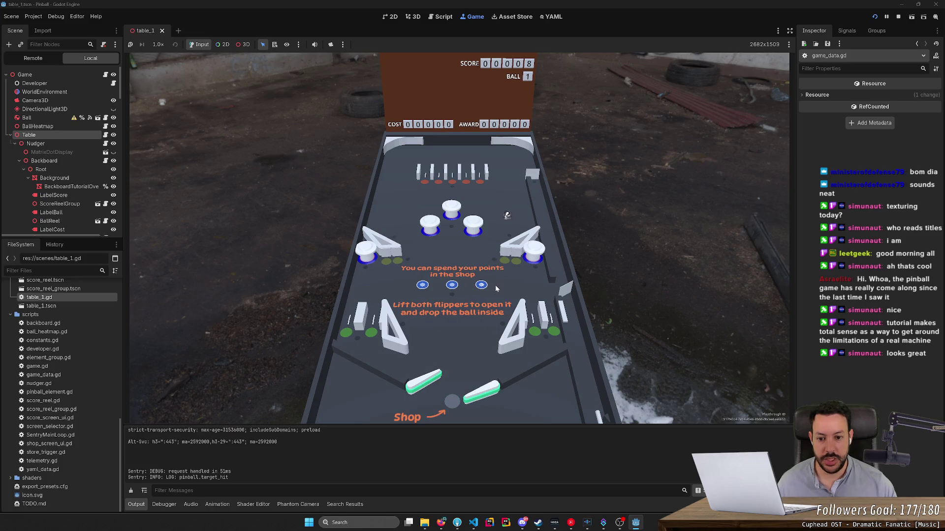
pyautogui.press('Left')
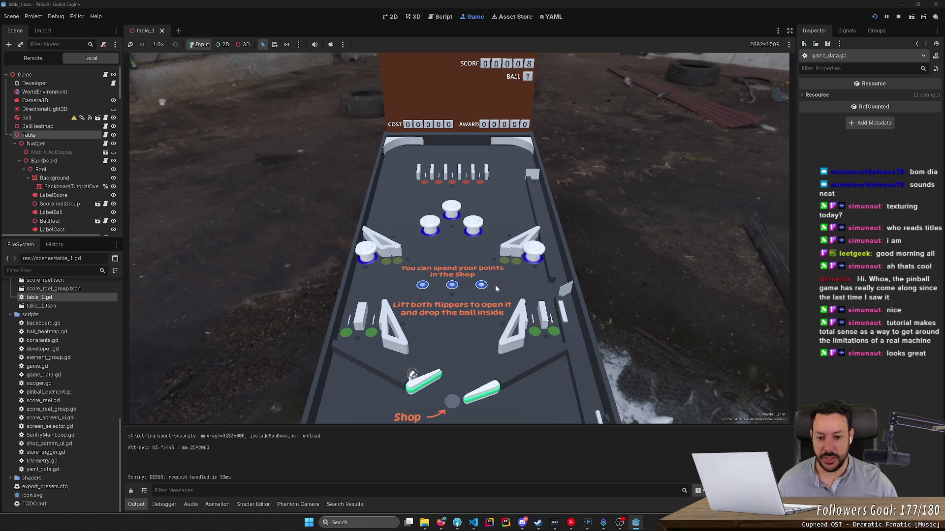
# - Open the shop with both flippers, cycle to an affordable unlock, and buy it
pyautogui.press('Right')
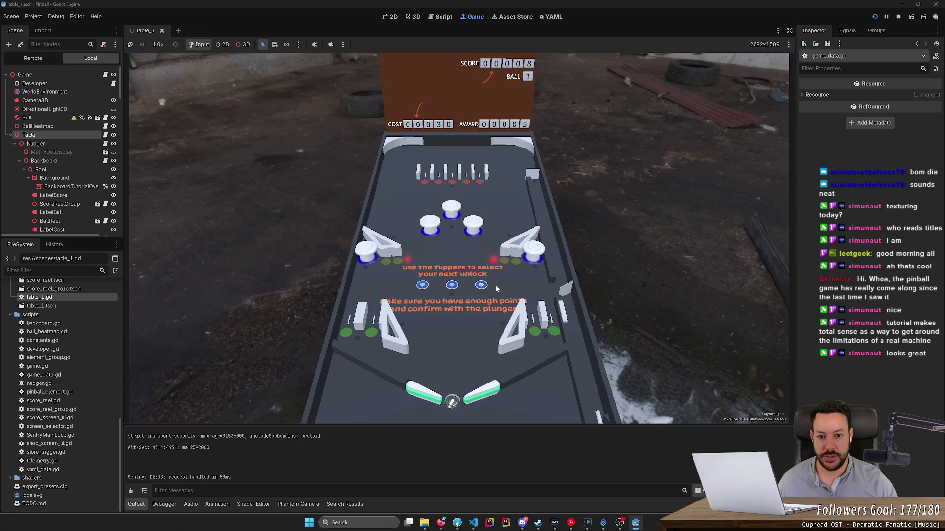
pyautogui.press('Left')
pyautogui.press('Left')
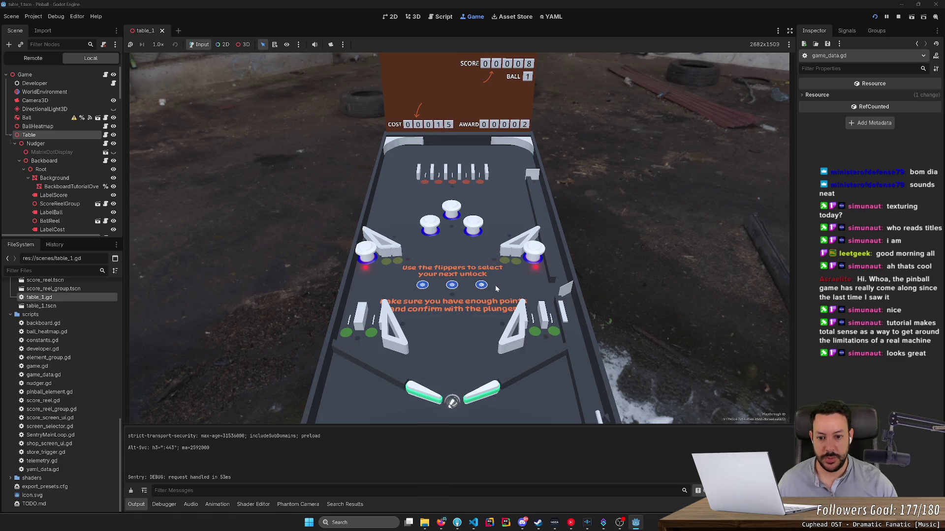
pyautogui.press('Left')
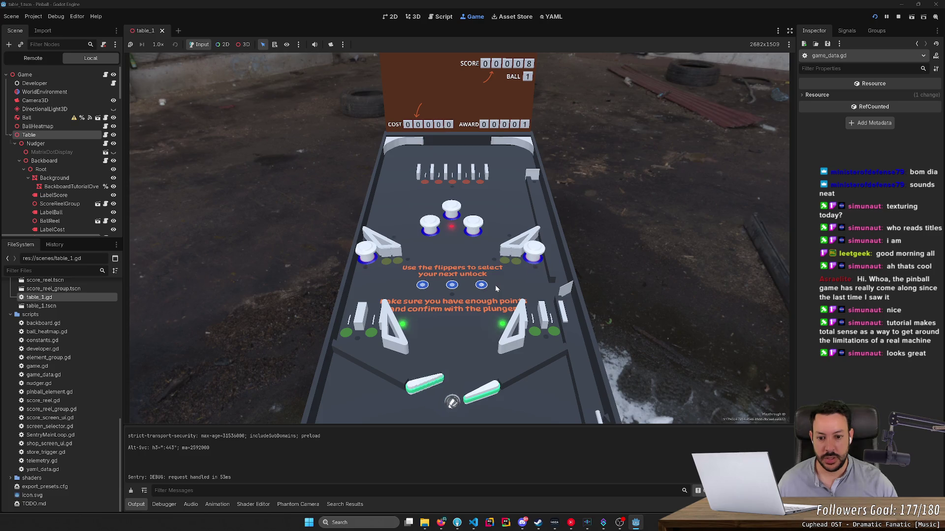
pyautogui.press('Right')
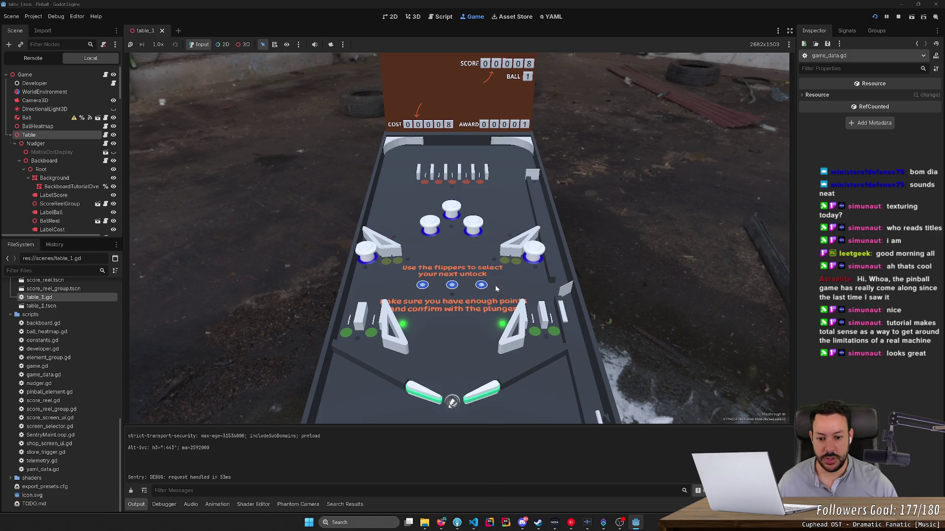
pyautogui.press('Down')
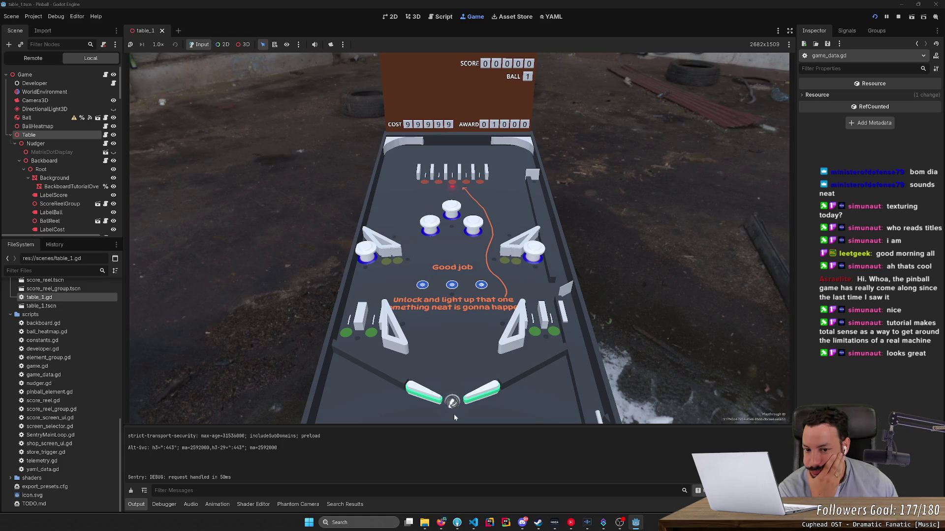
# - Cycle the shop unlocks, then resume play and drop the ball into the left lane twice
pyautogui.press('Right')
pyautogui.press('Right')
pyautogui.press('Right')
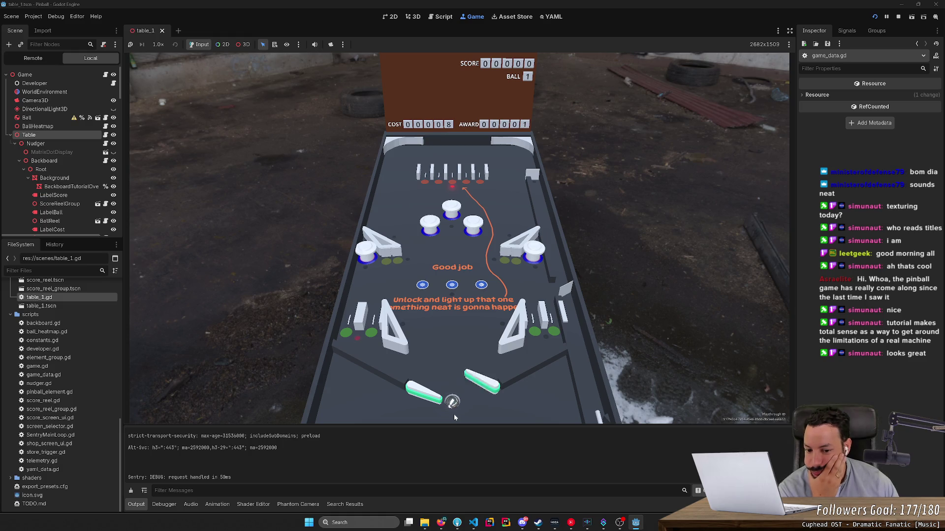
pyautogui.press('Right')
pyautogui.press('Right')
pyautogui.press('Right')
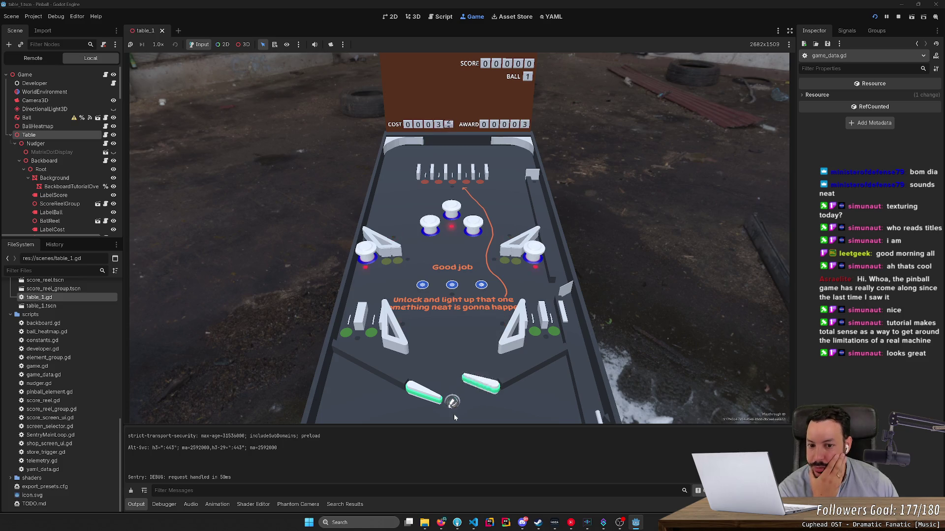
pyautogui.press('Right')
pyautogui.press('Right')
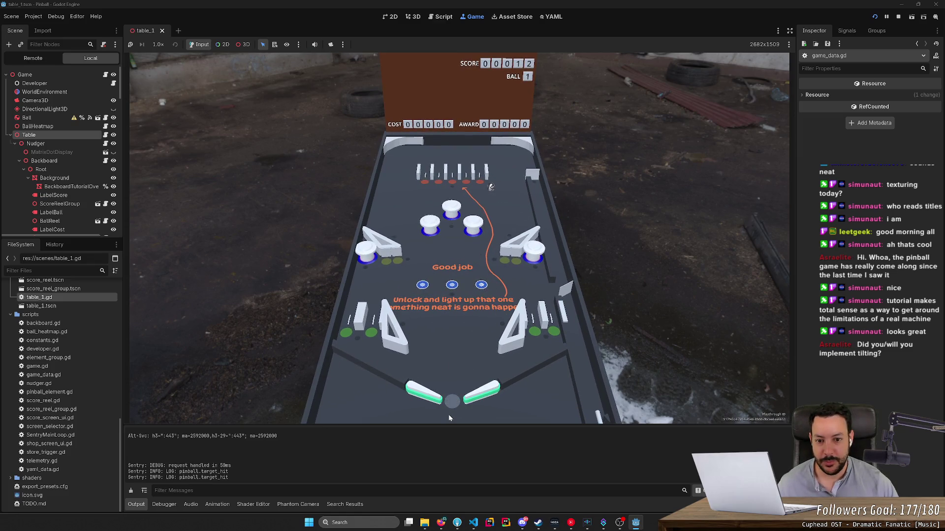
pyautogui.press('Left')
pyautogui.press('Left')
pyautogui.press('Right')
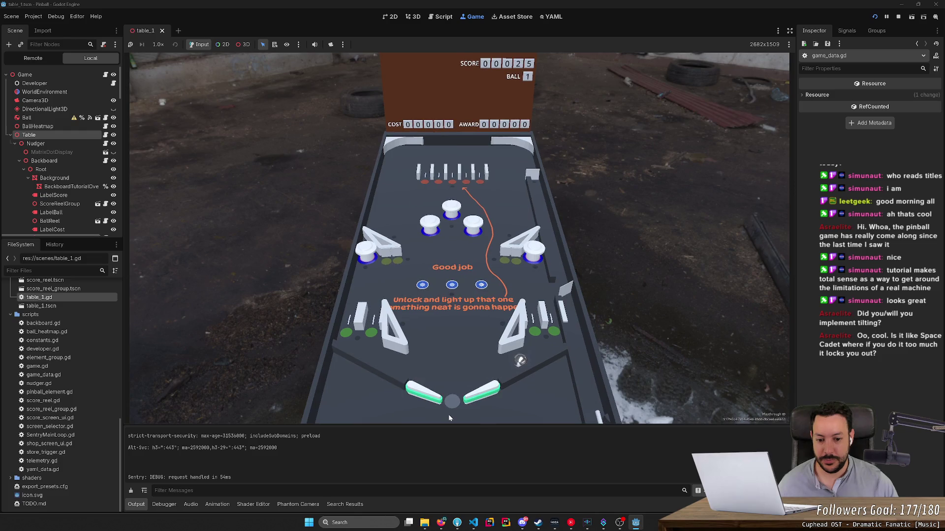
pyautogui.press('Right')
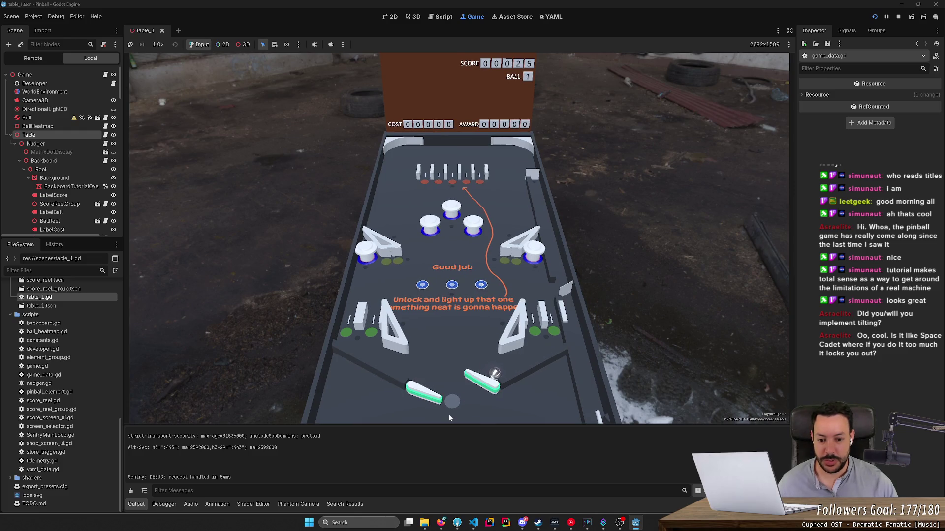
pyautogui.click(364, 299)
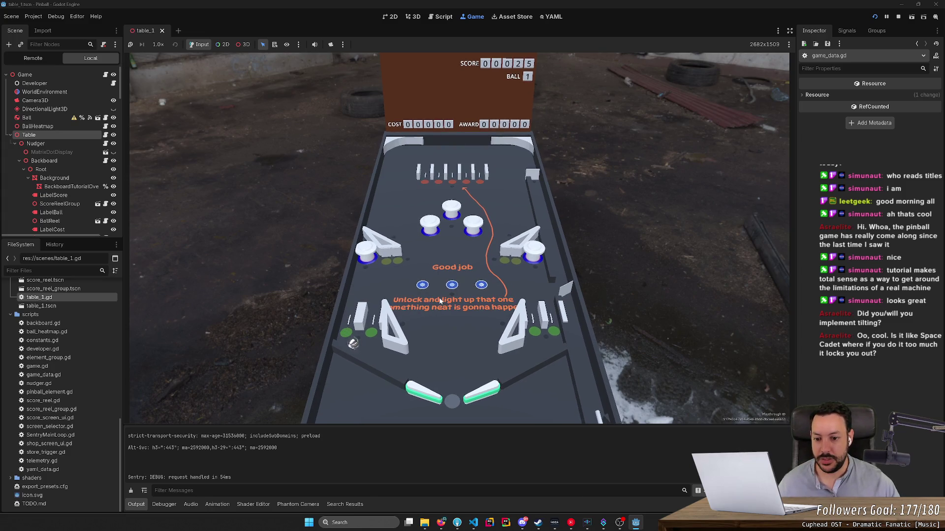
pyautogui.press('Left')
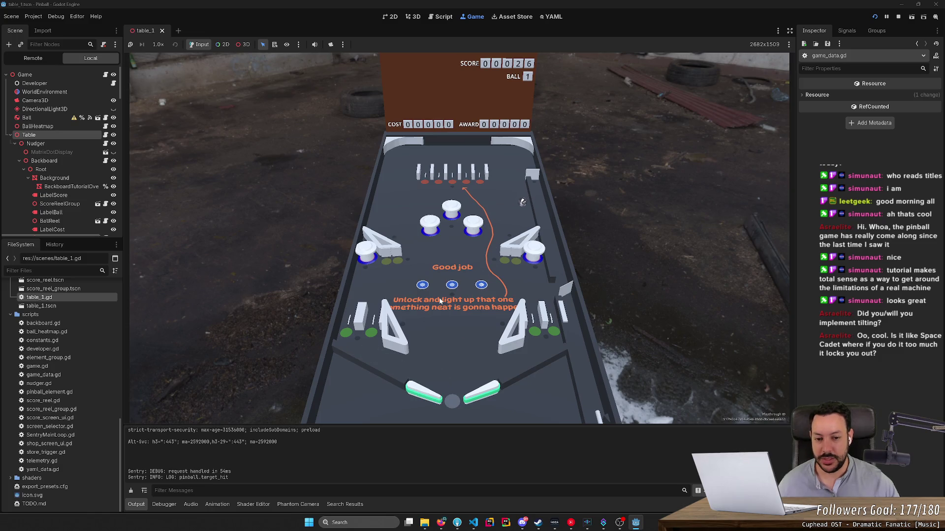
pyautogui.press('Left')
pyautogui.click(366, 299)
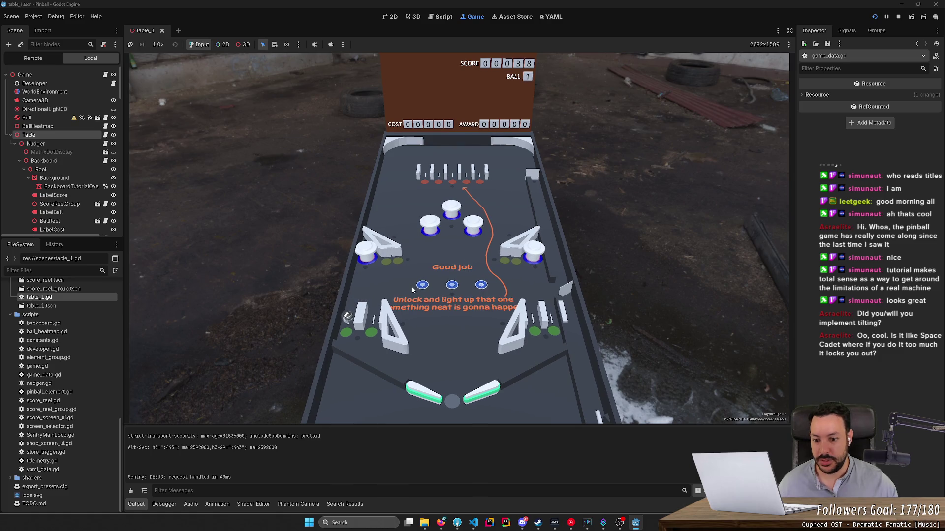
# - Keep the ball in play with the flippers, hitting targets until it drains
pyautogui.press('Left')
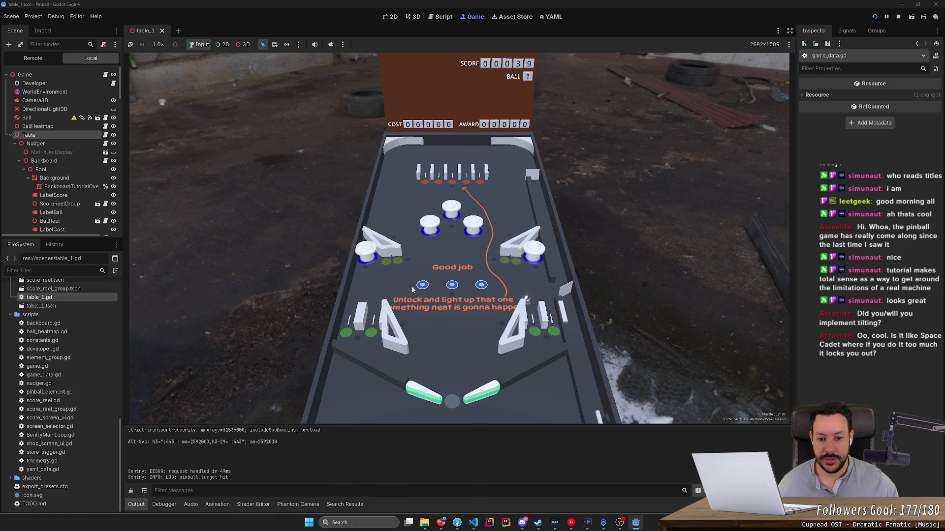
pyautogui.press('Right')
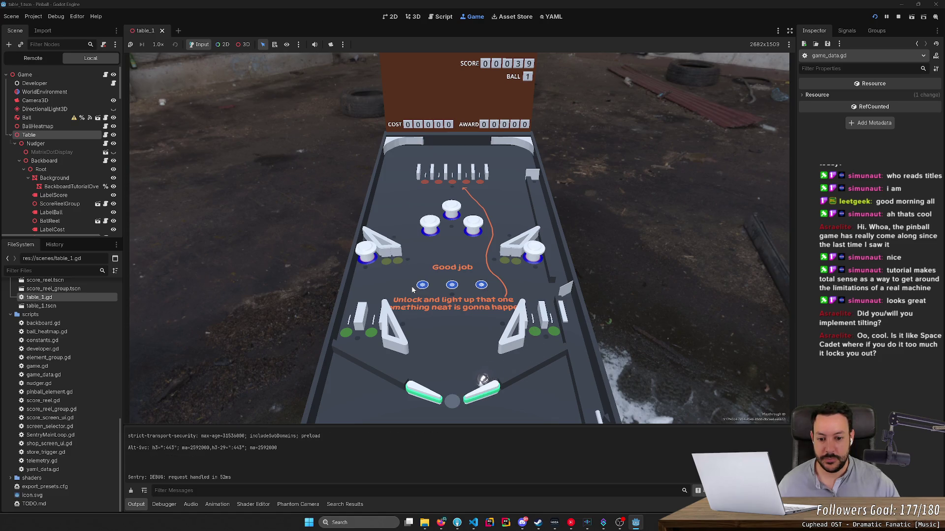
pyautogui.press('Left')
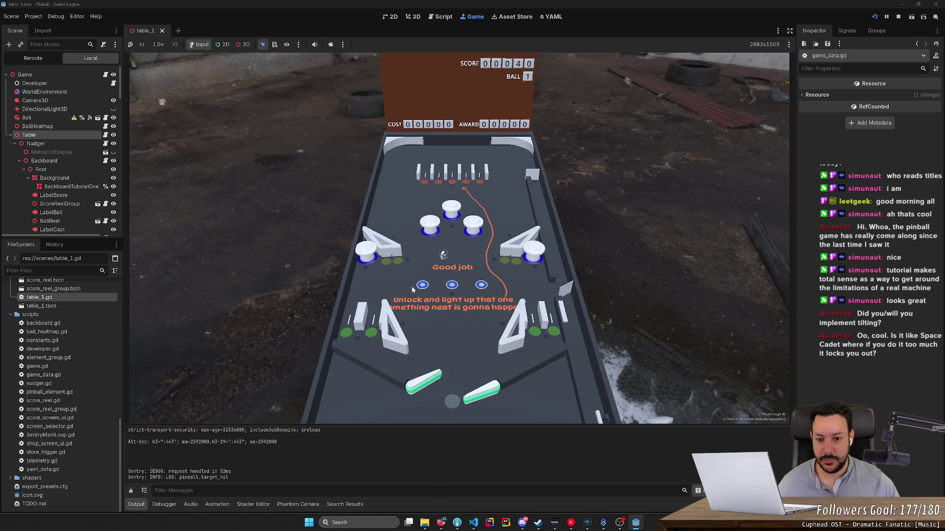
pyautogui.press('Left')
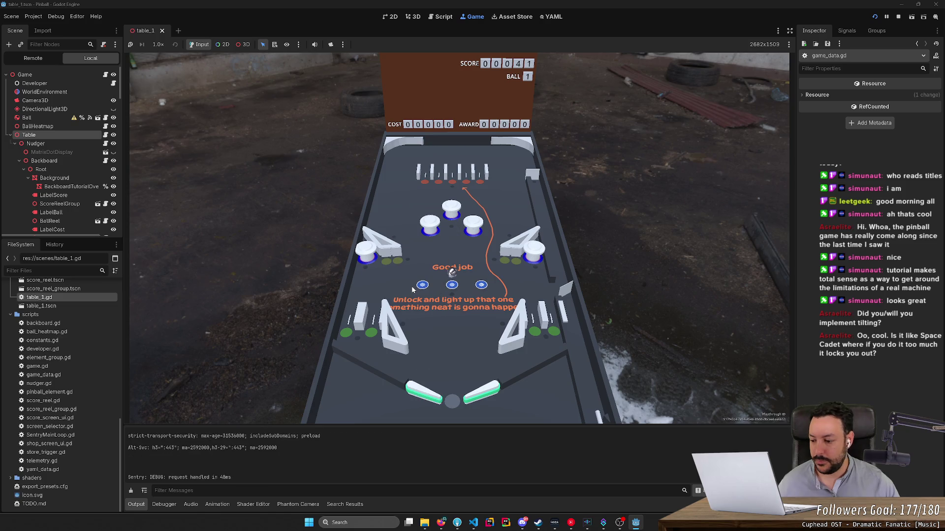
pyautogui.press('Right')
pyautogui.press('Left')
pyautogui.press('Right')
pyautogui.press('Left')
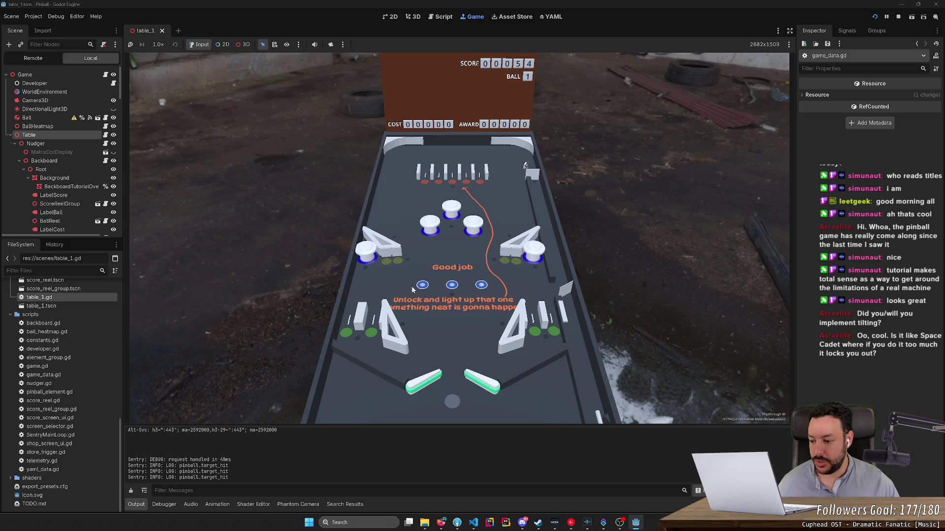
pyautogui.press('Left')
pyautogui.press('Right')
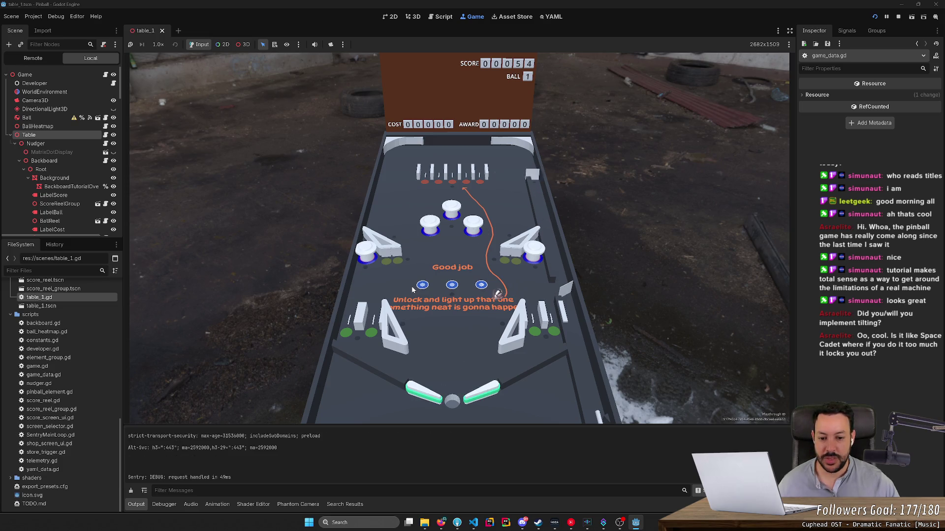
pyautogui.press('Left')
pyautogui.press('Right')
pyautogui.press('Left')
# - Launch a new ball, play it until it drains, and launch the next ball
pyautogui.press('space')
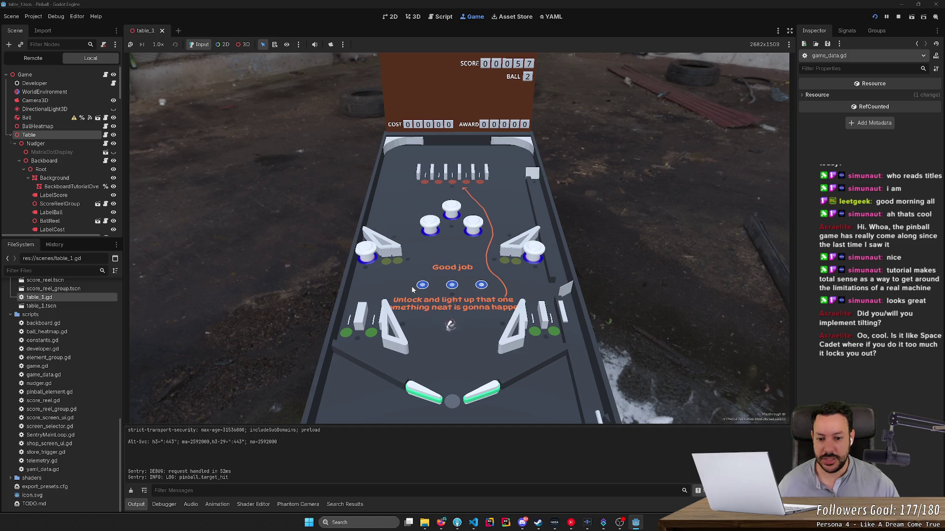
pyautogui.press('Right')
pyautogui.press('Left')
pyautogui.press('Right')
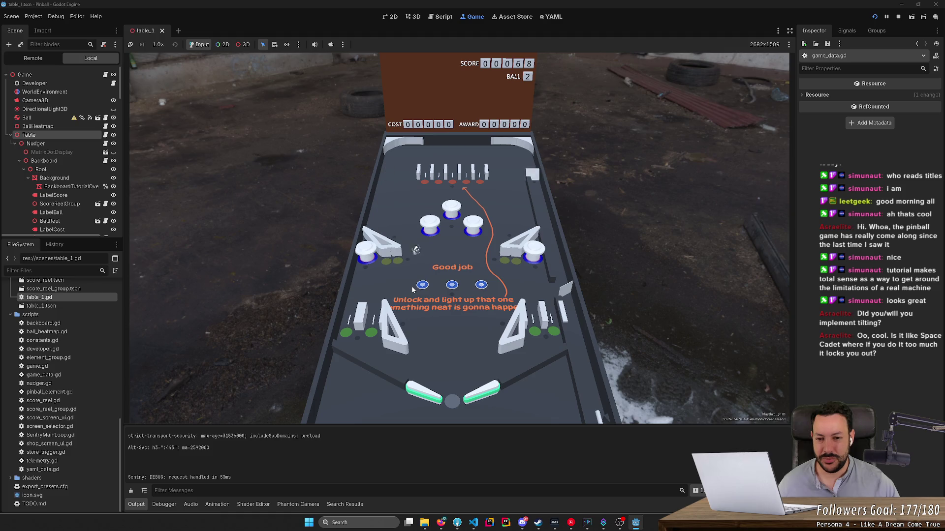
pyautogui.press('Right')
pyautogui.press('Left')
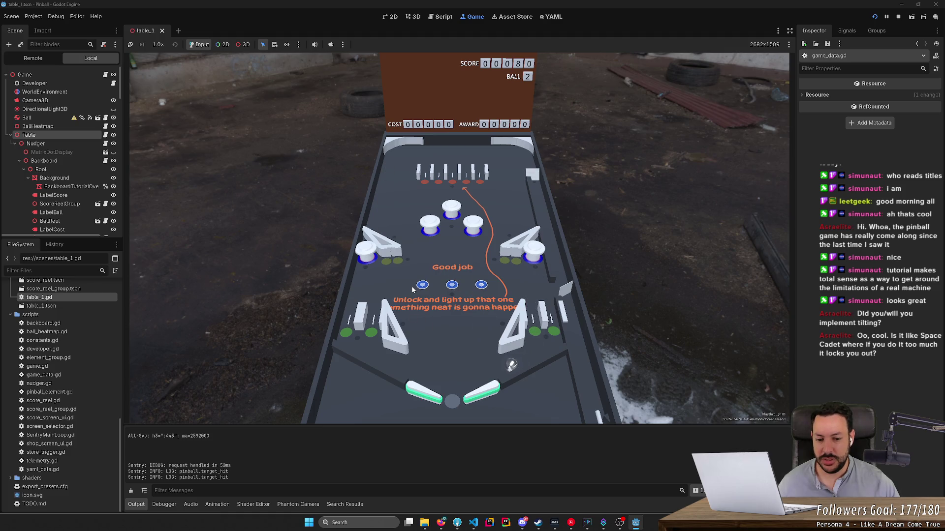
pyautogui.press('Right')
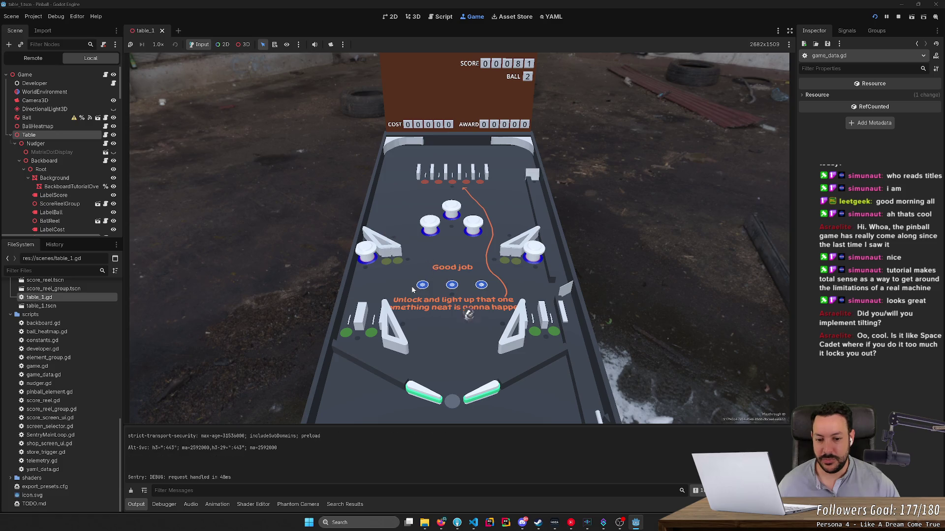
pyautogui.press('Right')
pyautogui.press('Left')
pyautogui.press('Right')
pyautogui.press('space')
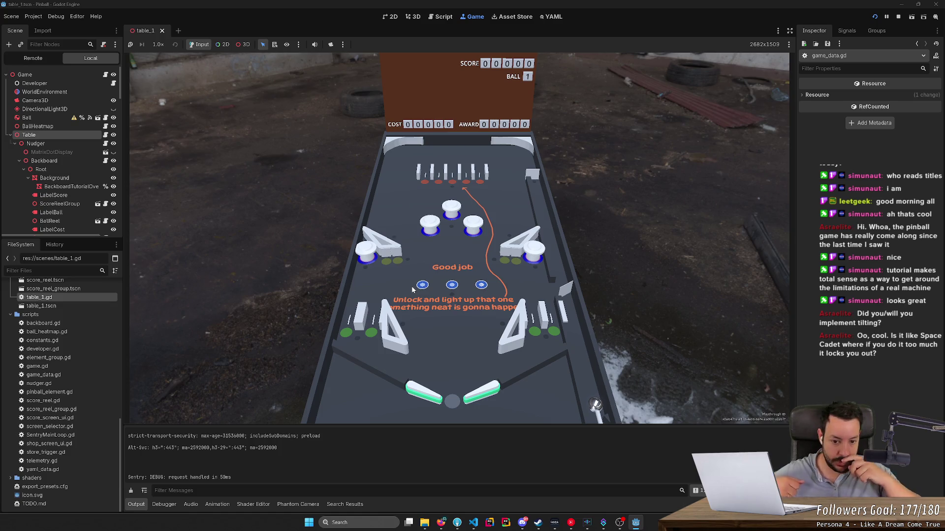
# - Drop several test balls near the centre bumpers and launch ball 2 with the plunger
pyautogui.click(453, 246)
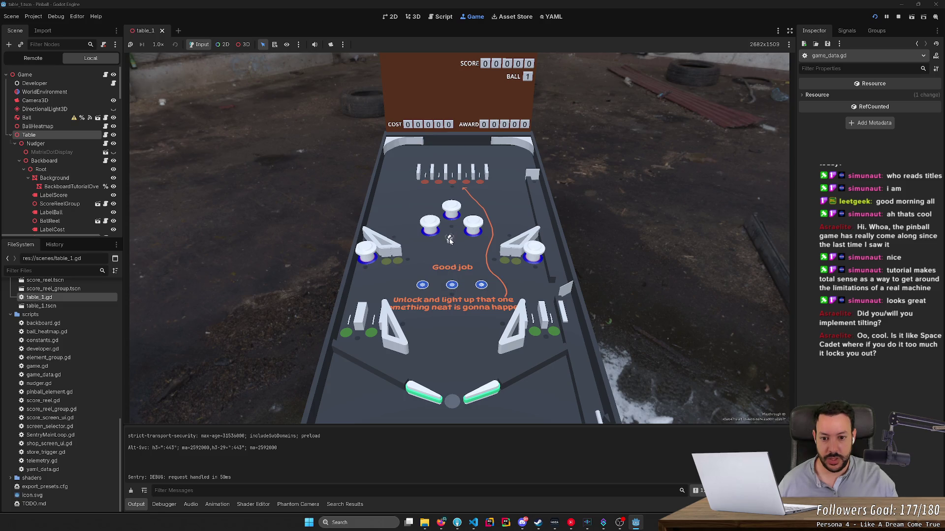
pyautogui.click(454, 232)
pyautogui.click(453, 232)
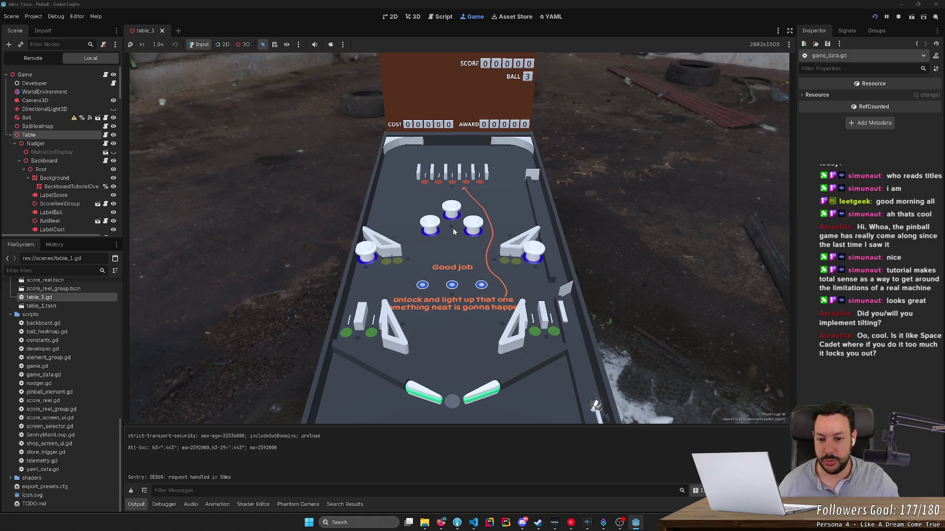
pyautogui.click(428, 376)
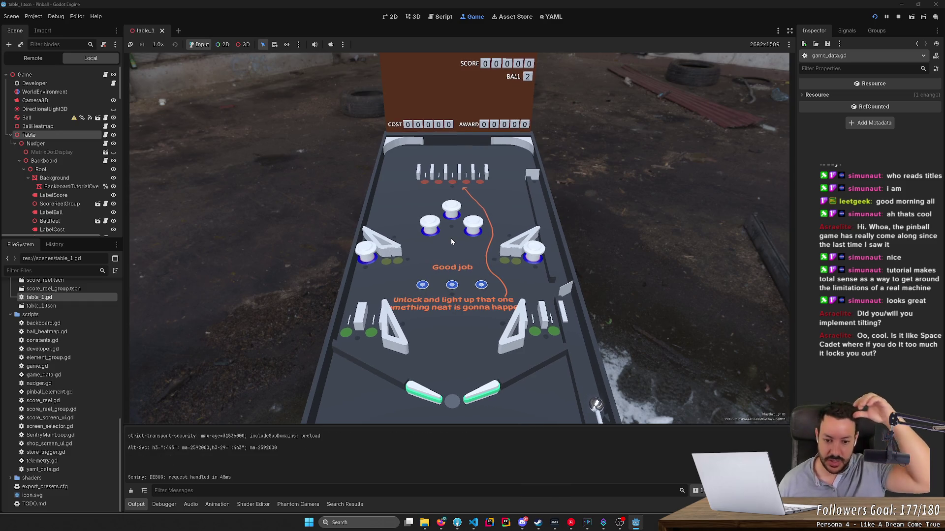
pyautogui.press('space')
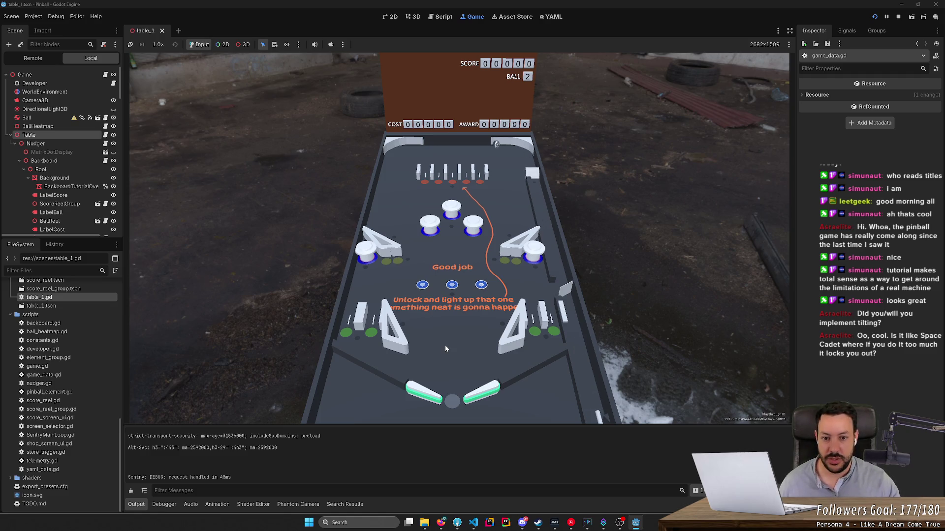
# - Work the left and right flippers to keep ball 2 in play, raising the score to 67
pyautogui.press('Left')
pyautogui.press('Right')
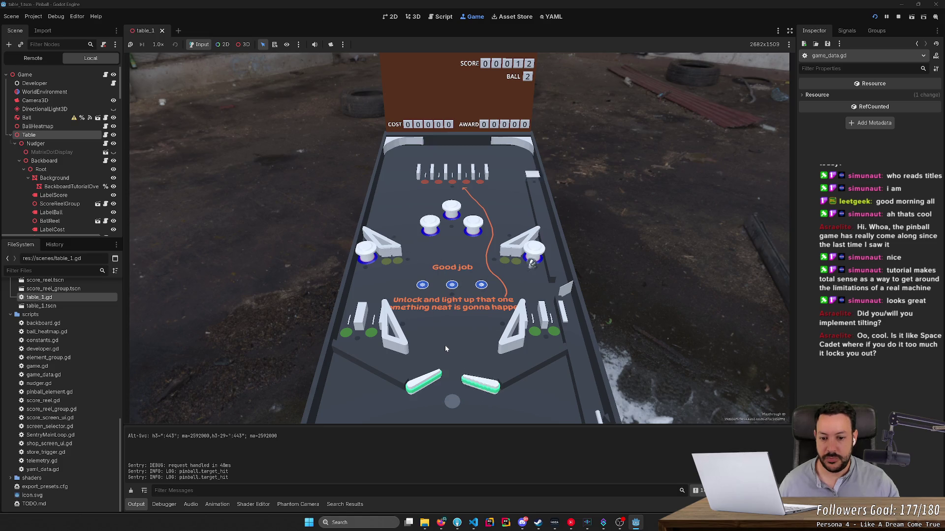
pyautogui.press('Right')
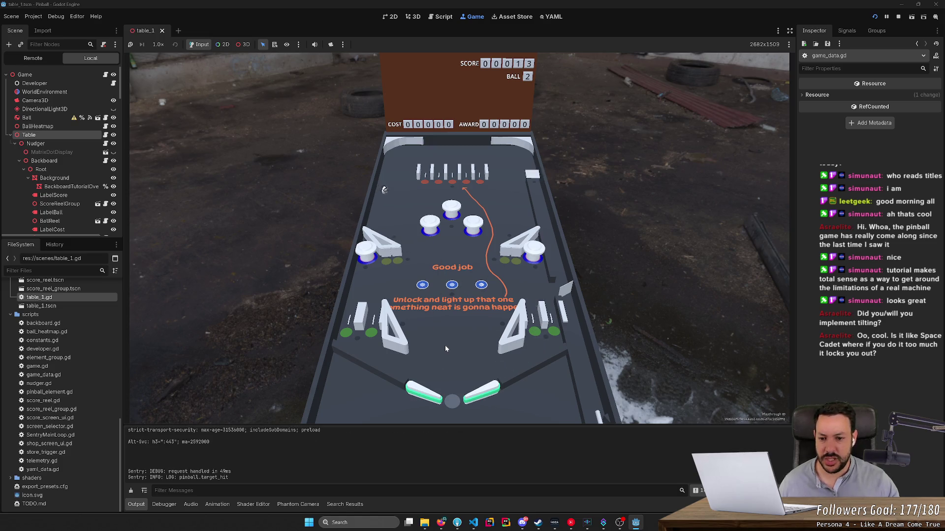
pyautogui.press('Right')
pyautogui.press('Left')
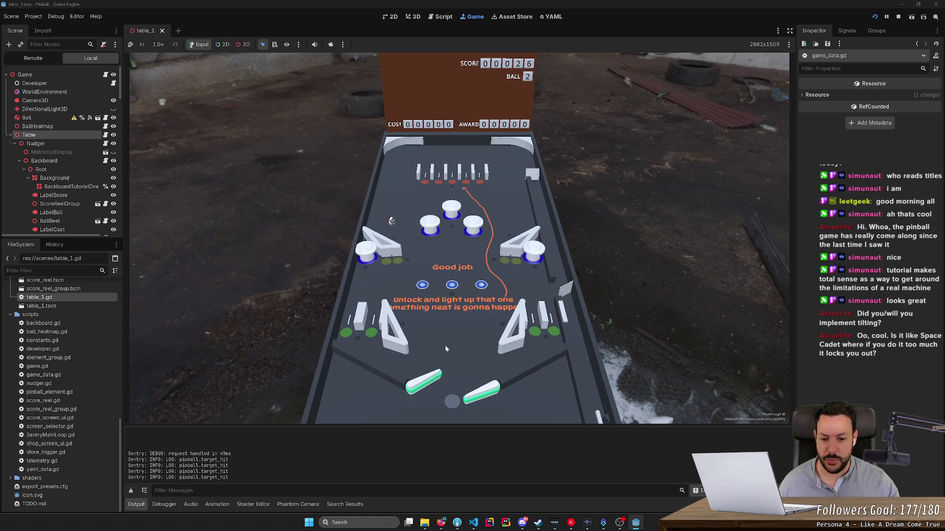
pyautogui.press('Right')
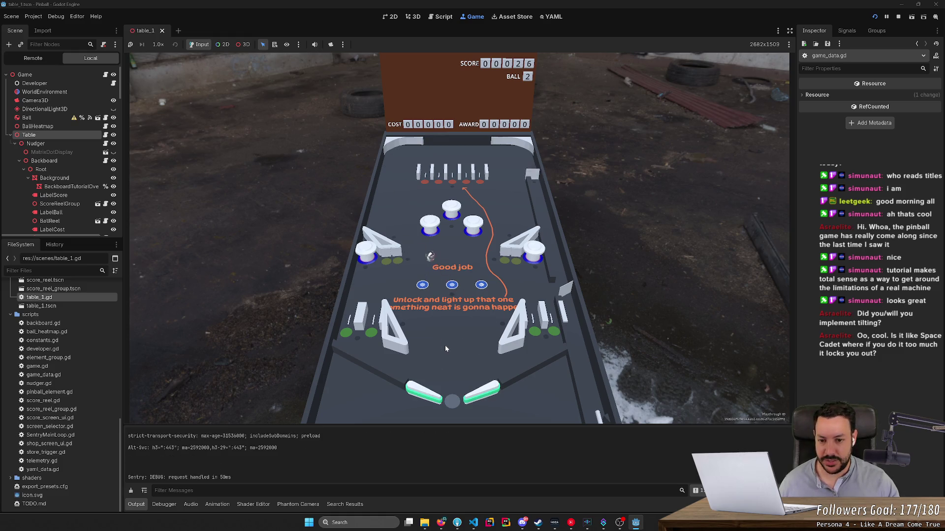
pyautogui.press('Left')
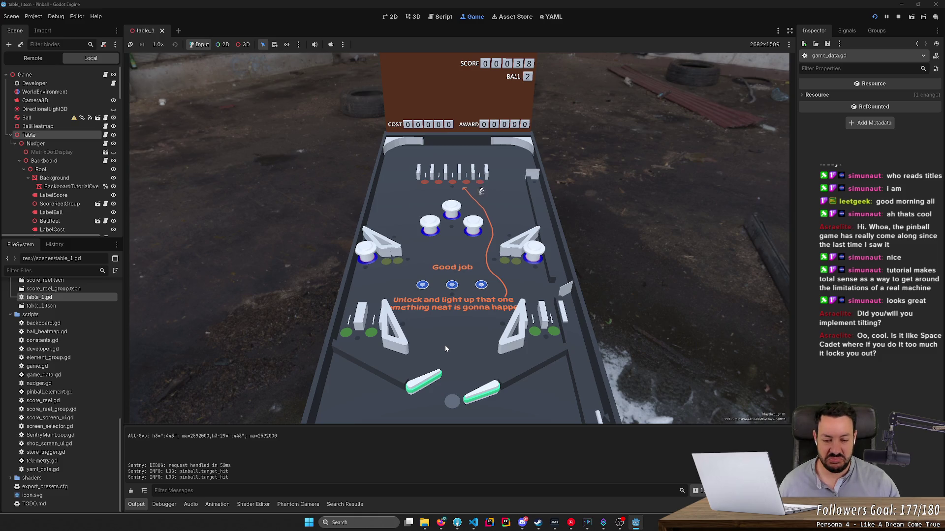
pyautogui.press('Right')
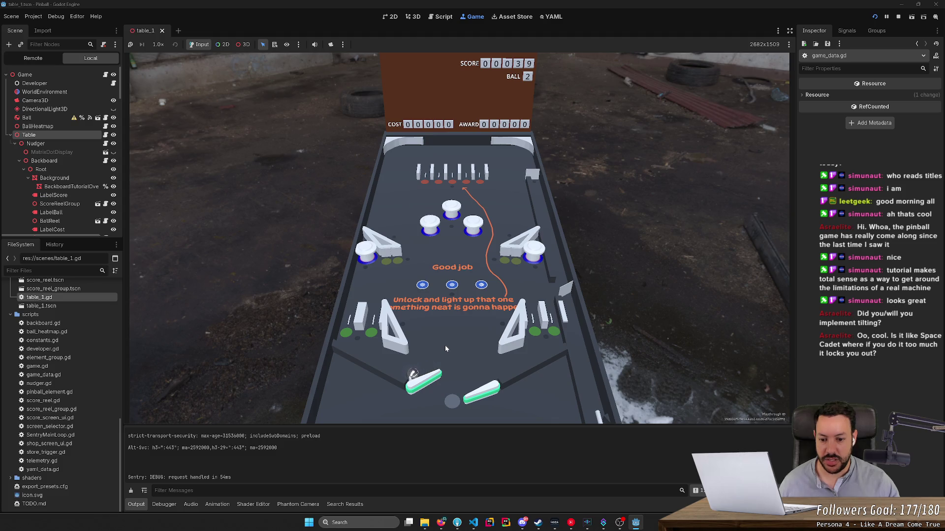
pyautogui.press('Left')
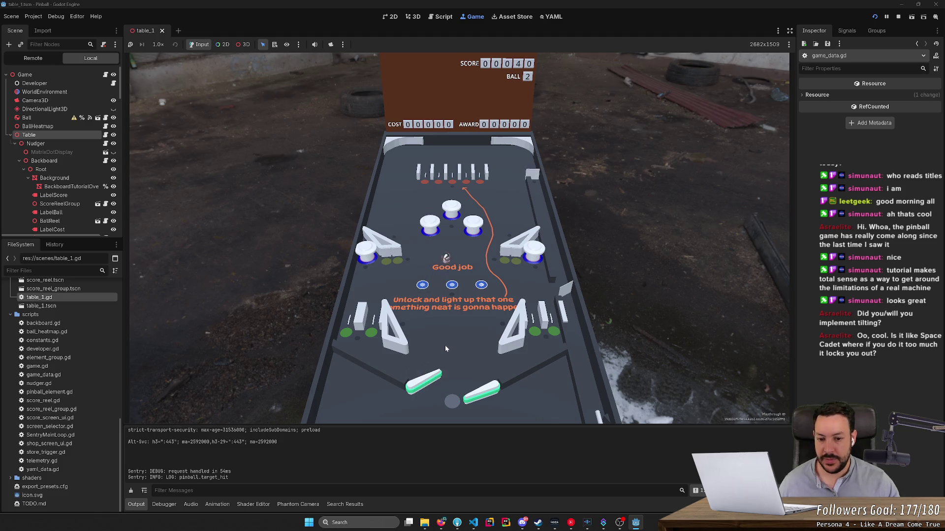
pyautogui.press('Right')
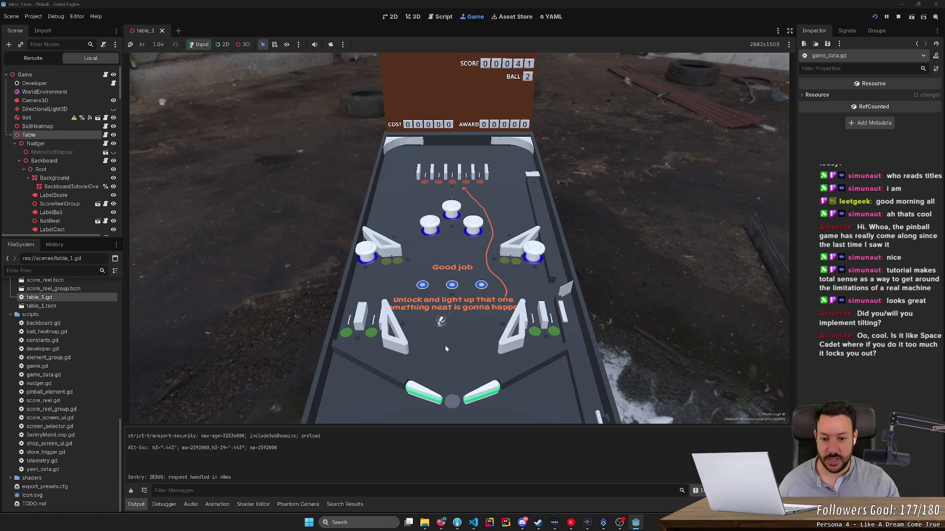
pyautogui.press('Left')
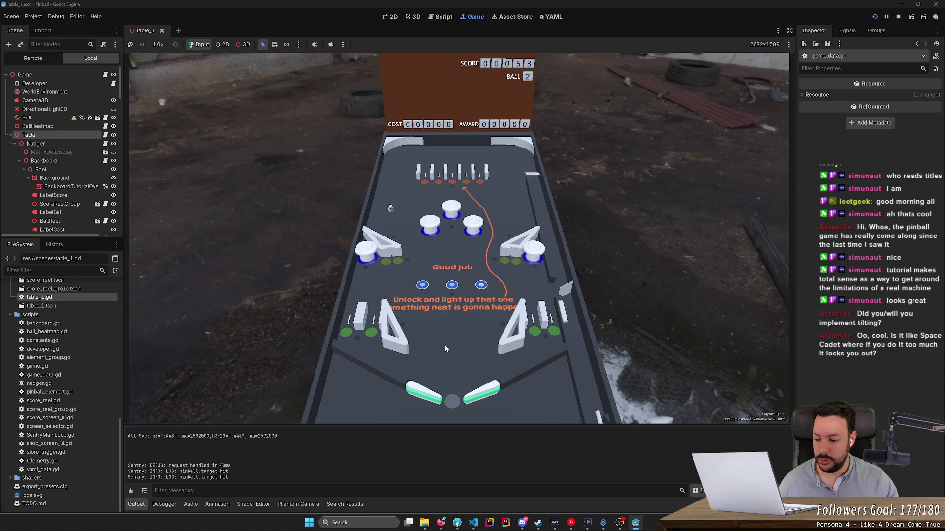
pyautogui.press('Right')
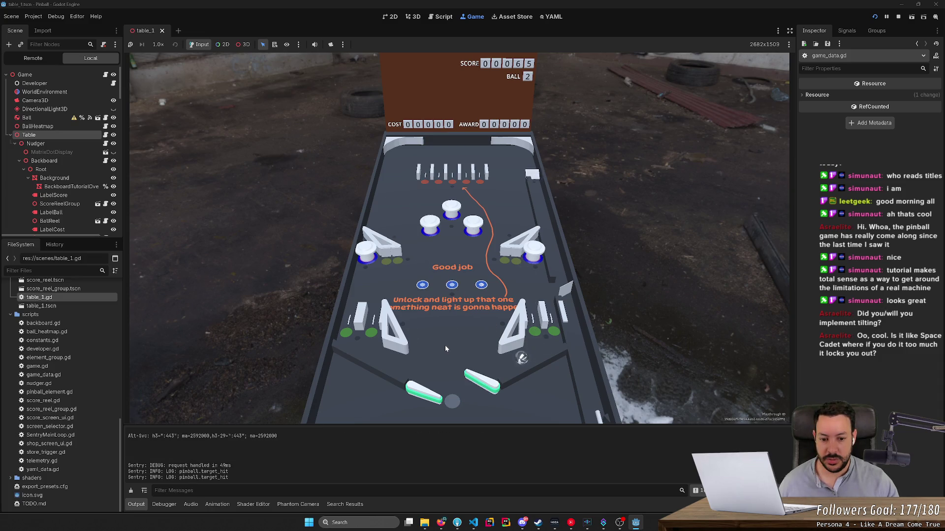
pyautogui.press('Left')
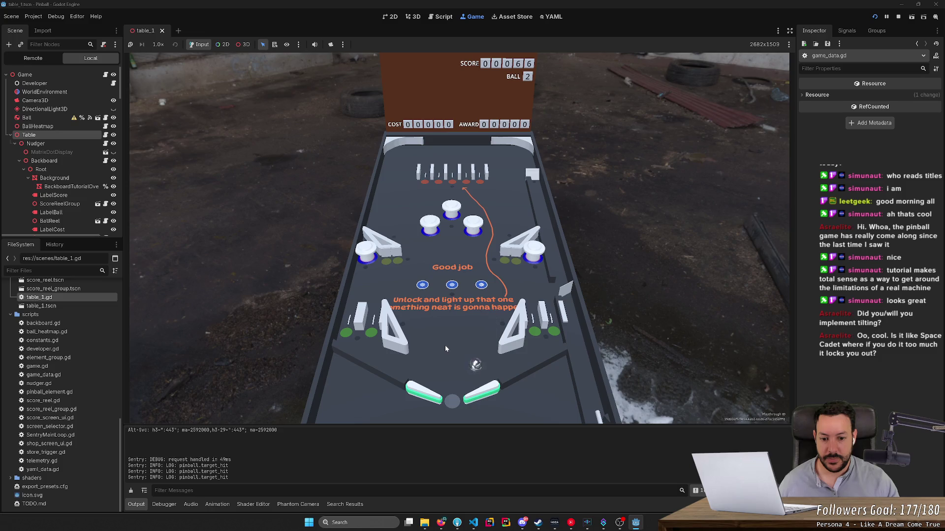
pyautogui.press('Right')
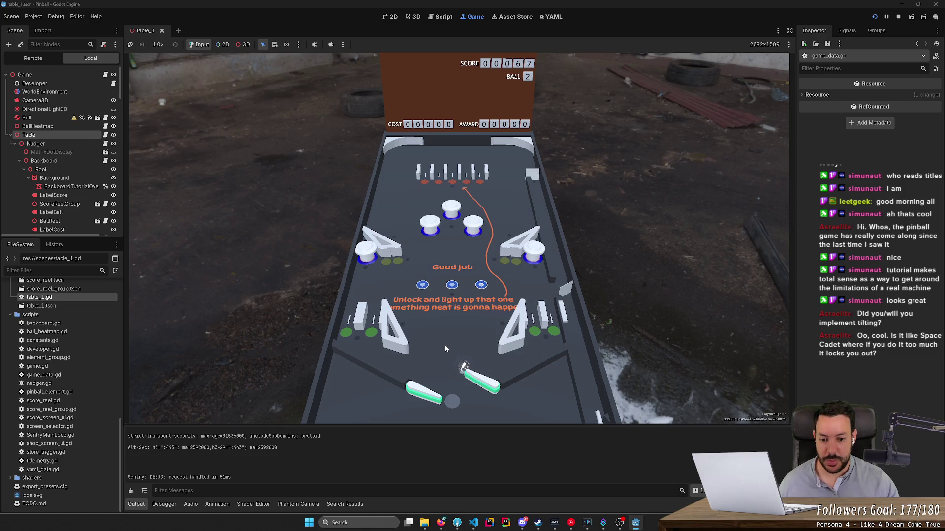
pyautogui.press('Left')
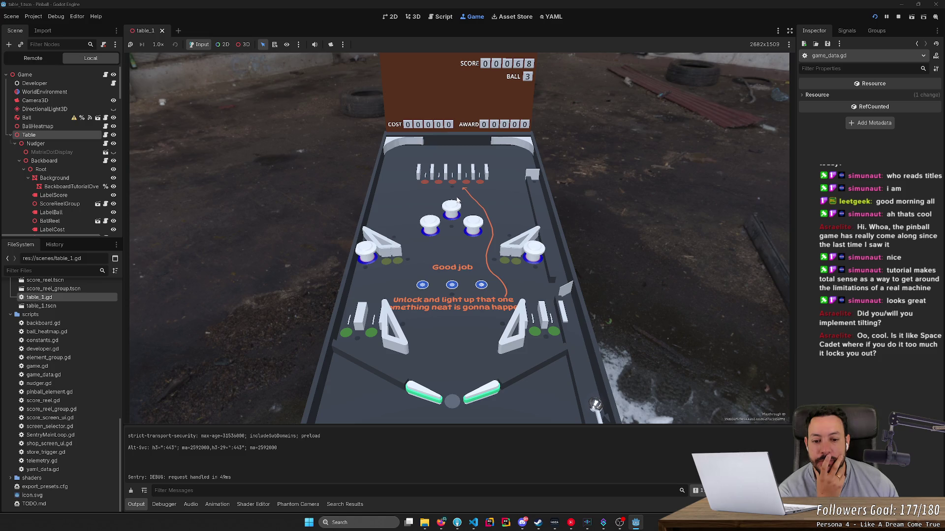
# - Launch a new game's ball, drop a fresh ball by the left slingshot, and flip to score 24
pyautogui.press('space')
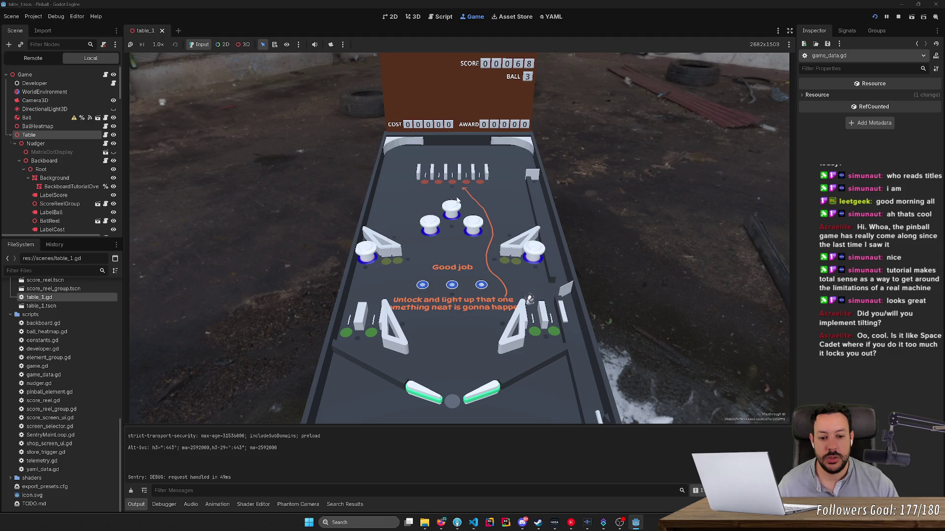
pyautogui.press('Right')
pyautogui.press('Left')
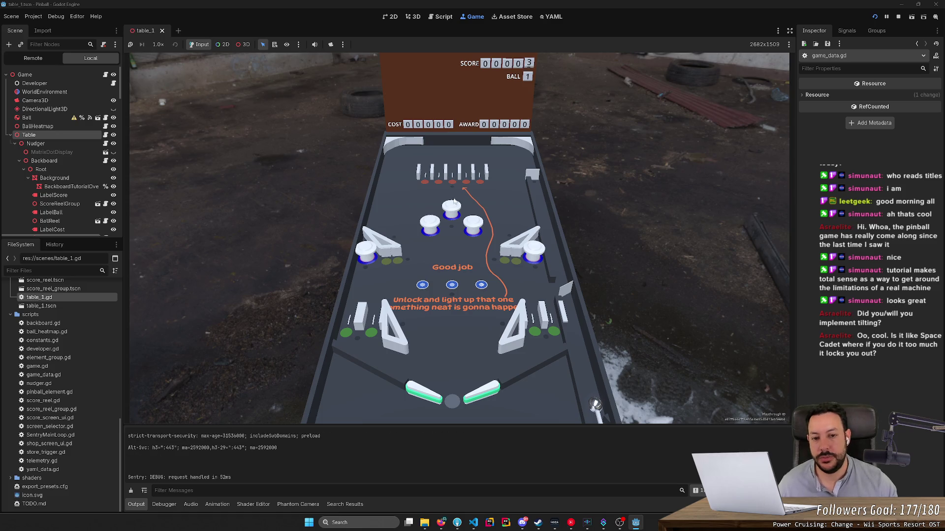
pyautogui.click(413, 347)
pyautogui.press('Left')
pyautogui.press('Right')
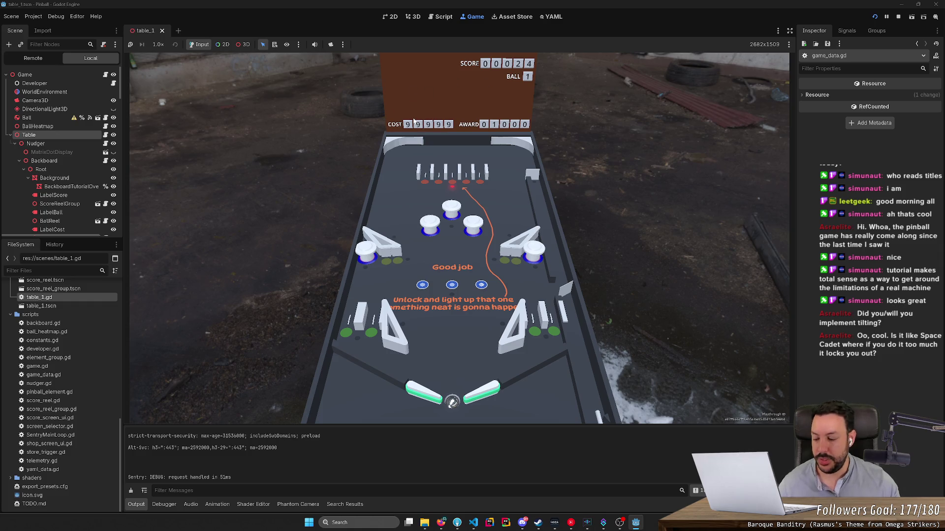
# - Turn on Layer 3 in Photopea to show the brown backboard score-panel artwork
pyautogui.click(441, 522)
pyautogui.click(224, 8)
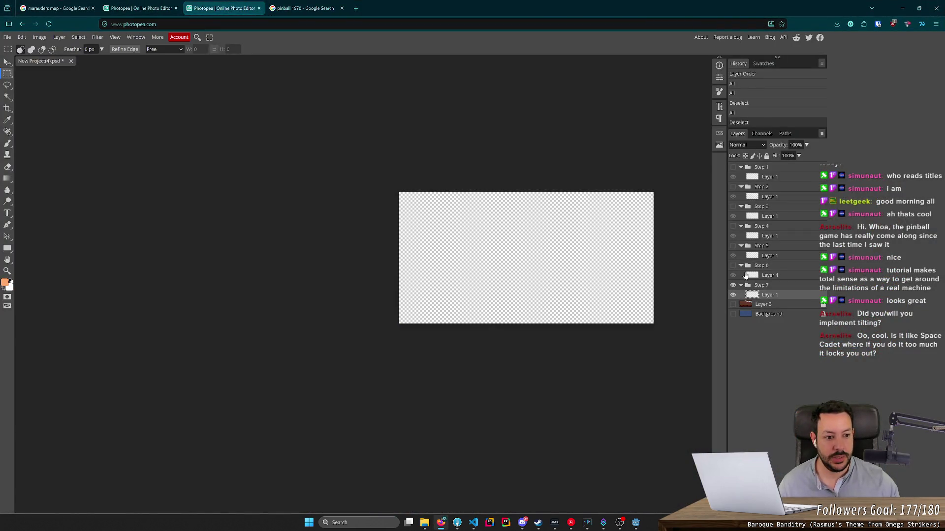
pyautogui.click(733, 304)
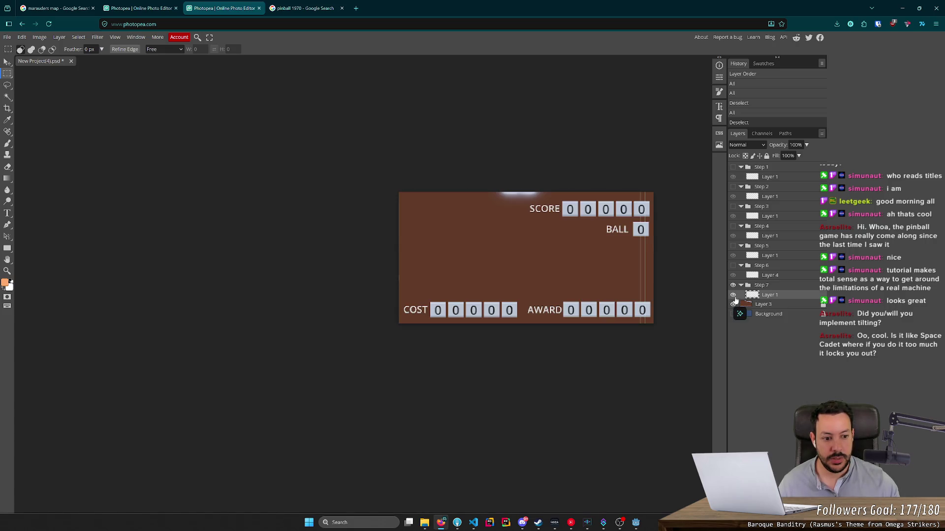
# - Check the tutorial script in Godot's Script tab, then return to Photopea
pyautogui.hotkey('alt', 'Tab')
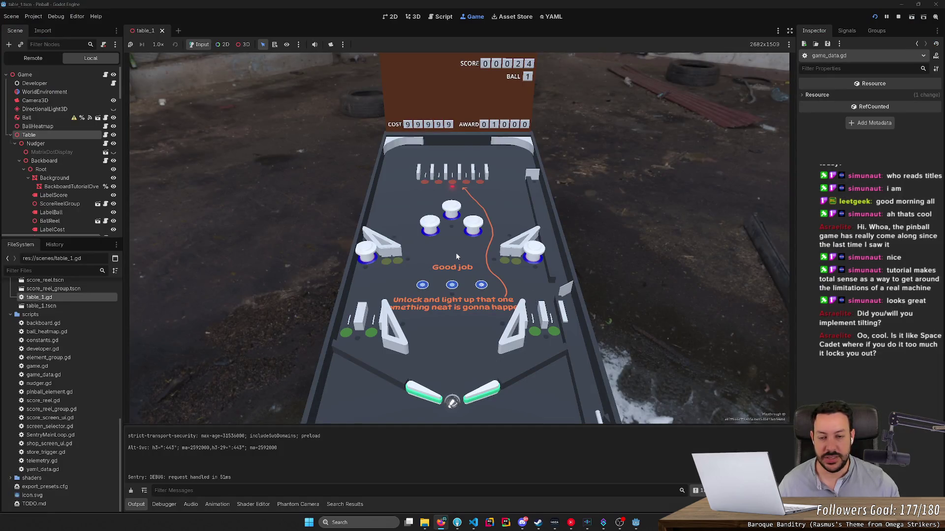
pyautogui.click(436, 19)
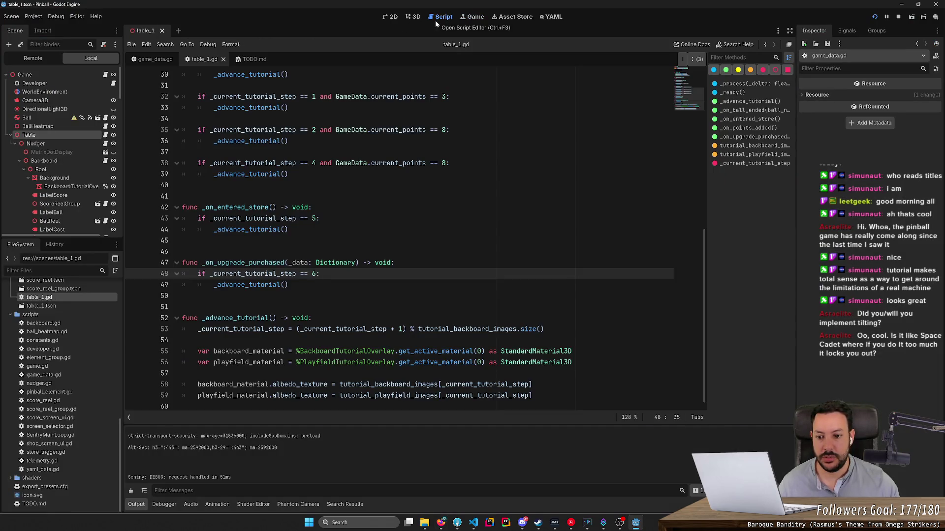
pyautogui.hotkey('alt', 'Tab')
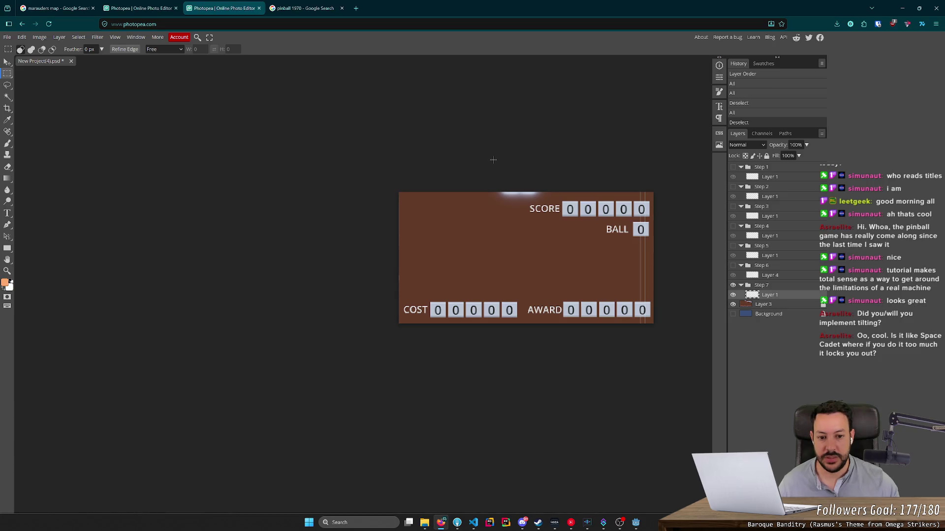